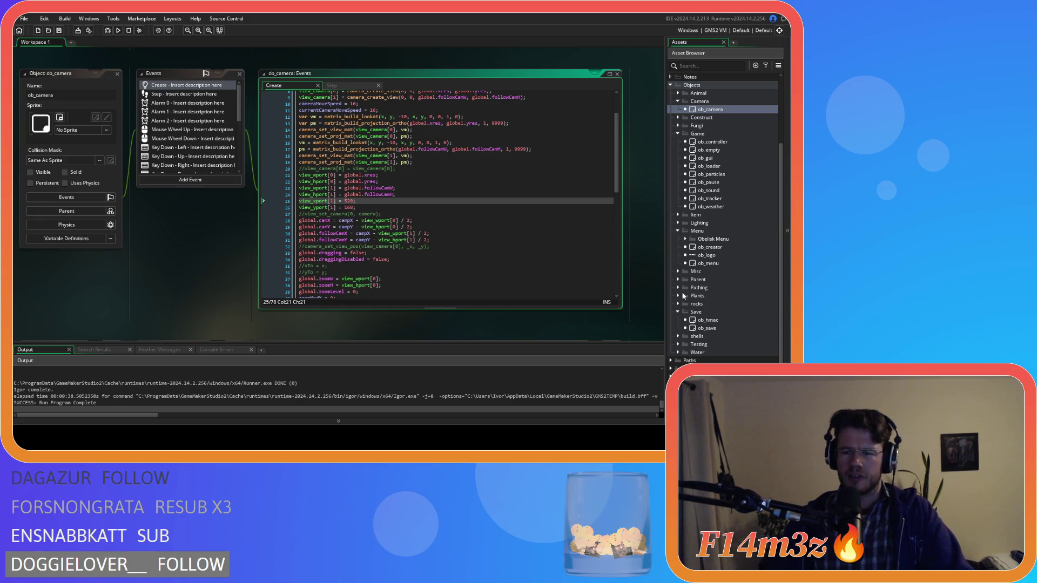
Open ob_save's sc_saveController and review the inventoryX and inventoryY save entries near line 93.
double_click(694, 327)
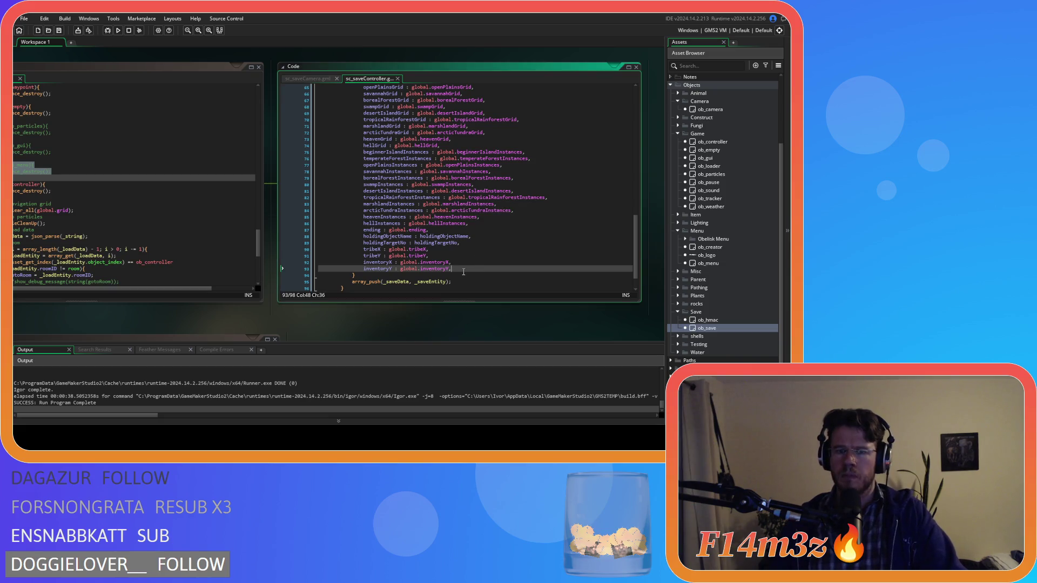
key(Up)
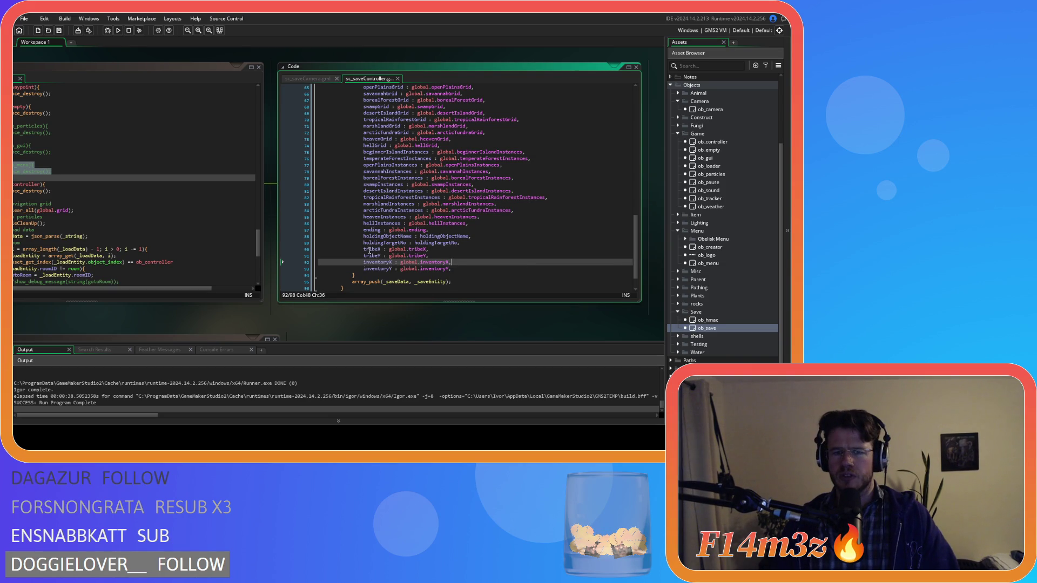
click(485, 269)
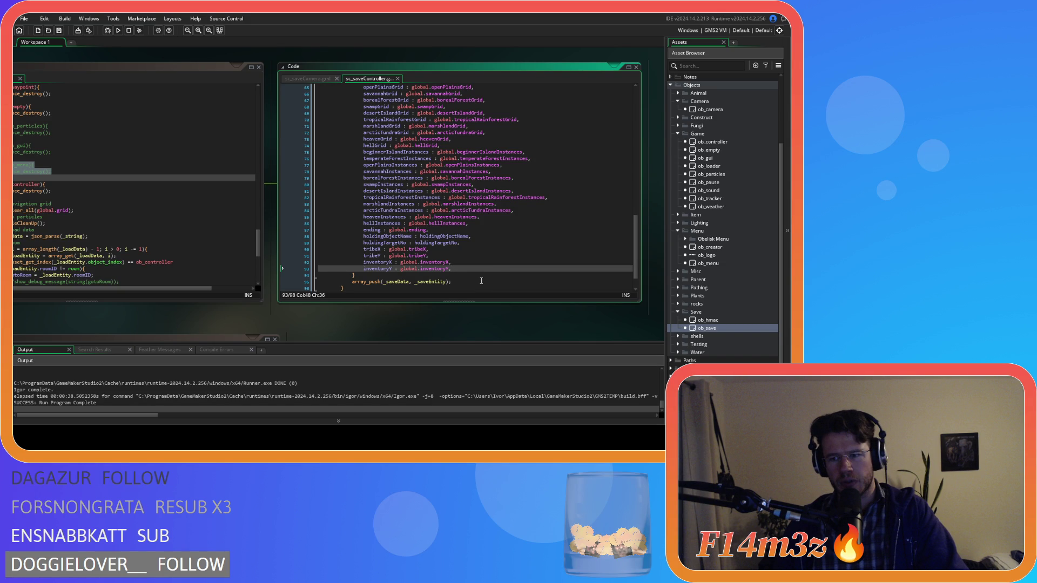
drag(458, 246, 459, 270)
click(459, 269)
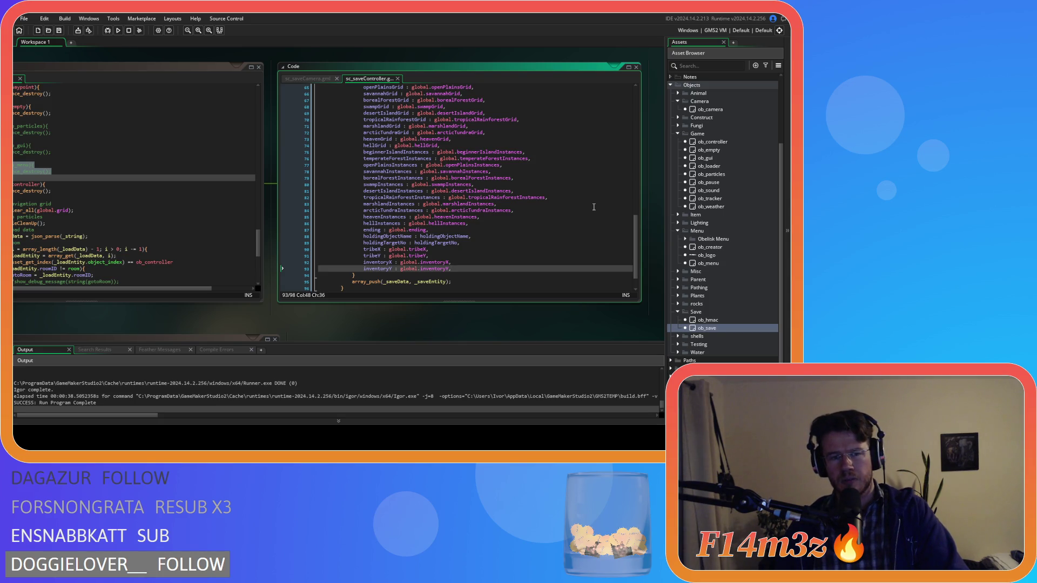
Pan past the other object editors and bring up ob_menu's Key Press - Enter quickload code.
scroll(342, 316, down, 10)
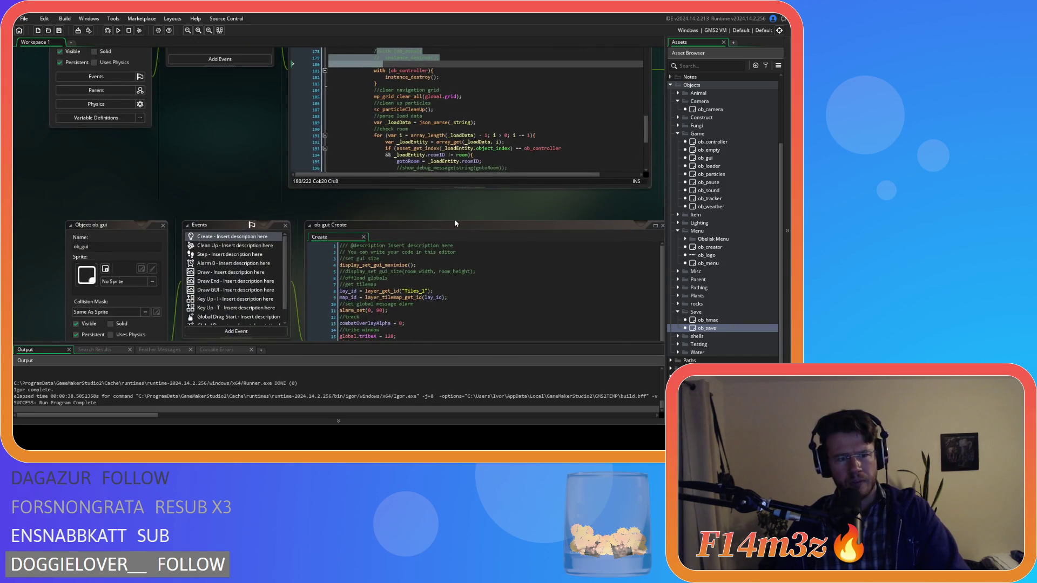
scroll(249, 254, up, 10)
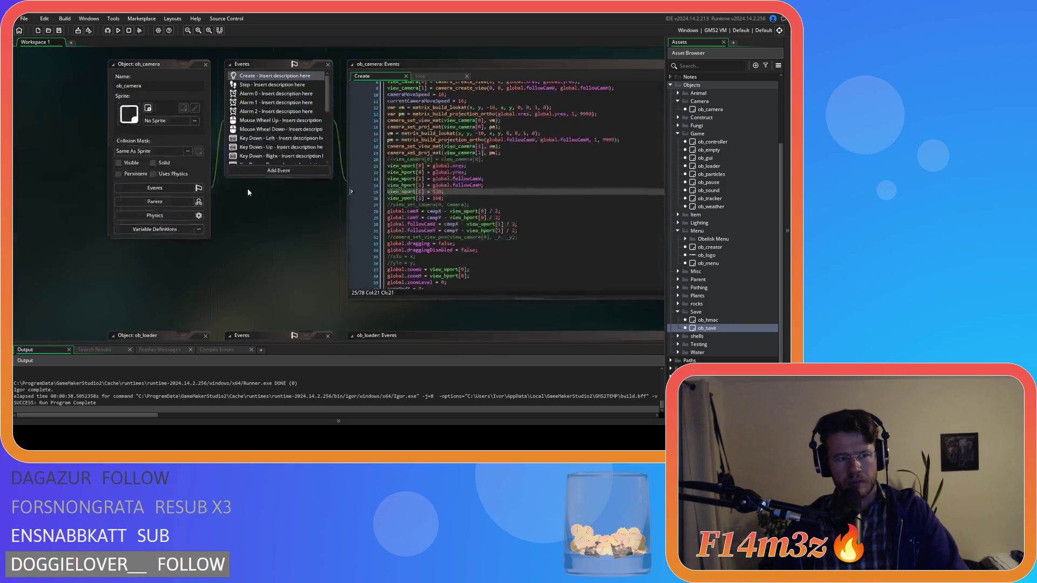
scroll(114, 186, up, 10)
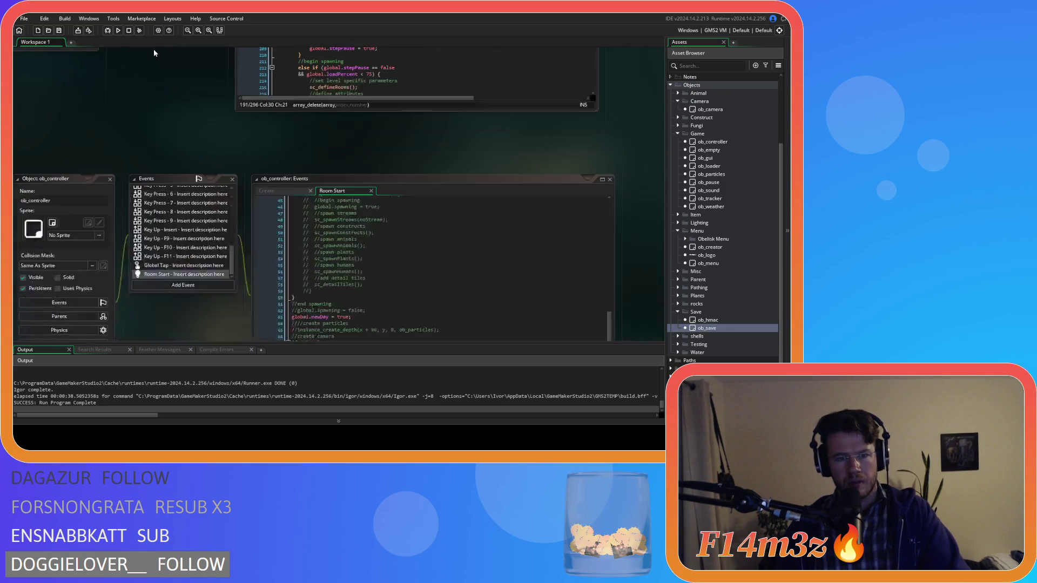
scroll(144, 232, right, 5)
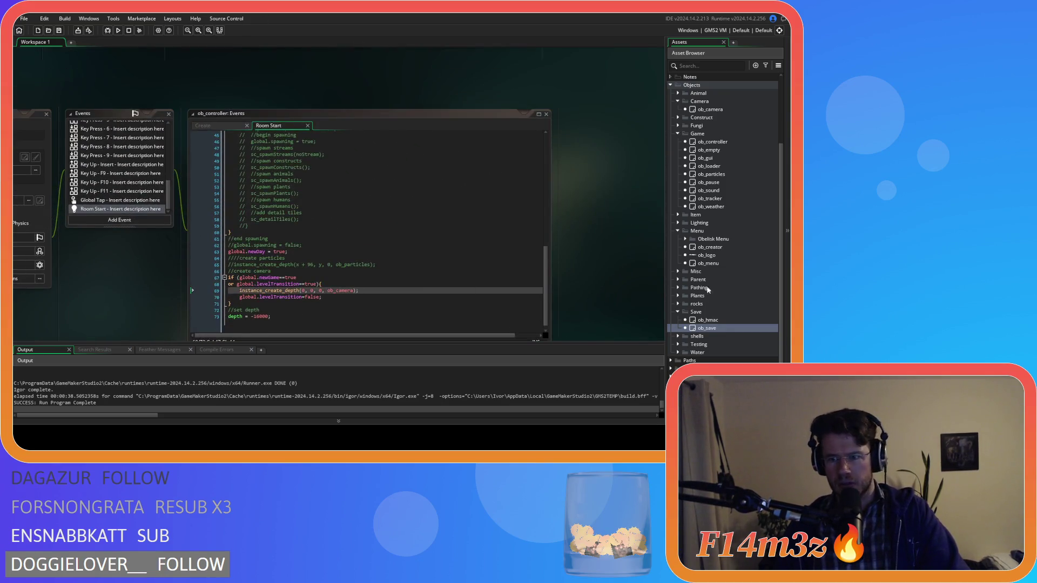
double_click(708, 263)
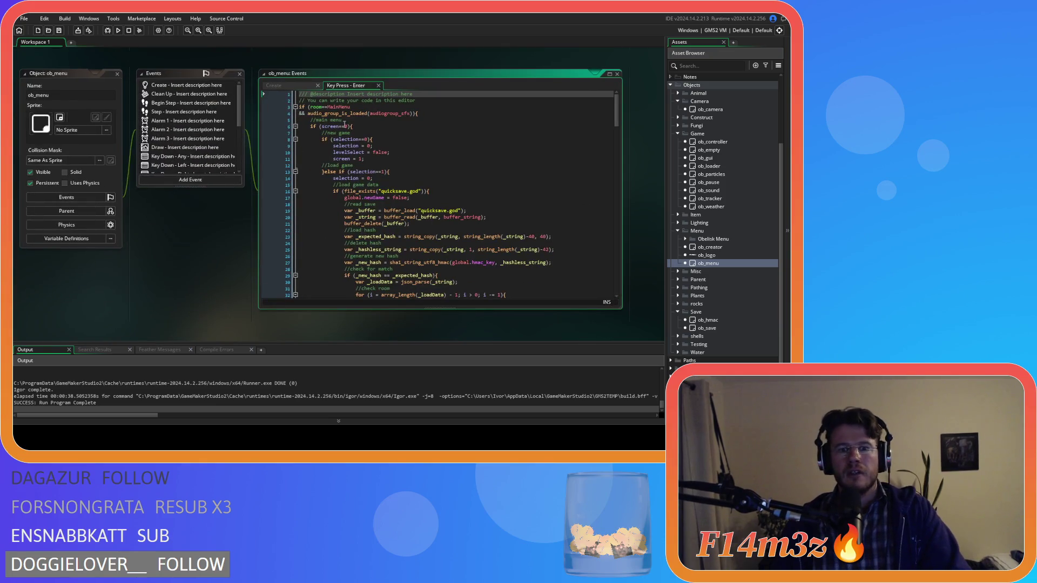
scroll(405, 200, down, 5)
scroll(405, 200, down, 12)
scroll(475, 208, up, 8)
scroll(484, 209, down, 5)
scroll(484, 209, up, 5)
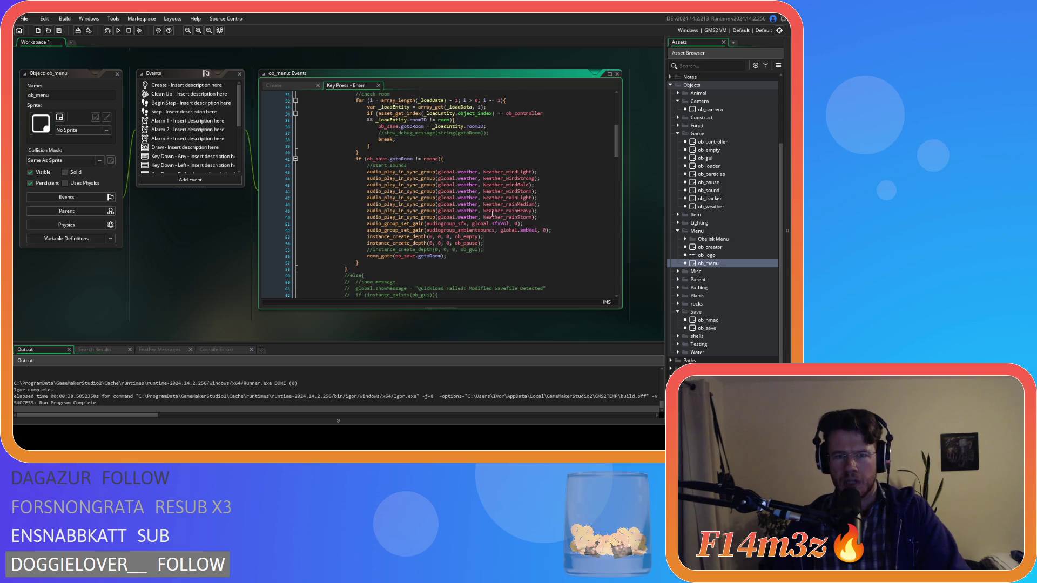
scroll(492, 215, up, 7)
scroll(495, 215, down, 3)
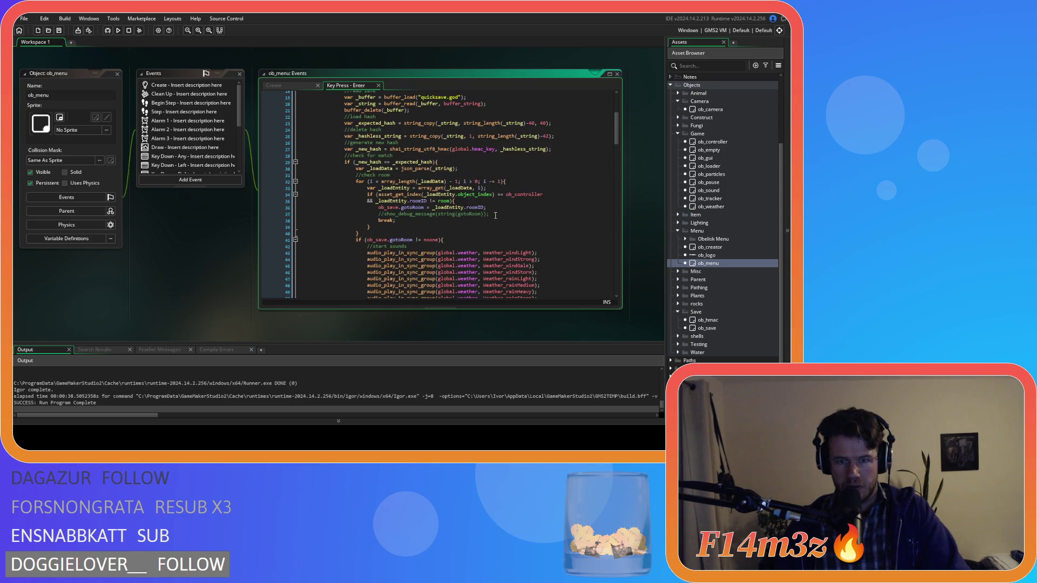
scroll(503, 221, down, 3)
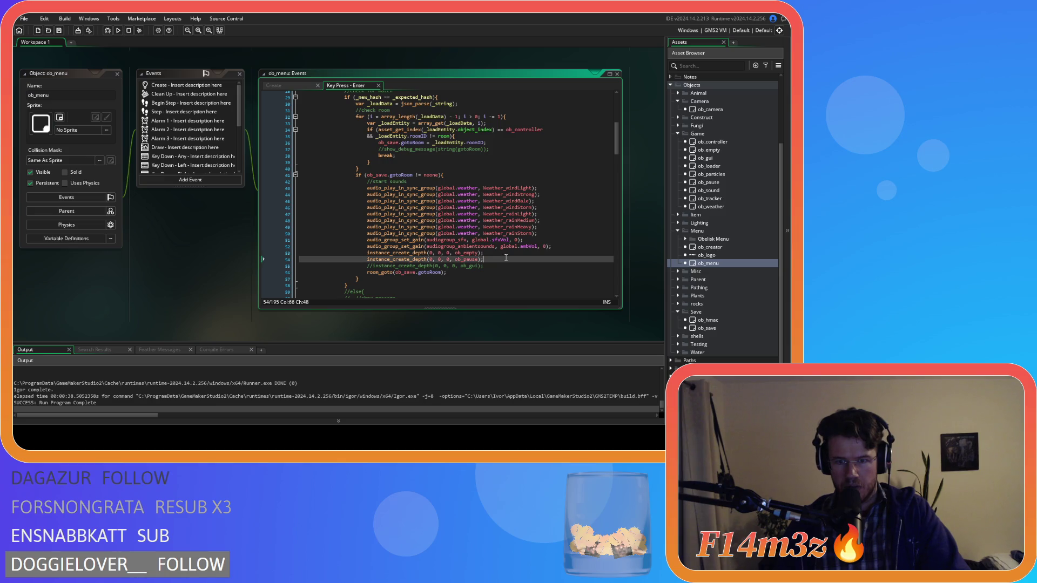
click(496, 270)
click(495, 268)
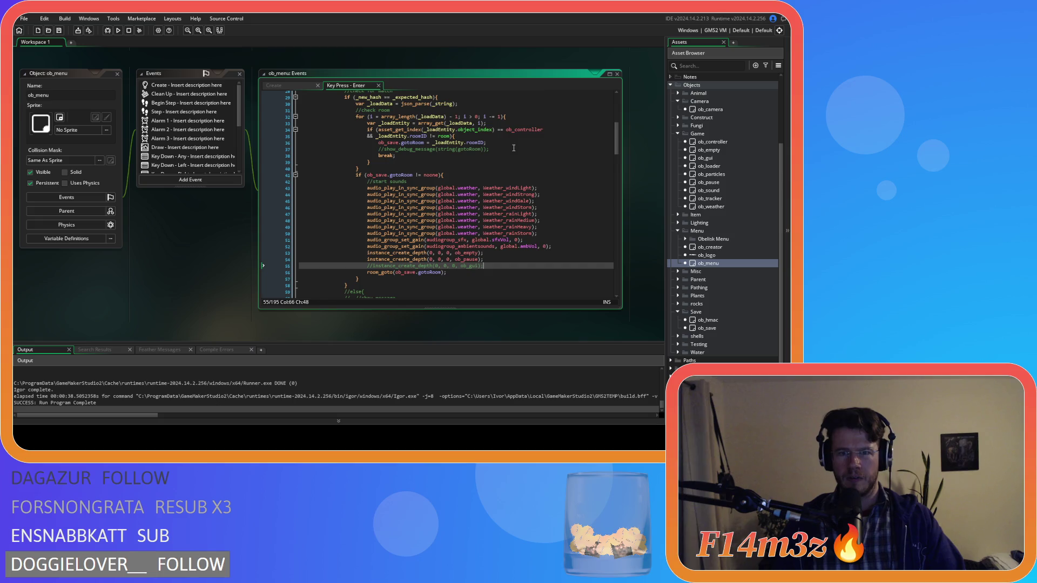
scroll(514, 147, up, 2)
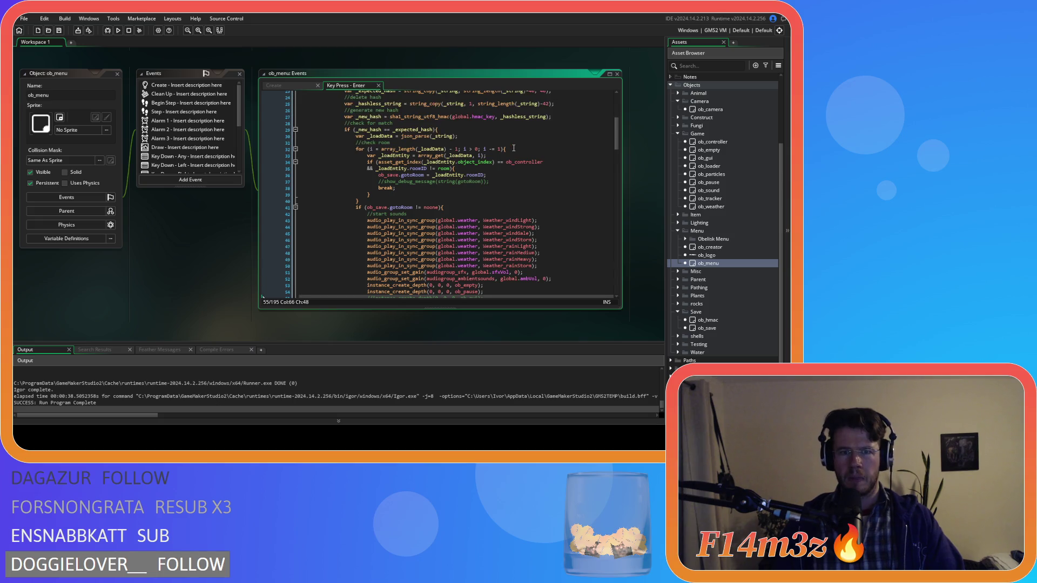
click(720, 248)
Open ob_creator's Create code, then scroll back to ob_menu's Create code with the Twitch functions.
double_click(720, 248)
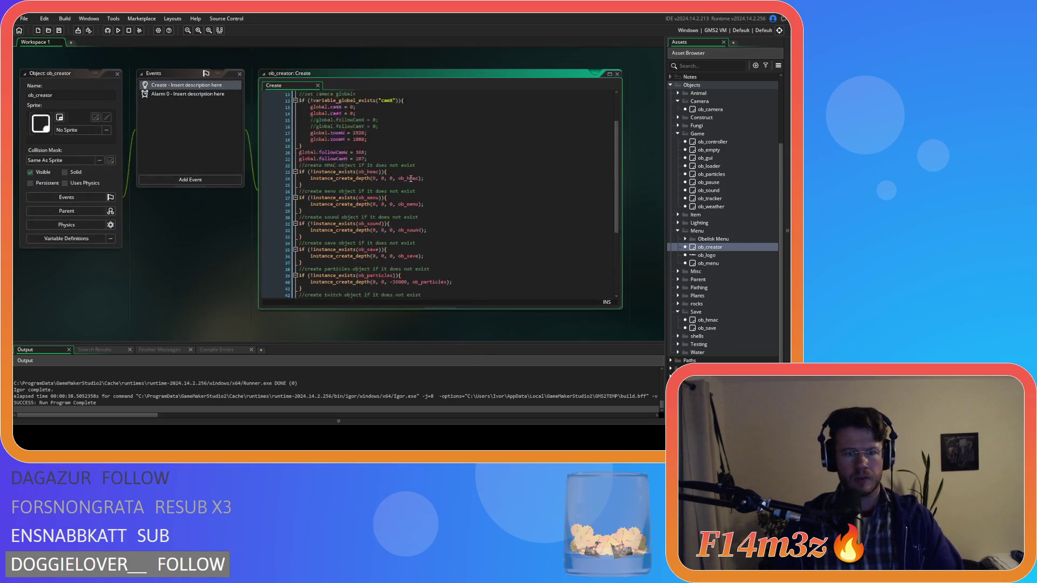
scroll(408, 205, up, 8)
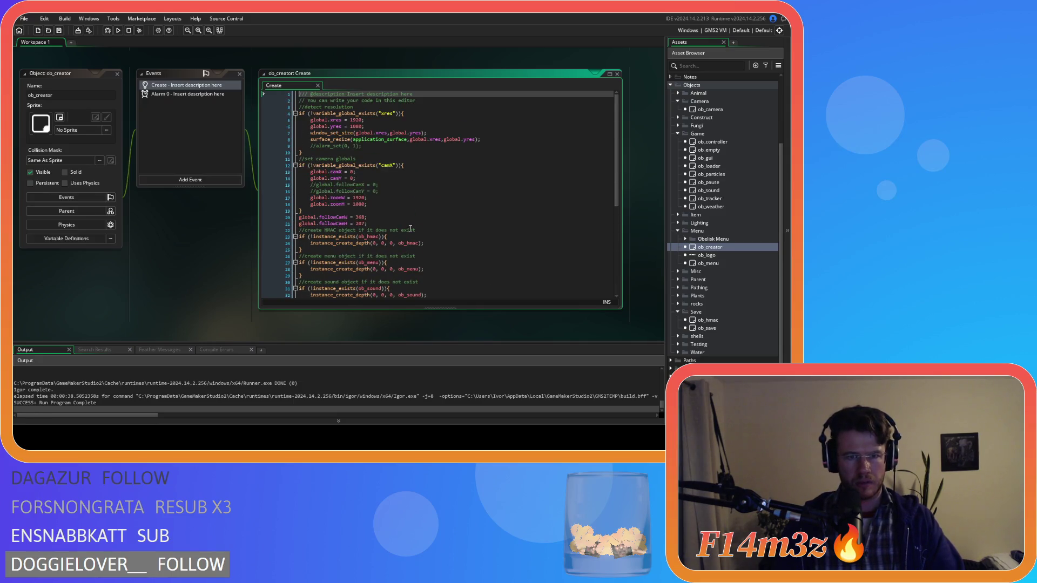
scroll(405, 222, down, 8)
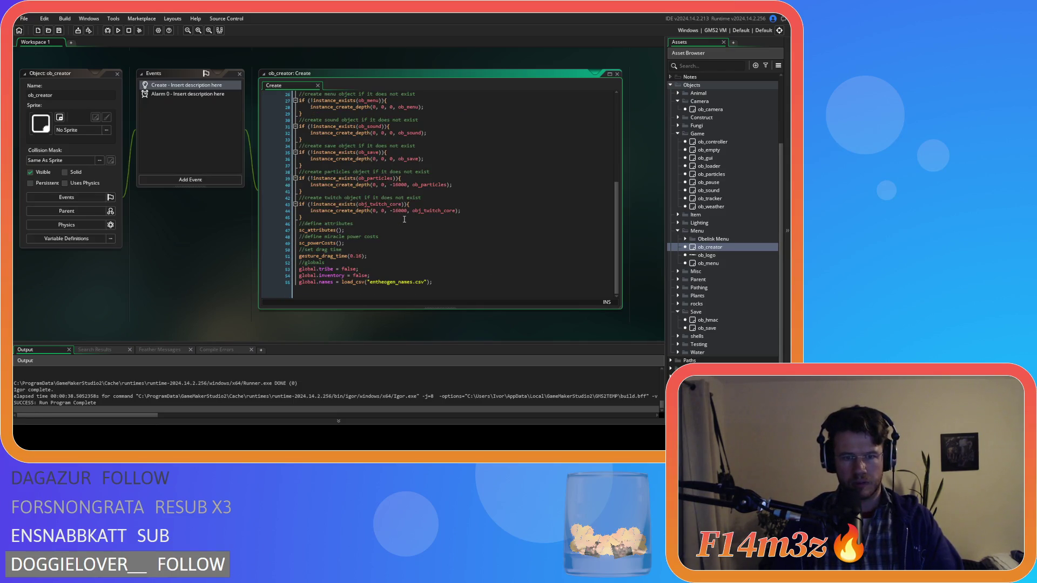
scroll(99, 76, down, 5)
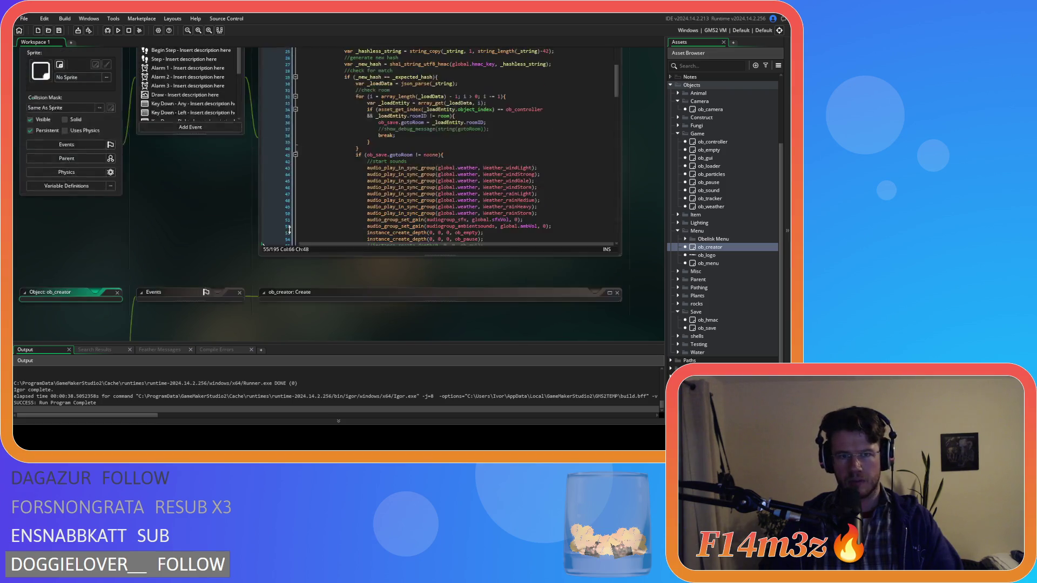
scroll(400, 138, down, 20)
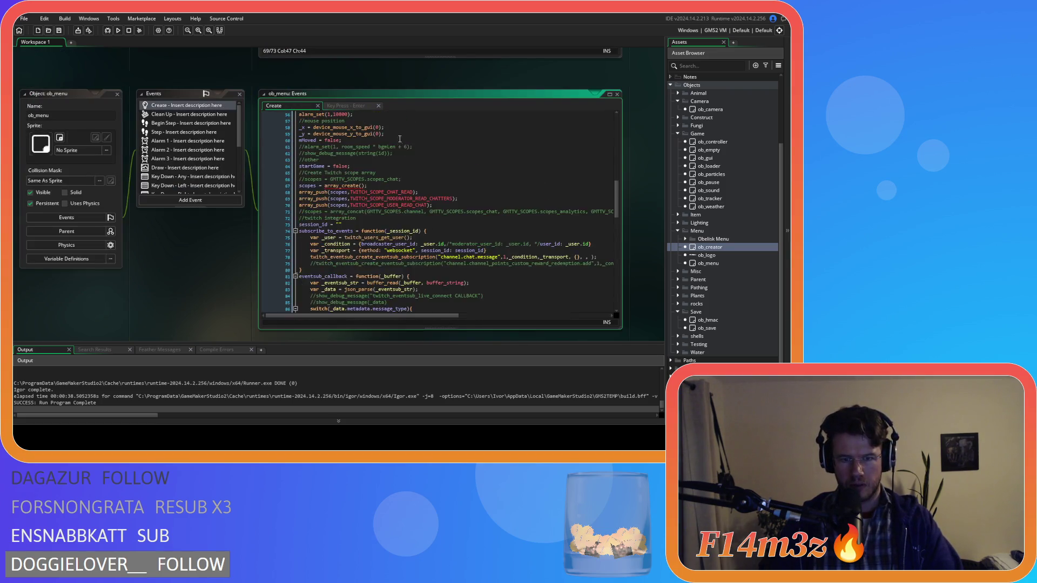
Review ob_menu's Room Start event code, then close it to return to Key Press - Enter.
scroll(400, 138, down, 3)
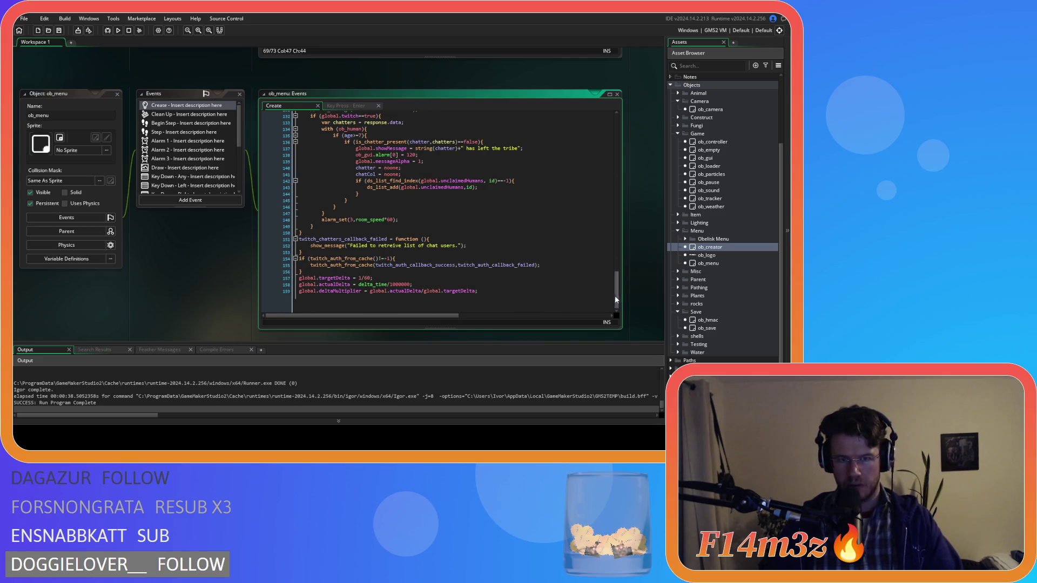
drag(617, 299, 592, 125)
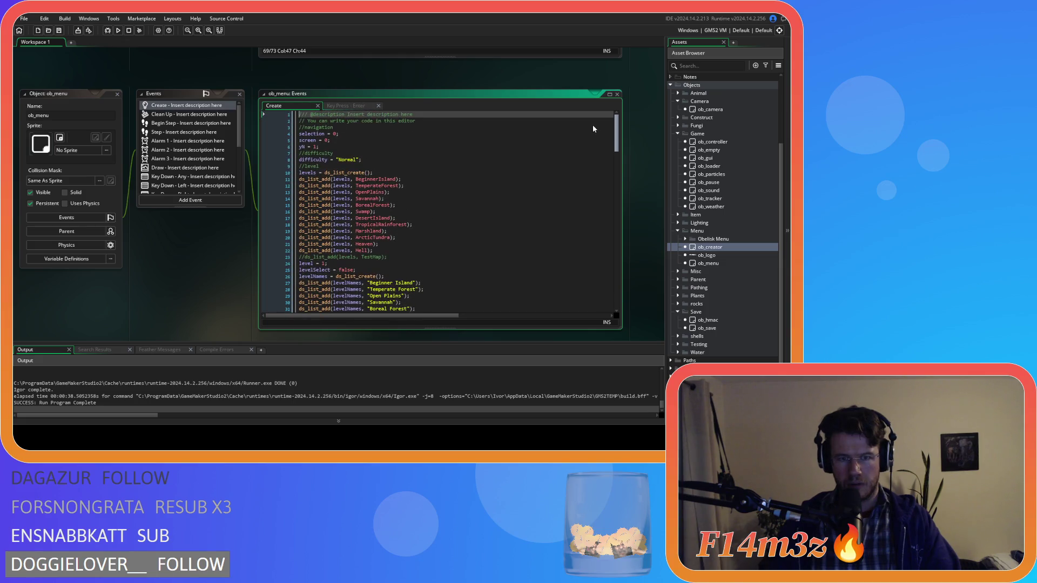
scroll(183, 157, down, 5)
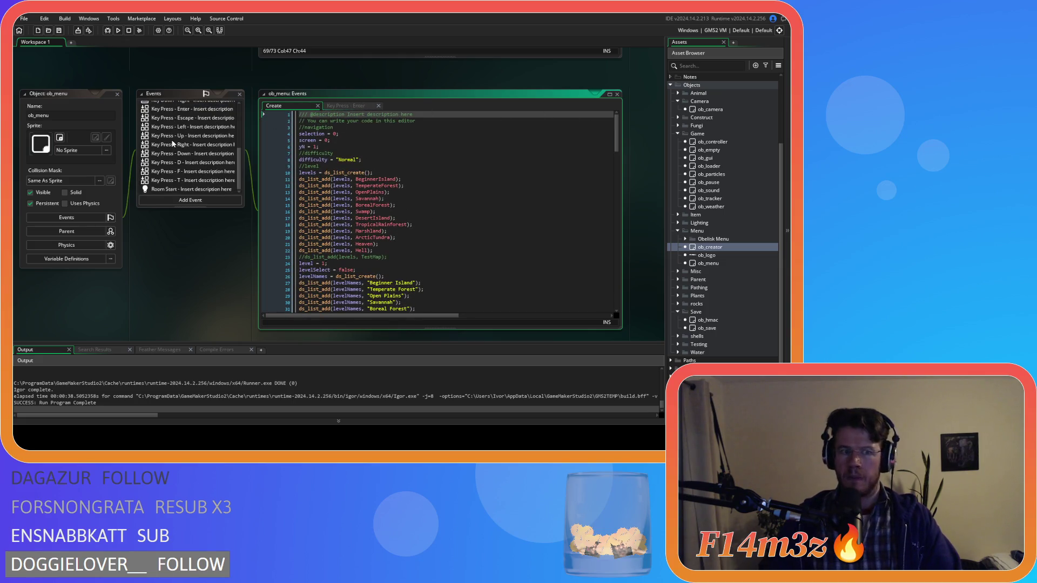
click(183, 190)
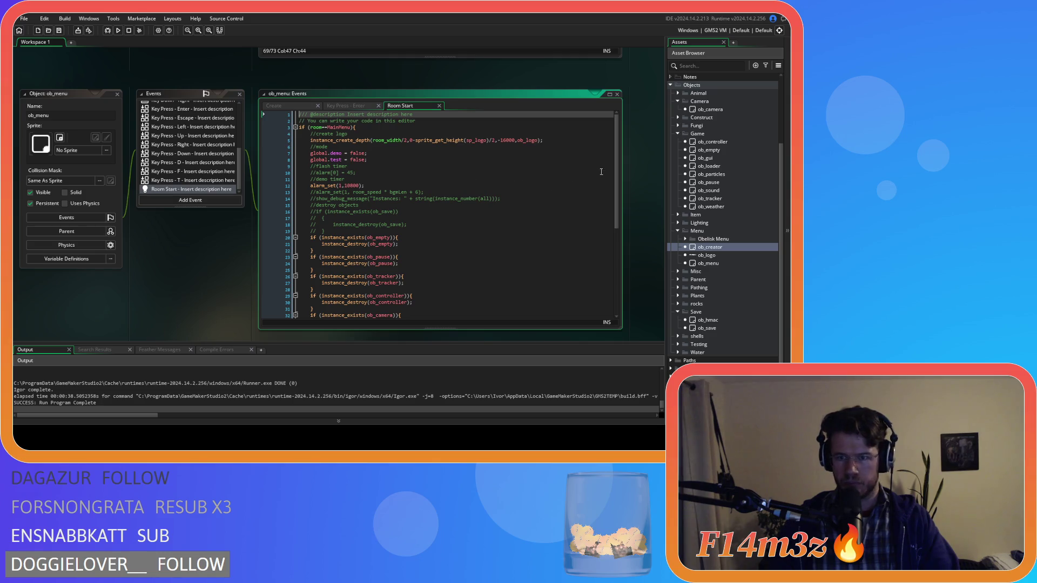
drag(615, 180, 620, 265)
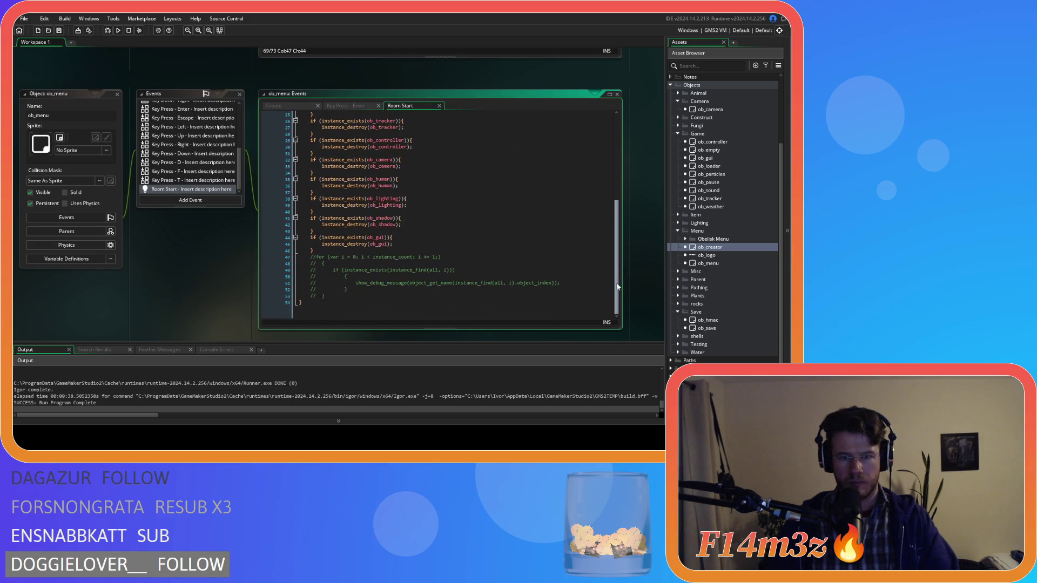
click(439, 106)
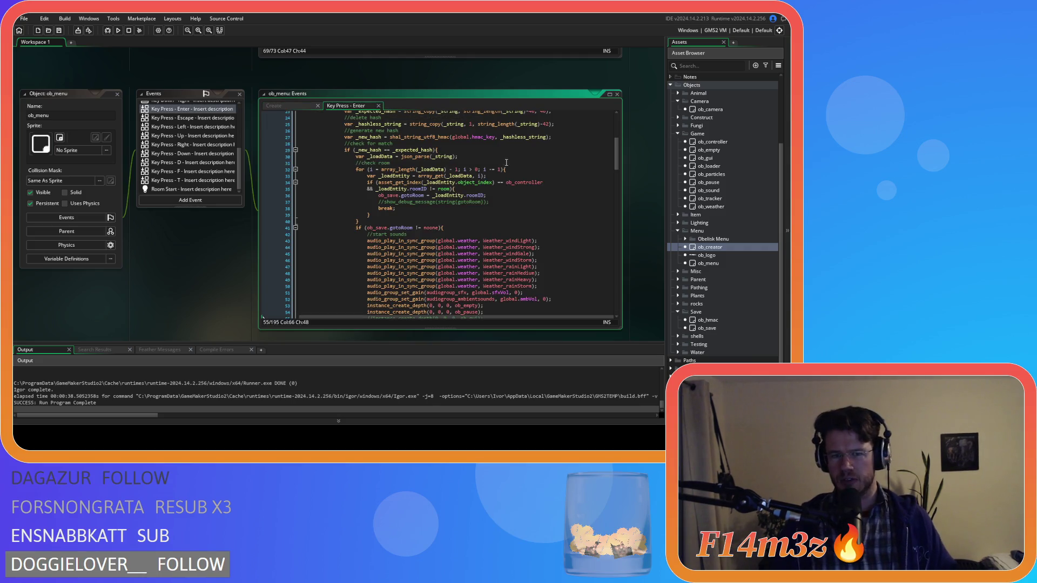
Inspect the commented-out ob_gui creation line near line 55 of the quickload section.
scroll(183, 129, up, 3)
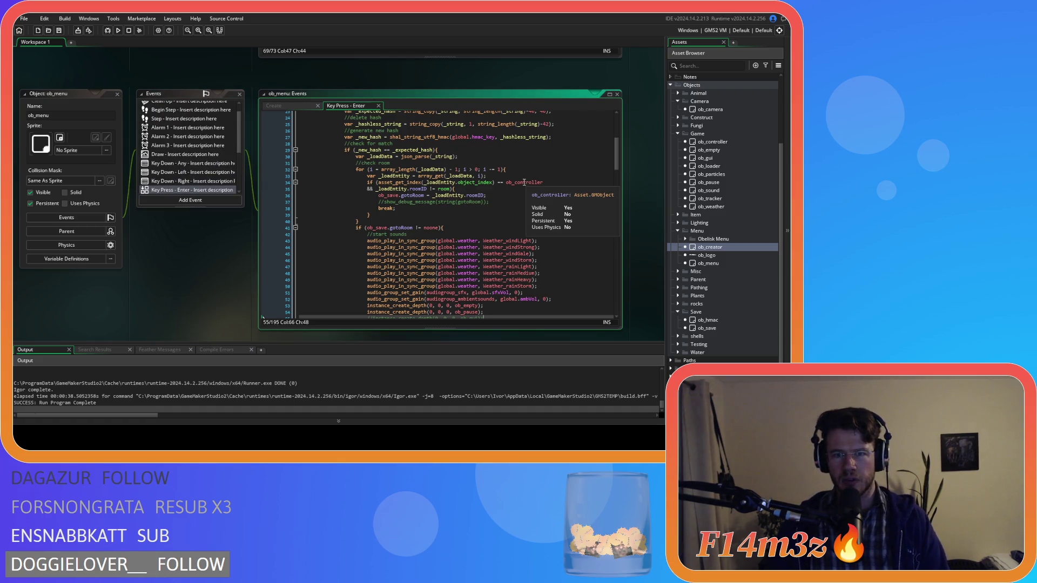
drag(618, 161, 621, 175)
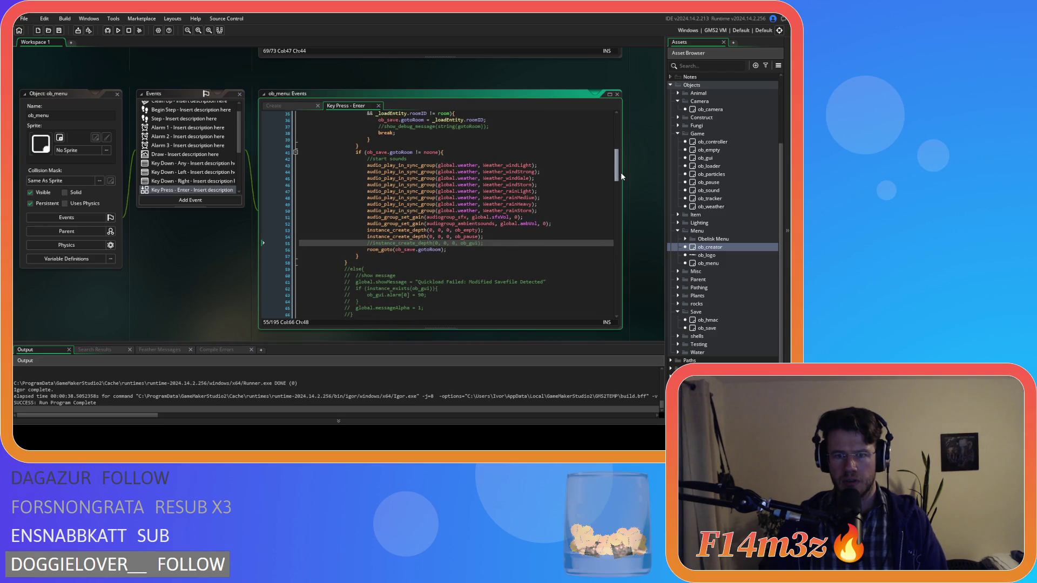
drag(398, 243, 495, 240)
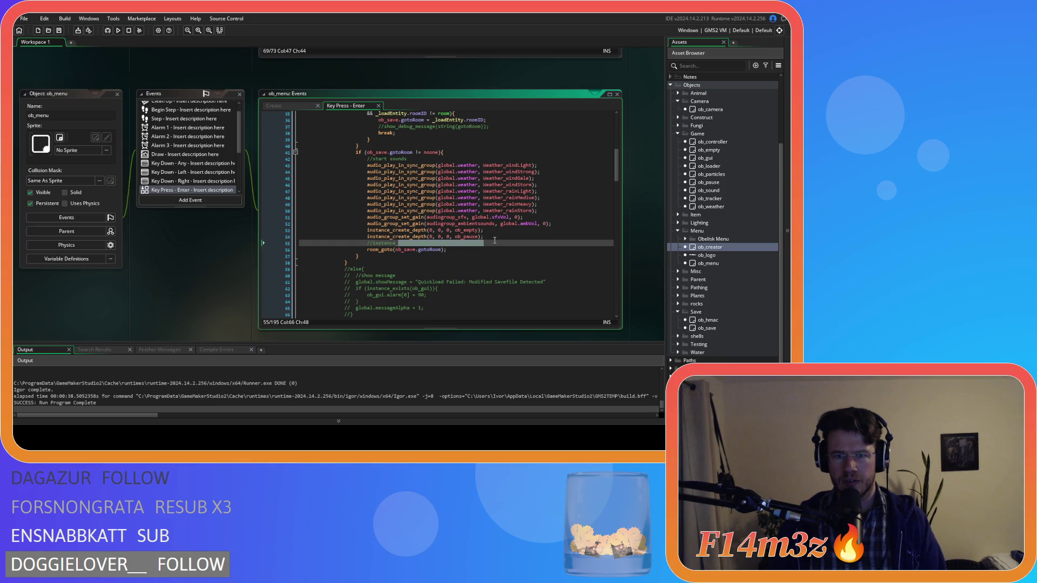
click(494, 240)
scroll(494, 240, down, 5)
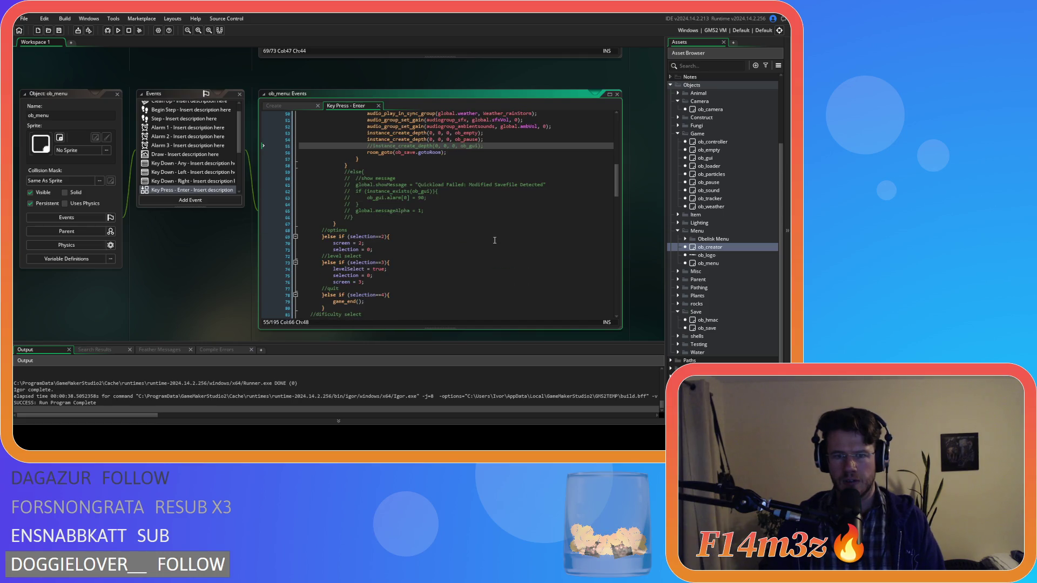
scroll(495, 241, up, 5)
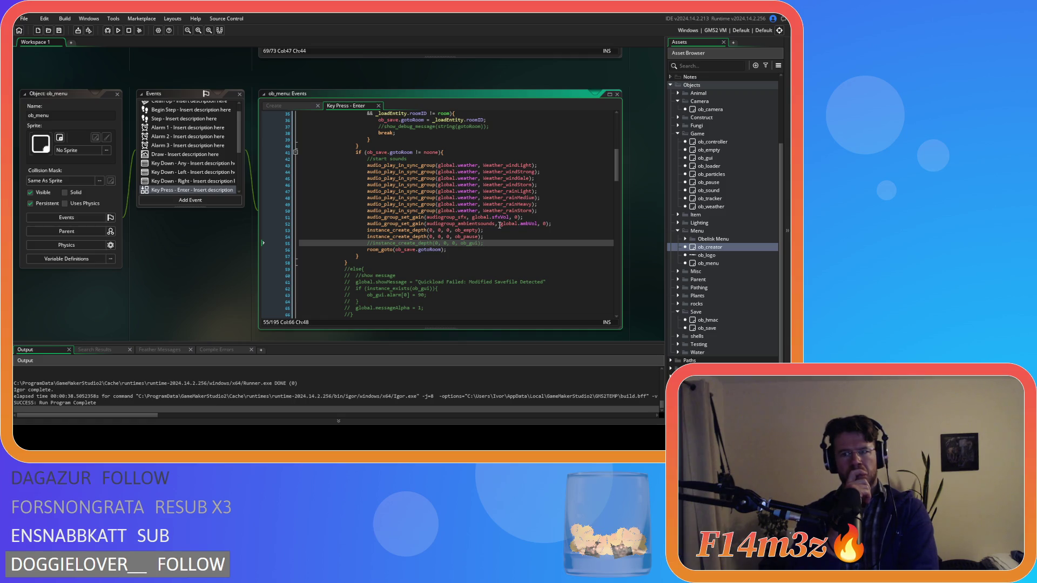
Open ob_controller and review its Room Start code that creates ob_camera on day or level changes.
double_click(704, 141)
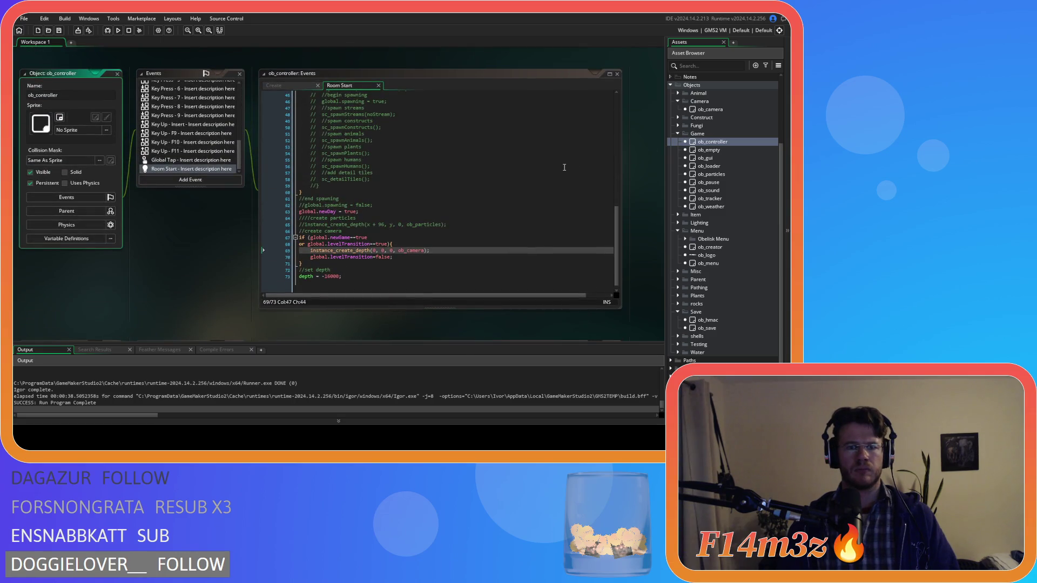
mouse_move(617, 248)
mouse_down()
mouse_move(617, 124)
mouse_move(616, 287)
mouse_up()
scroll(728, 276, down, 2)
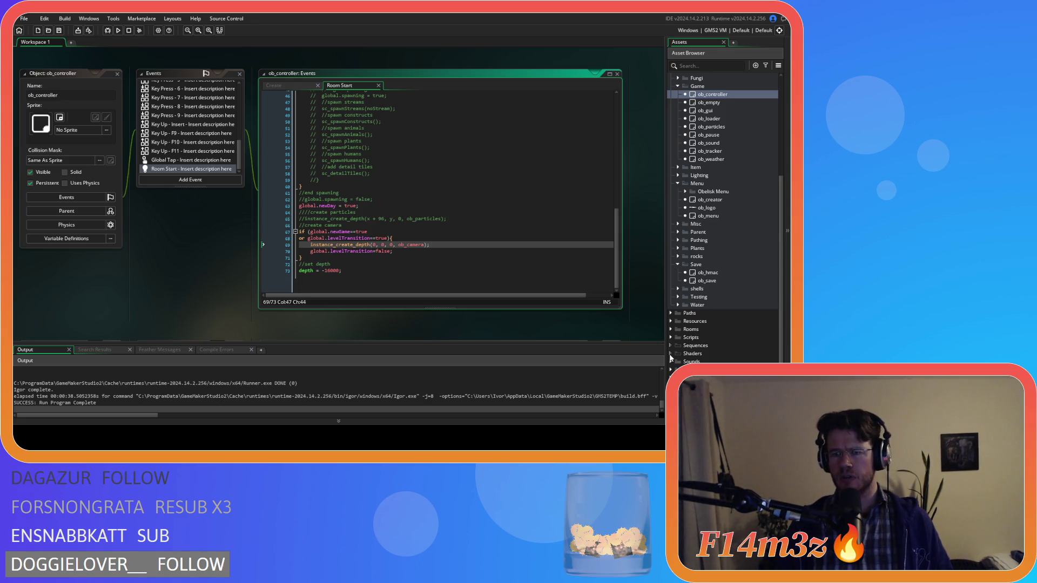
Expand Scripts > Loading in the Asset Browser and open the sc_loadCode script.
double_click(679, 337)
scroll(679, 338, down, 3)
scroll(682, 329, down, 3)
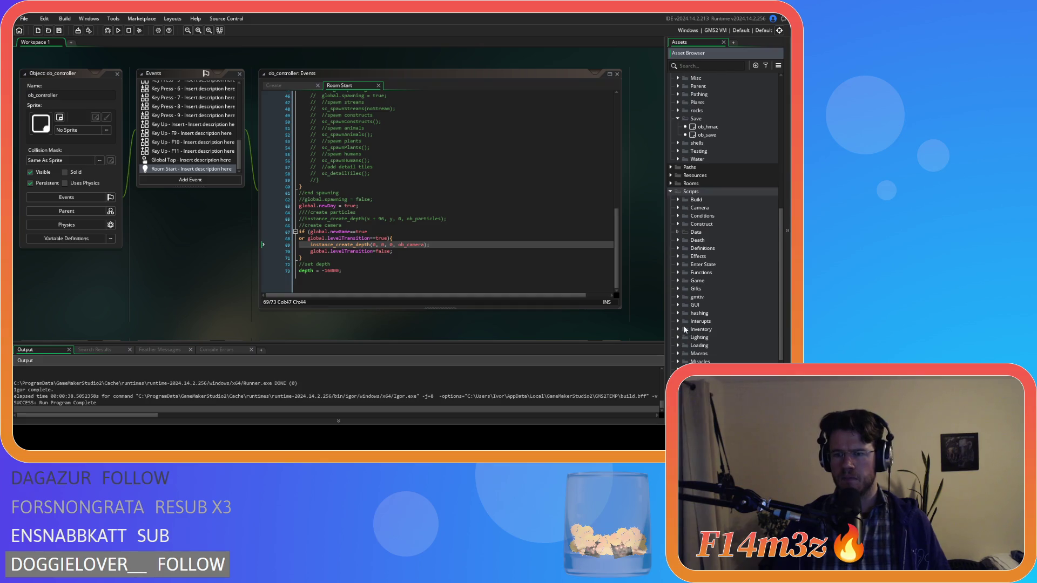
scroll(679, 314, down, 2)
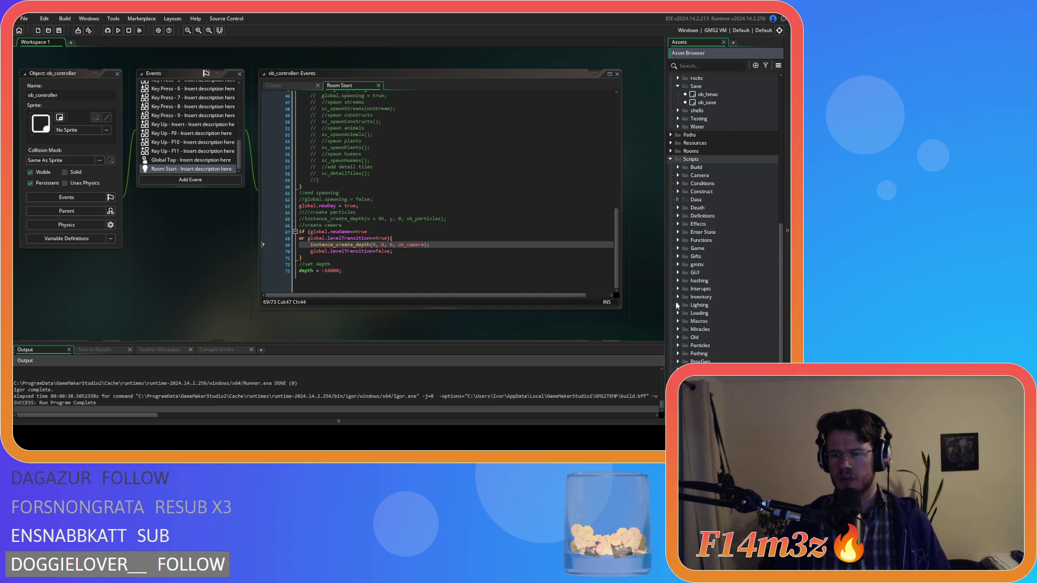
click(678, 314)
scroll(724, 323, down, 6)
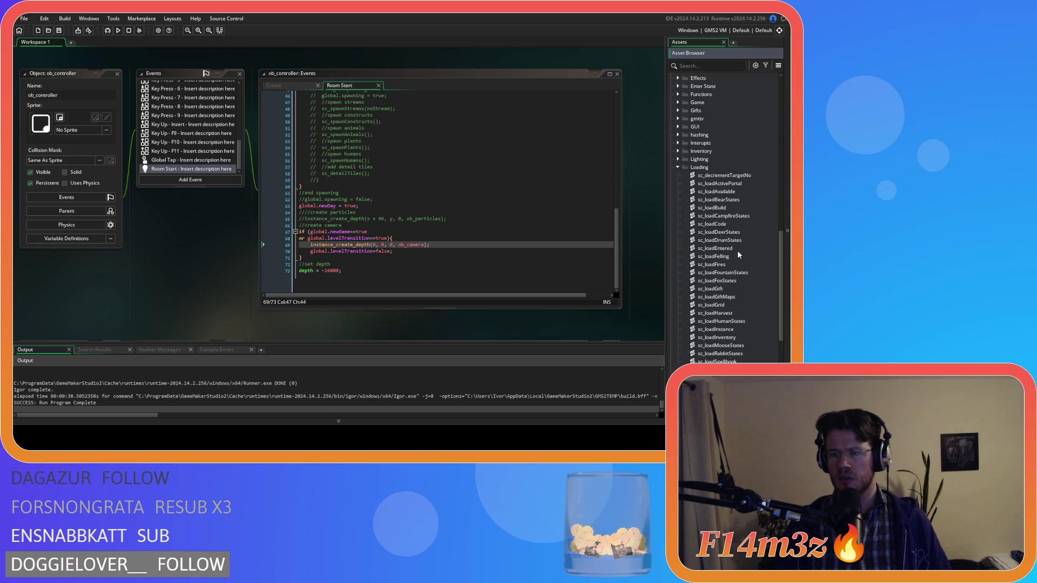
scroll(738, 251, down, 5)
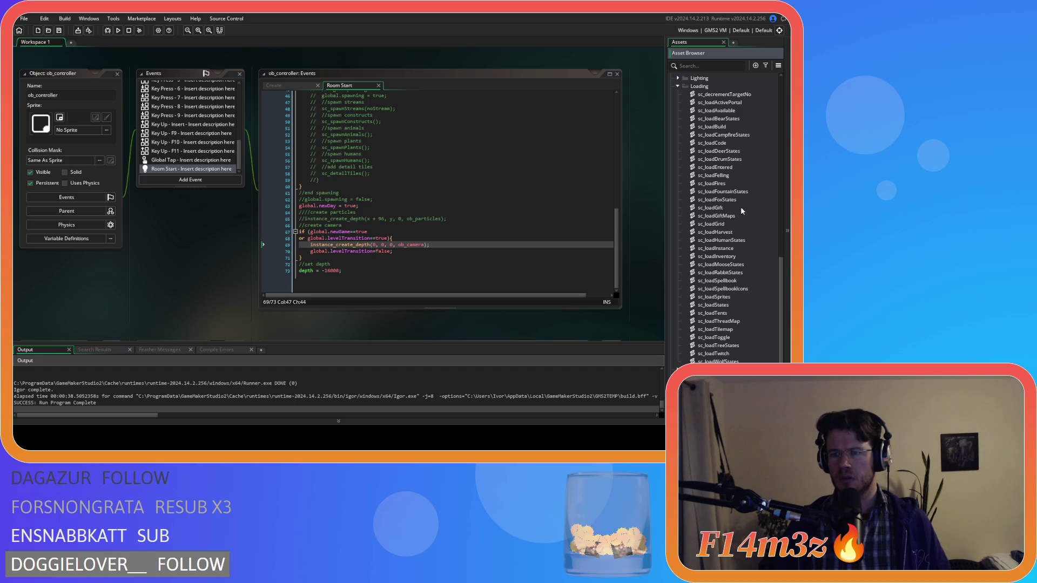
double_click(732, 142)
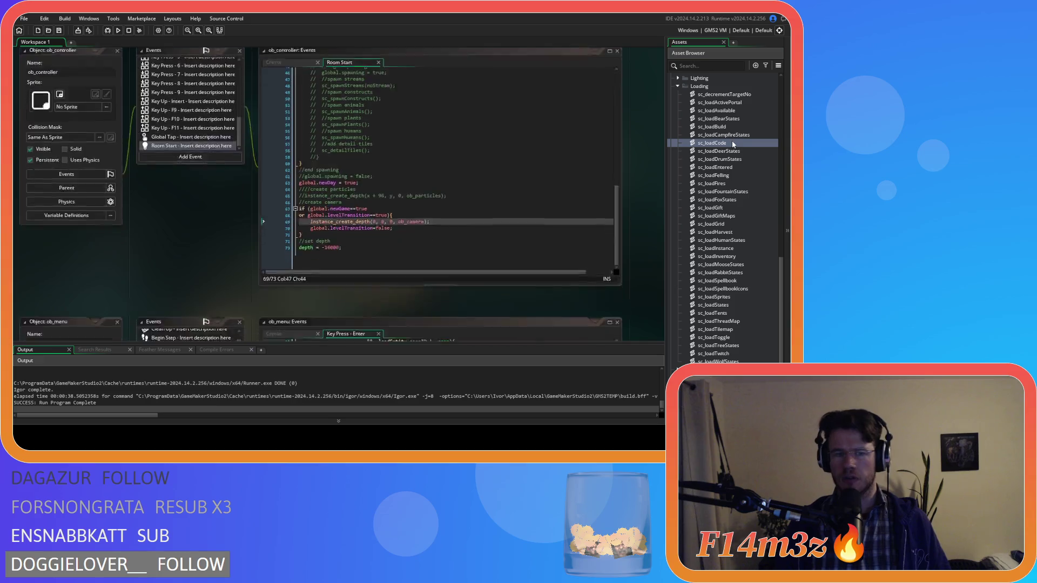
scroll(301, 174, down, 10)
scroll(294, 160, down, 20)
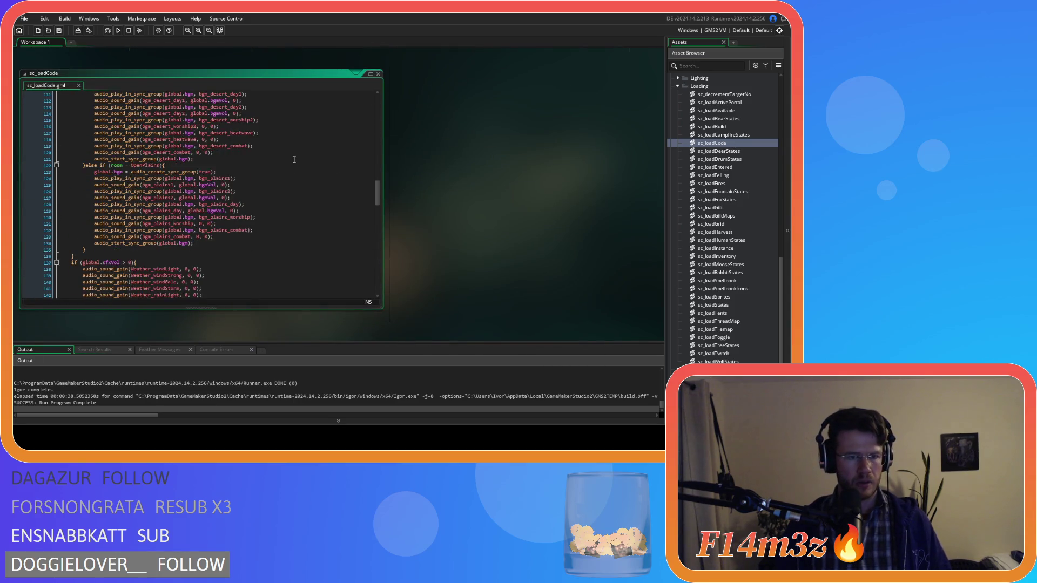
scroll(294, 159, down, 1)
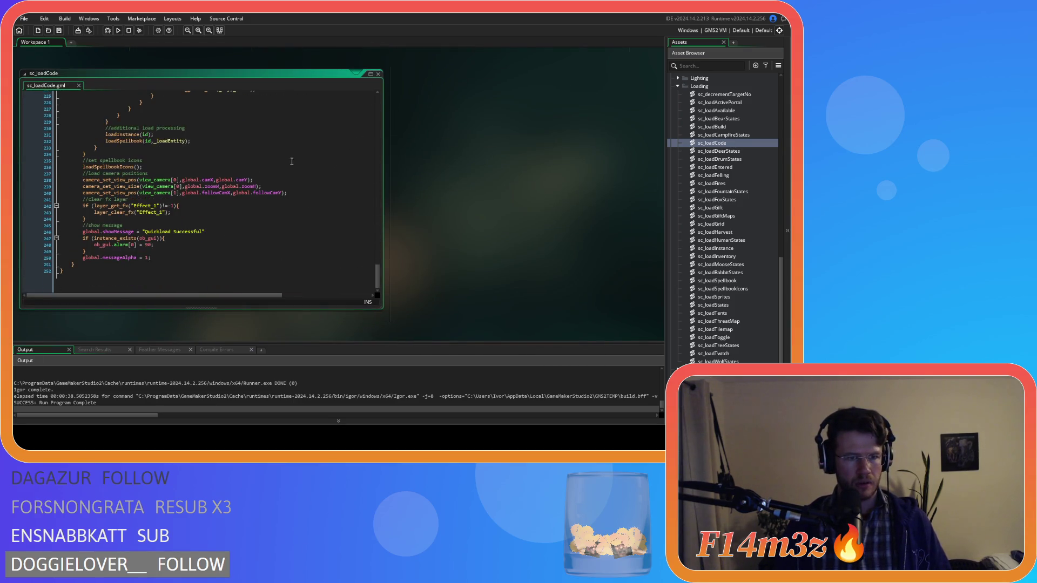
click(178, 244)
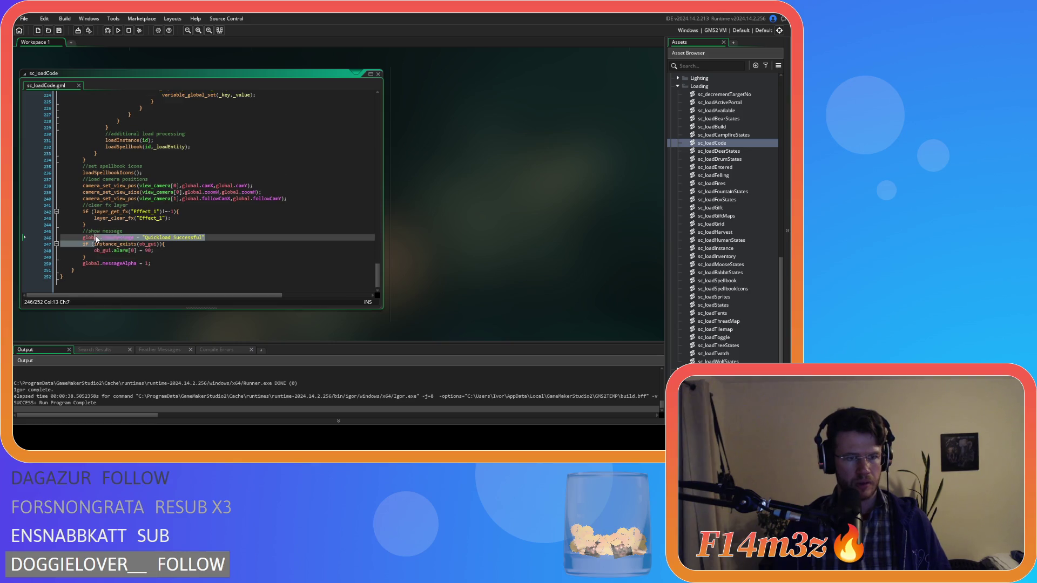
click(175, 251)
scroll(216, 246, up, 5)
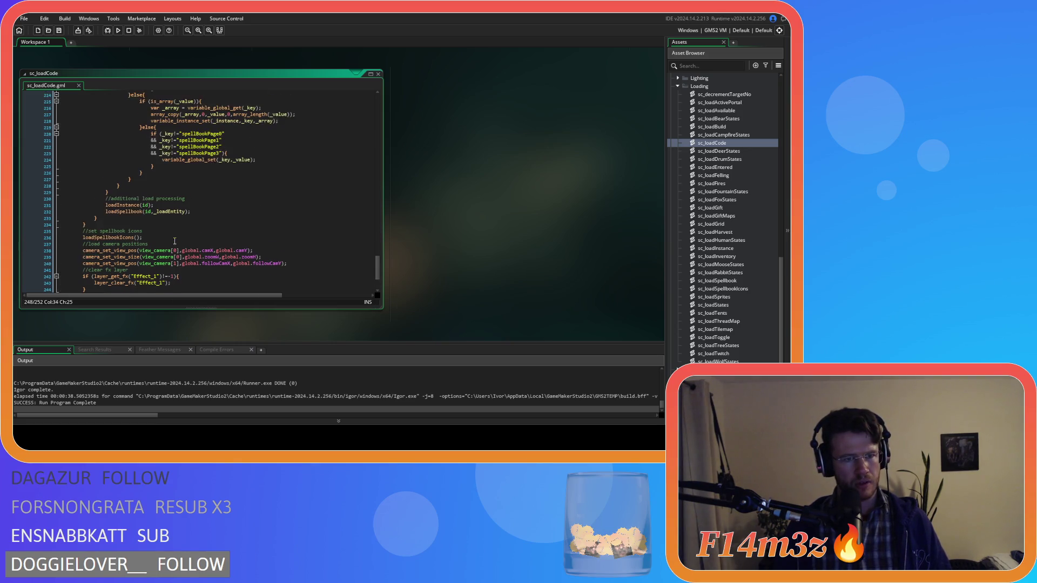
scroll(219, 244, up, 20)
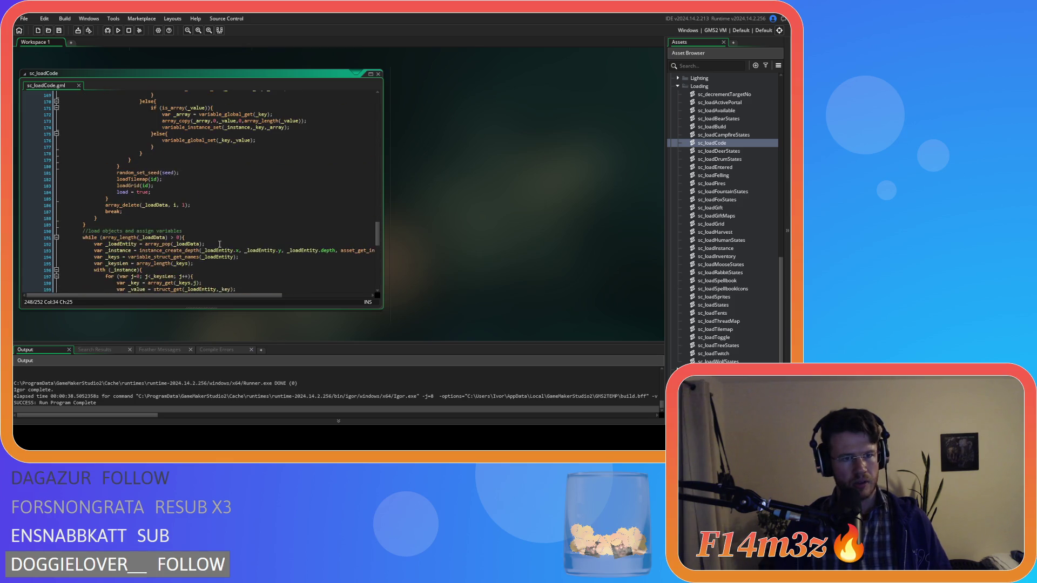
scroll(219, 244, up, 4)
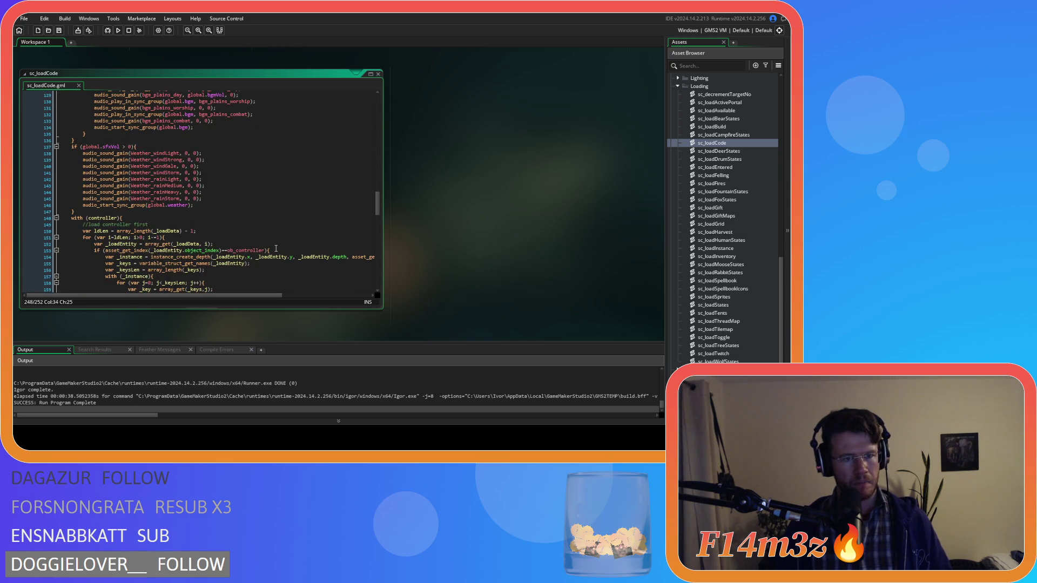
scroll(276, 248, up, 3)
click(318, 216)
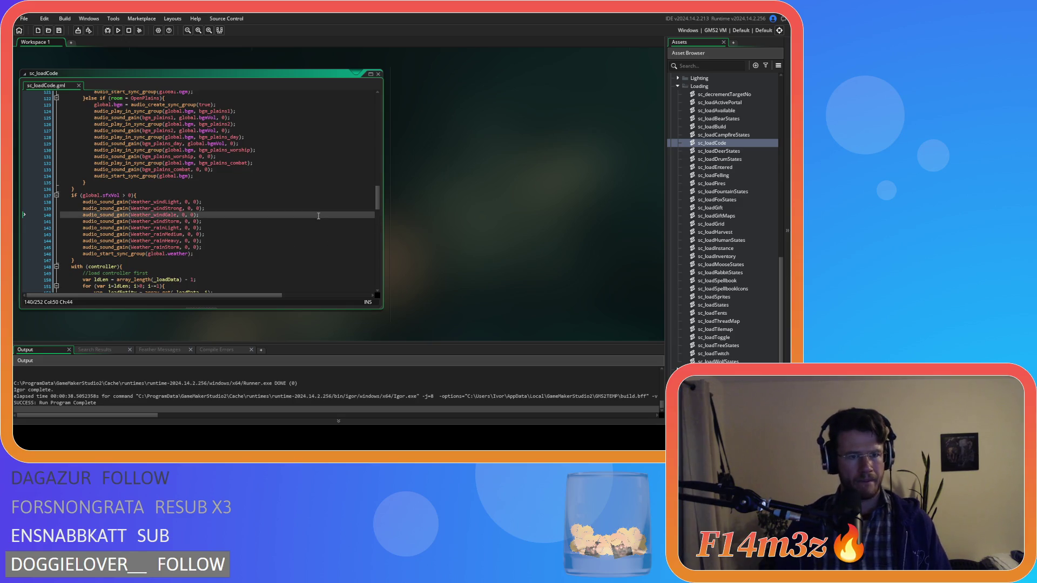
key(ctrl+f)
text(ob_gui)
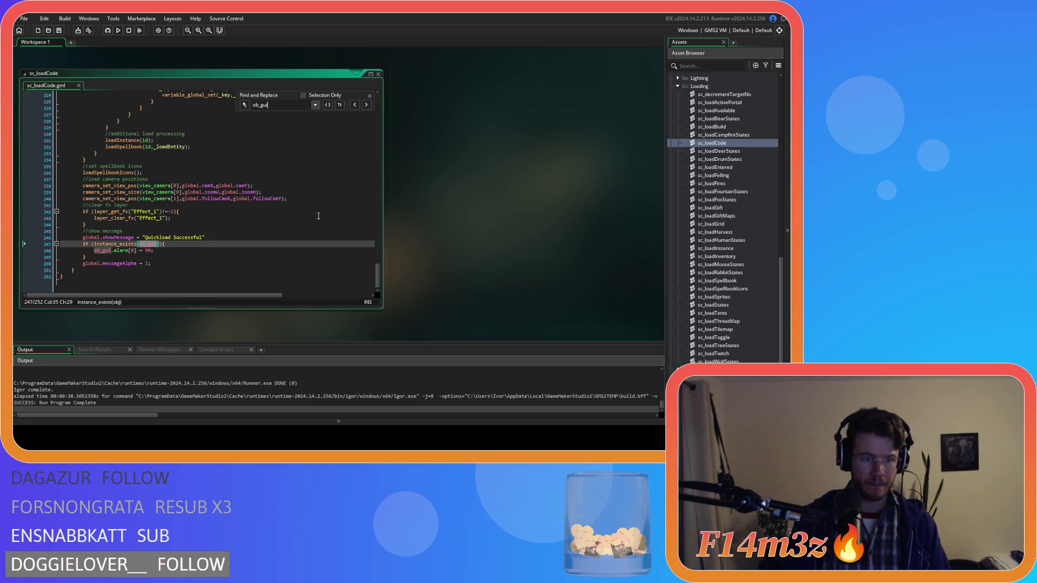
click(370, 96)
scroll(314, 184, up, 5)
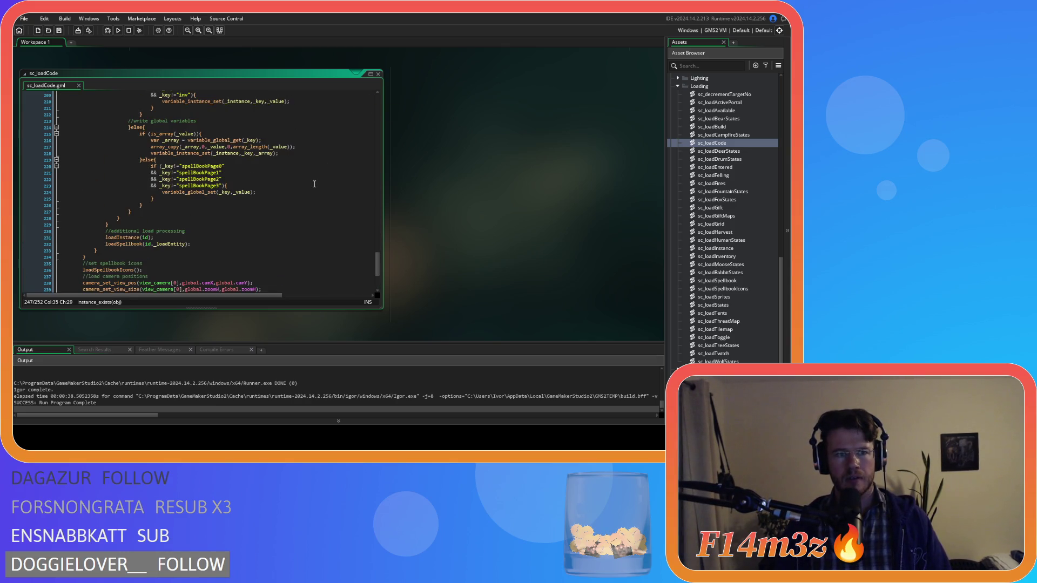
middle_click(150, 238)
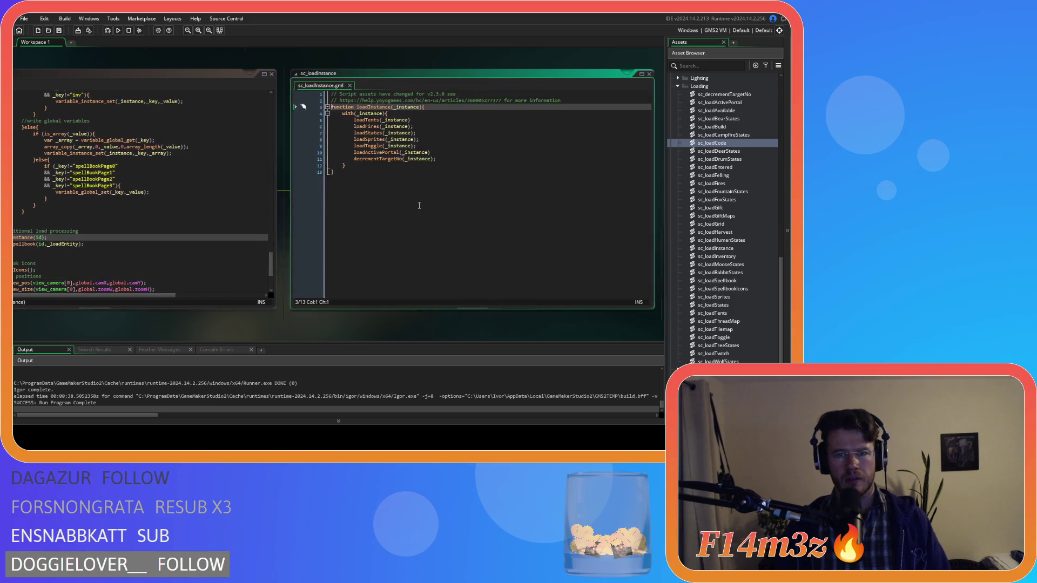
click(648, 74)
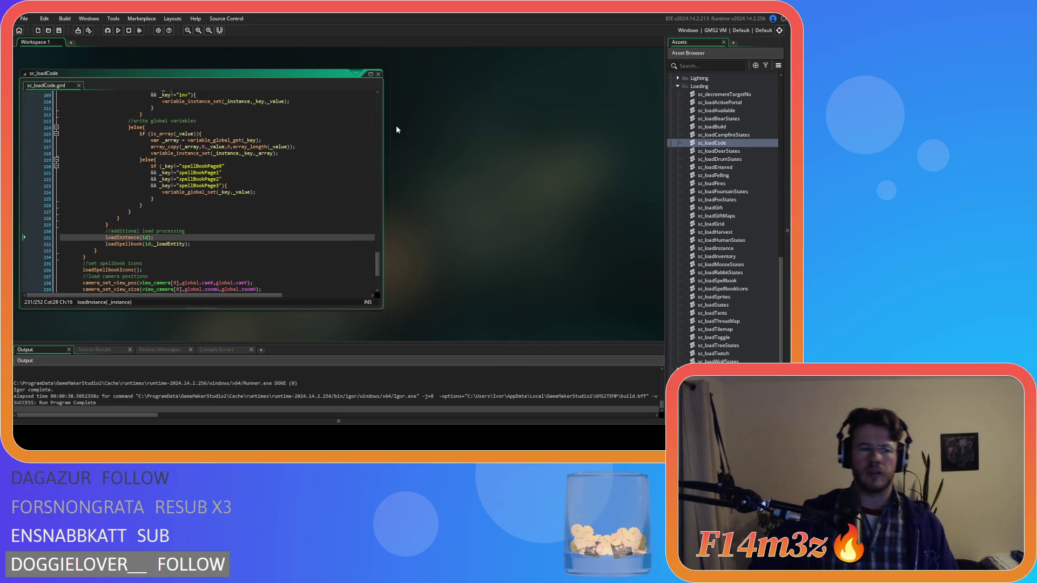
scroll(264, 188, up, 10)
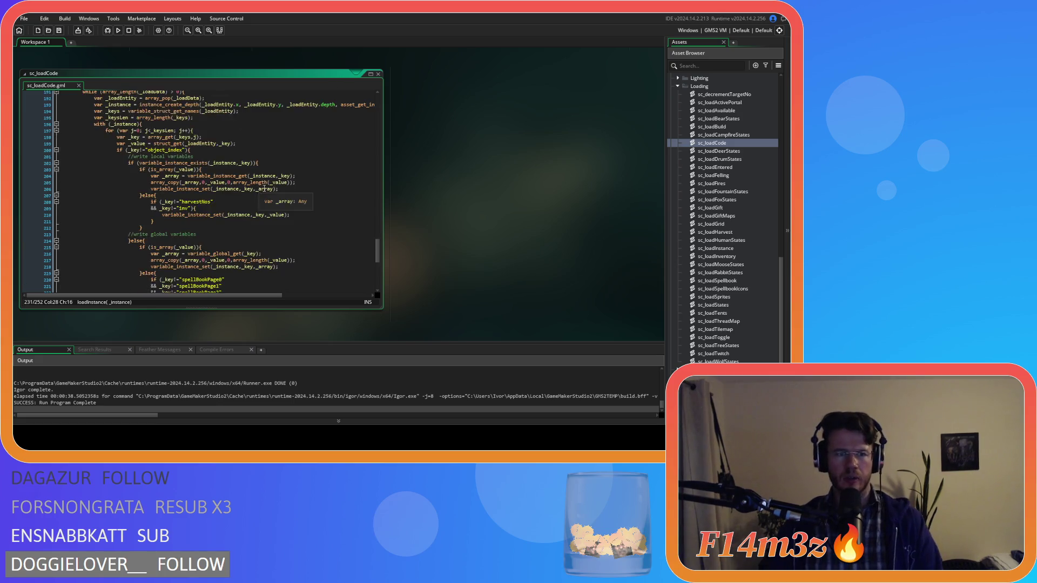
scroll(265, 188, up, 15)
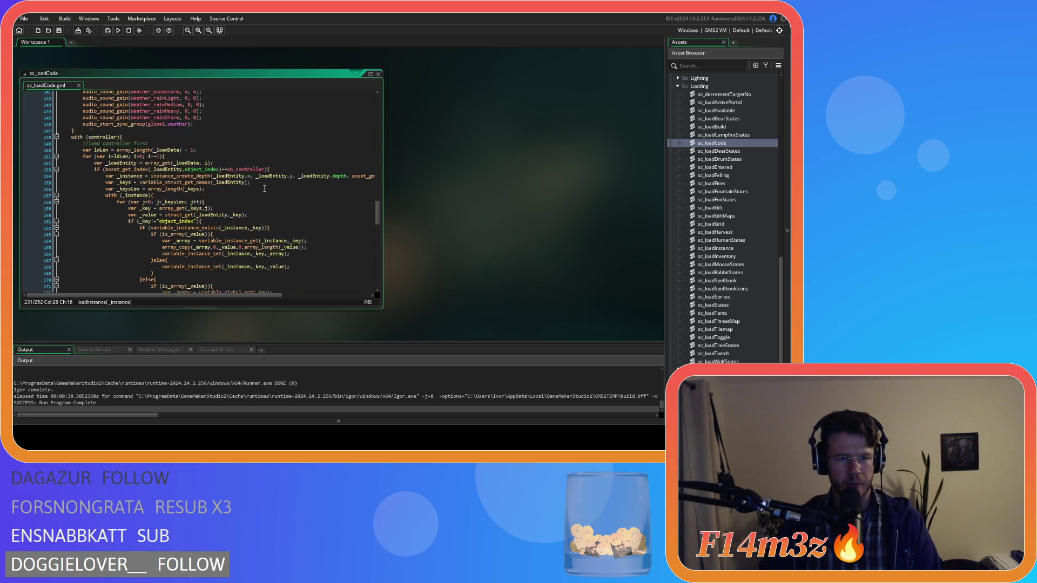
scroll(265, 188, up, 20)
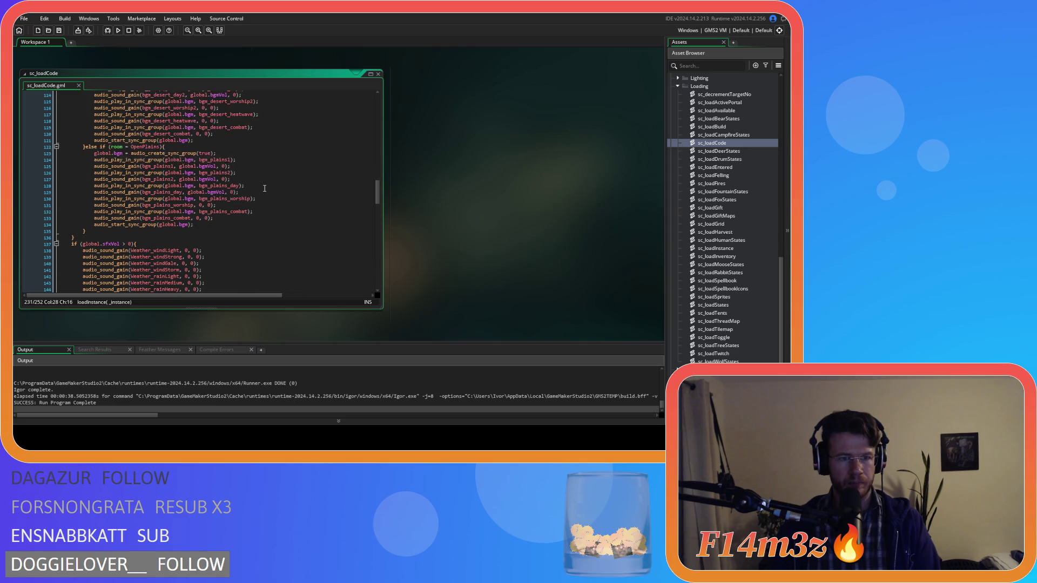
scroll(264, 188, up, 10)
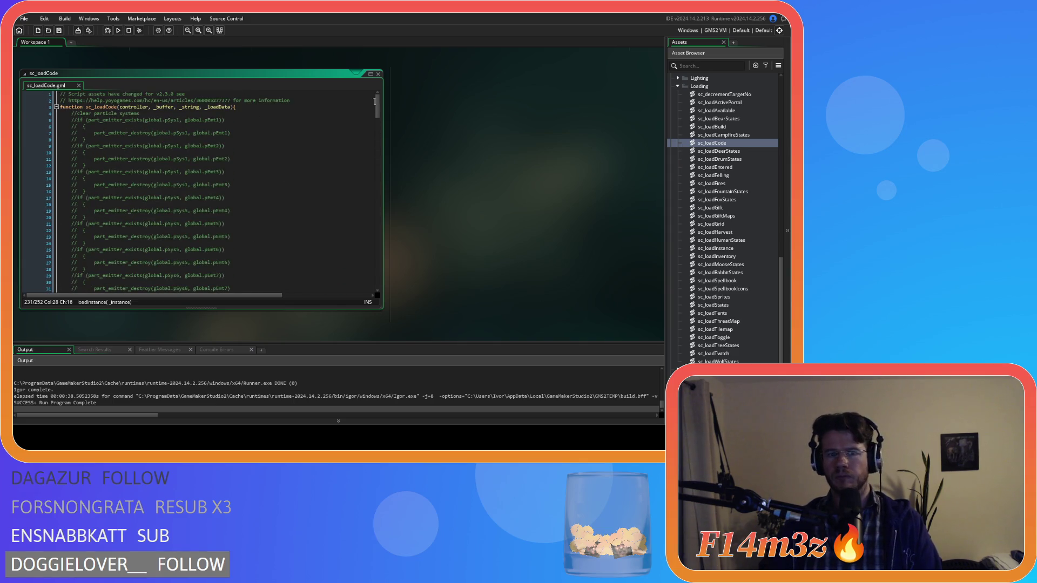
click(378, 74)
Collapse the Loading and Scripts folders and open ob_save's Key Press - F6 load code.
scroll(681, 166, up, 3)
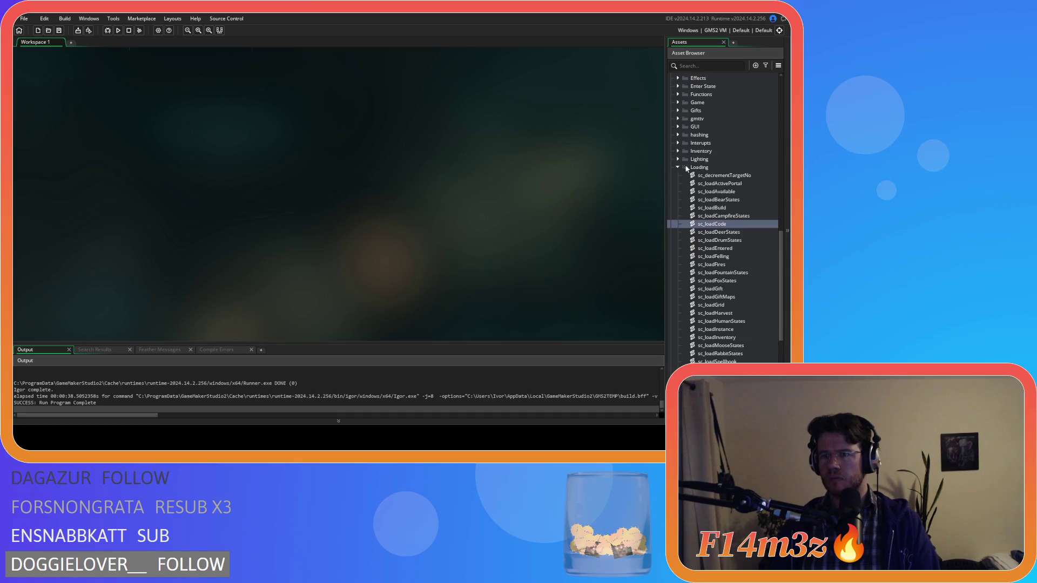
click(677, 167)
scroll(672, 171, up, 3)
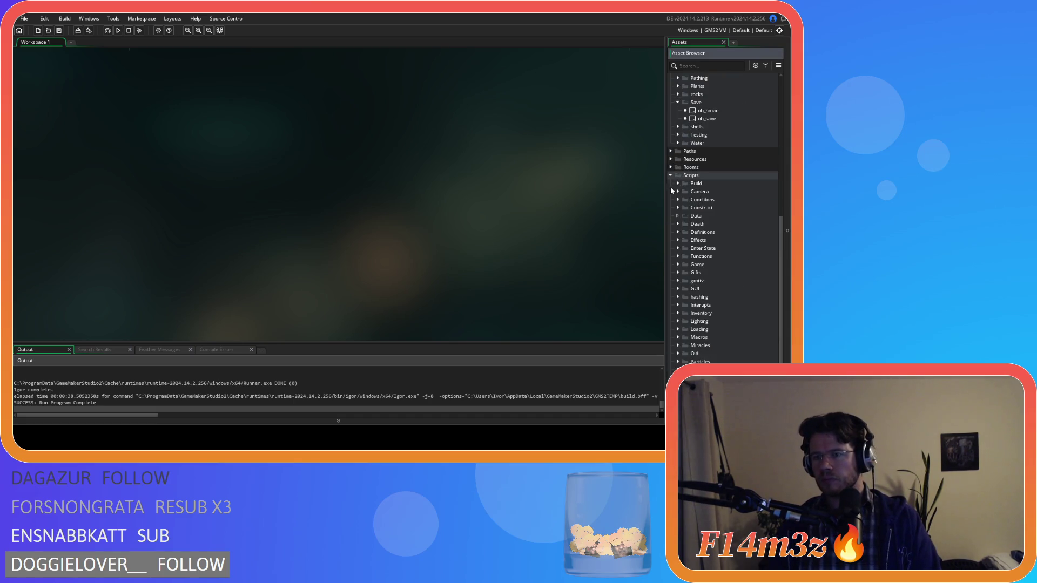
click(670, 173)
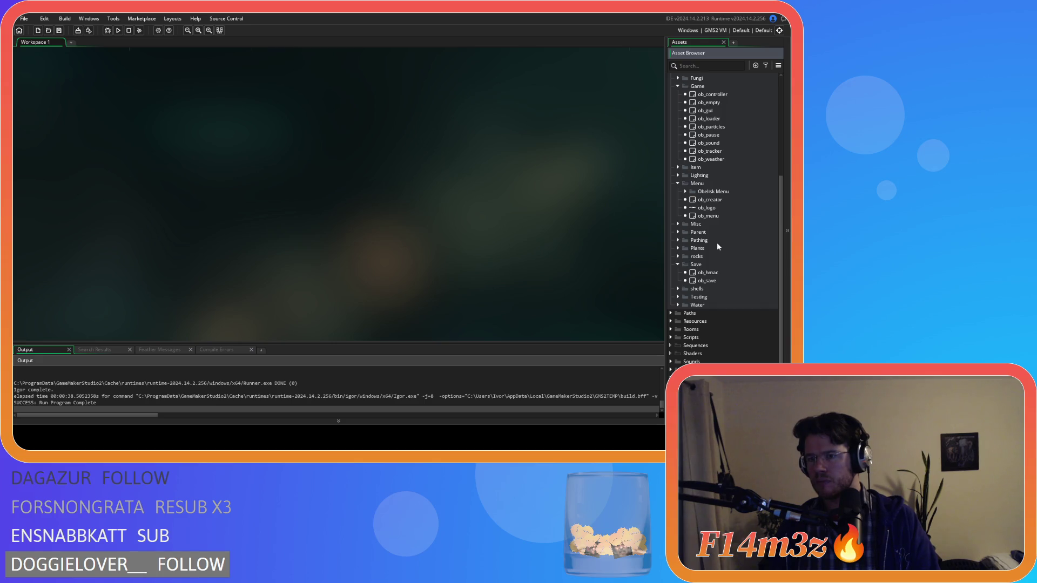
double_click(717, 277)
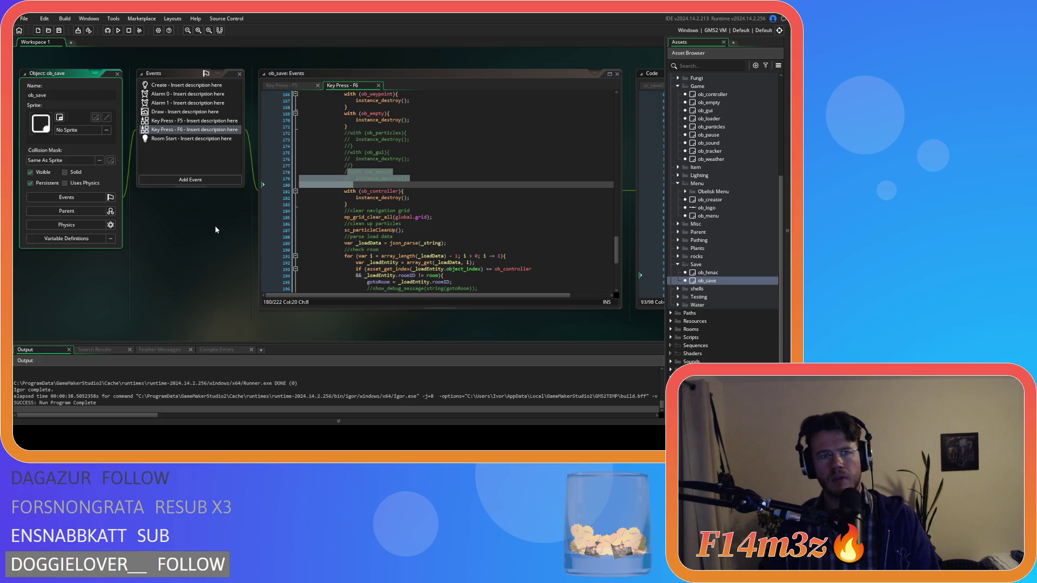
Open ob_save's Room Start code and examine the instance_create_depth line creating ob_gui.
click(192, 138)
scroll(481, 188, down, 3)
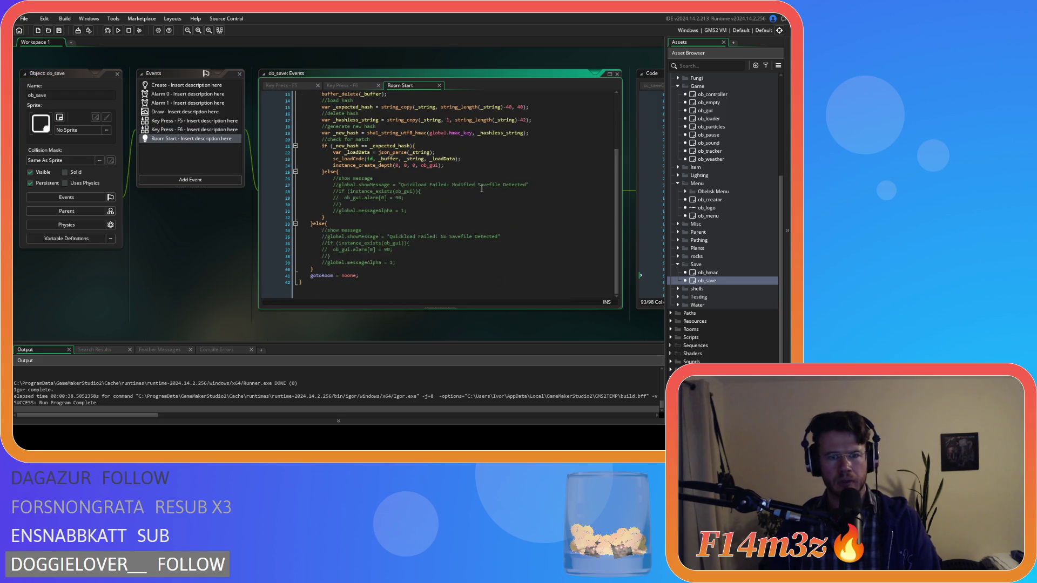
scroll(481, 188, up, 2)
click(451, 197)
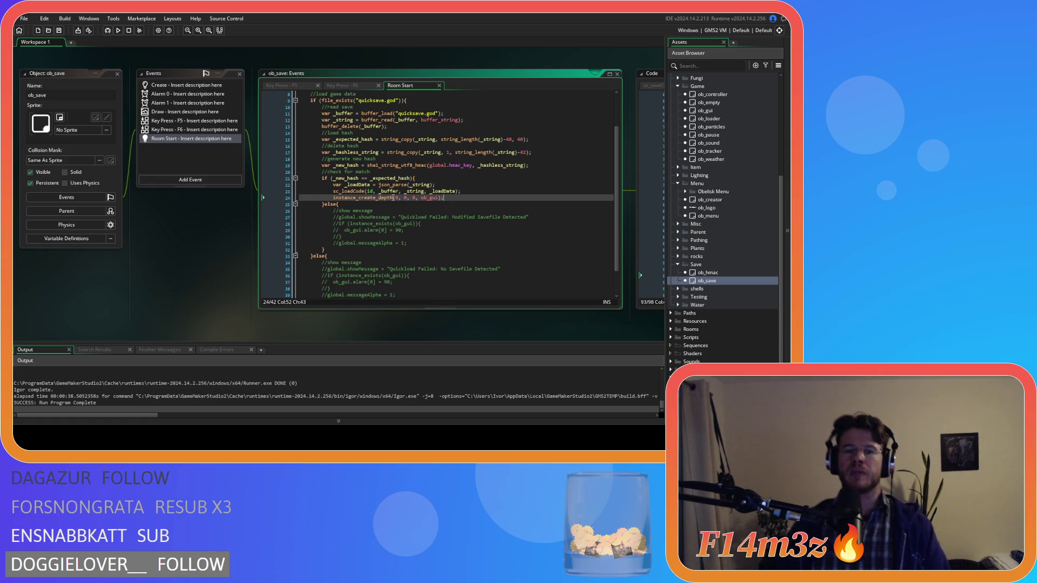
click(456, 193)
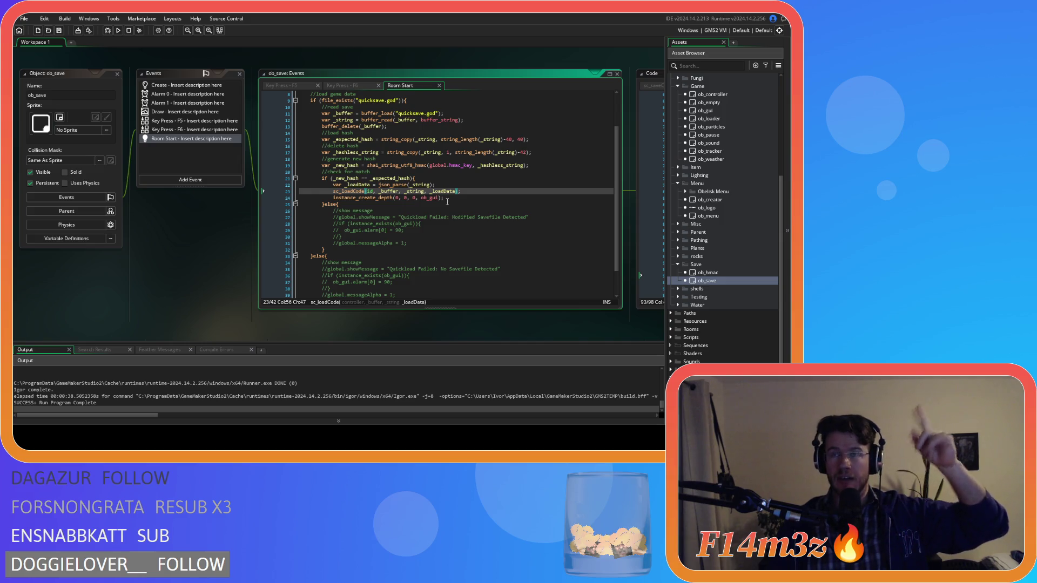
drag(446, 198, 333, 196)
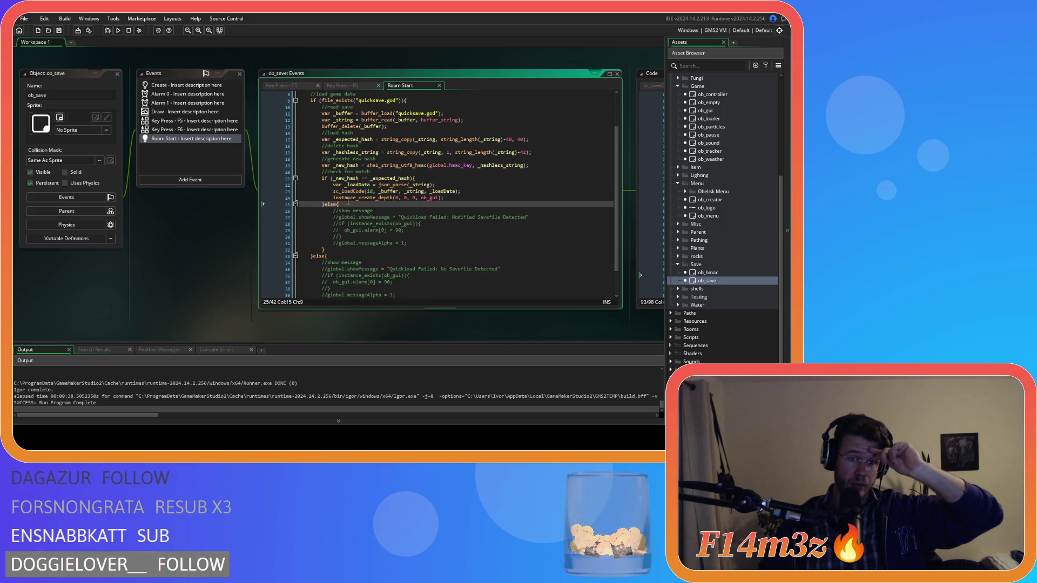
Check the sc_loadCode call and instance_create_depth documentation, then return to Key Press - F6.
click(335, 191)
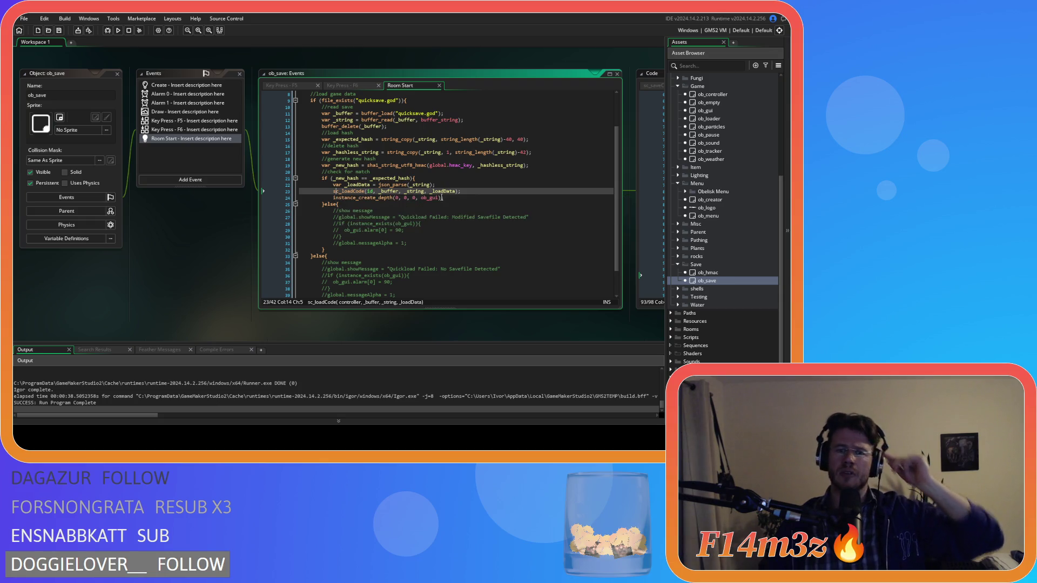
click(449, 198)
click(432, 198)
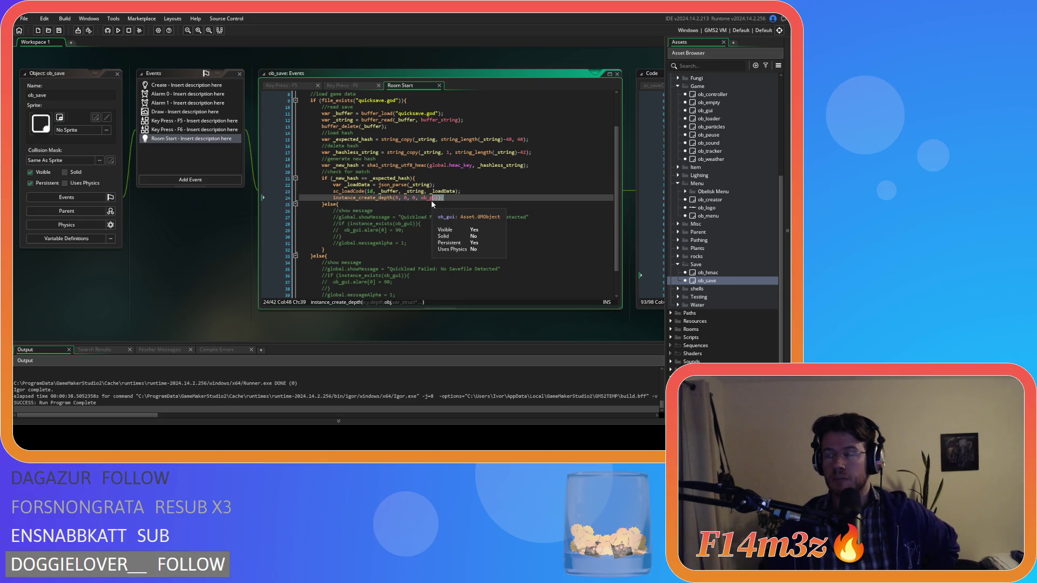
click(332, 198)
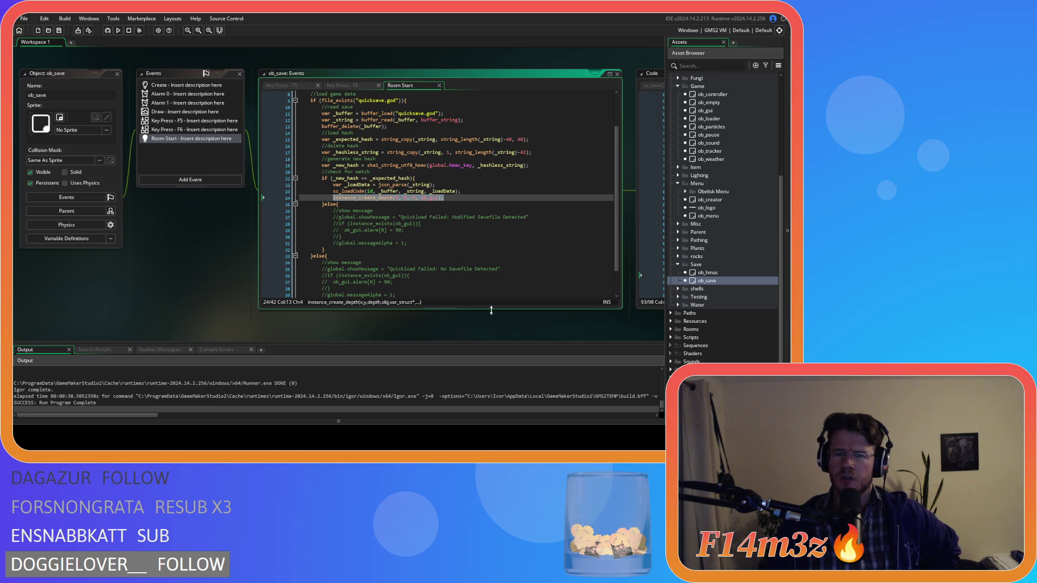
click(346, 85)
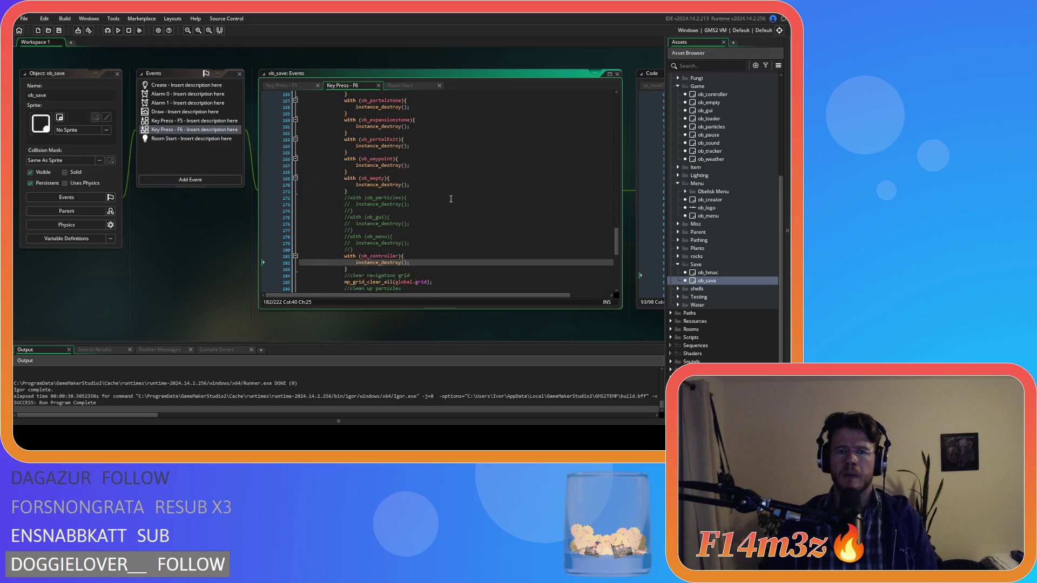
Search the Key Press - F6 code for ob_camera, then go back to Room Start.
key(ctrl+f)
text(ob_camera)
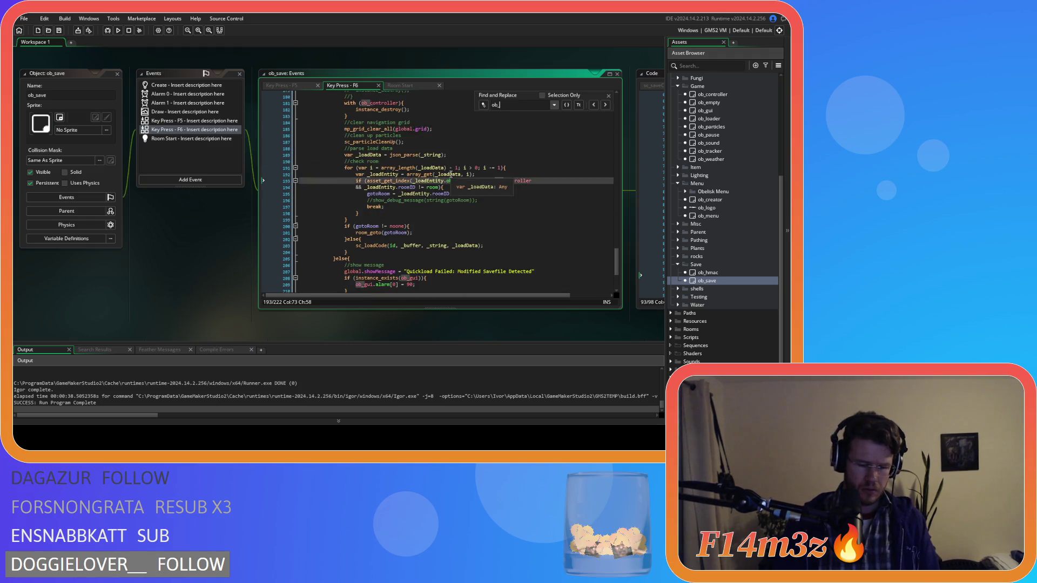
click(608, 95)
click(407, 86)
Move the instance_create_depth(0, 0, 0, ob_gui) line above the sc_loadCode call.
click(454, 198)
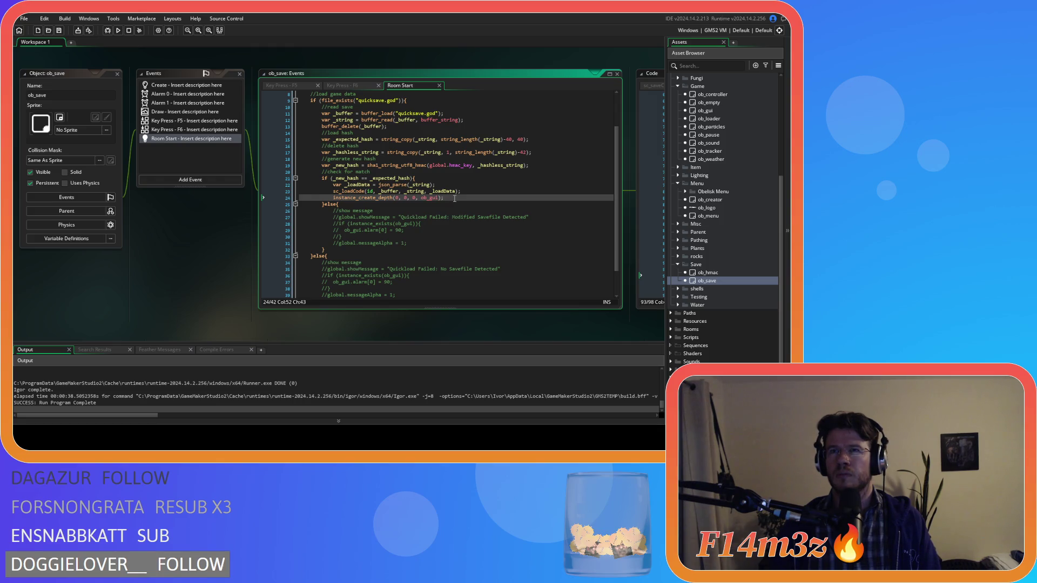
drag(454, 198, 334, 202)
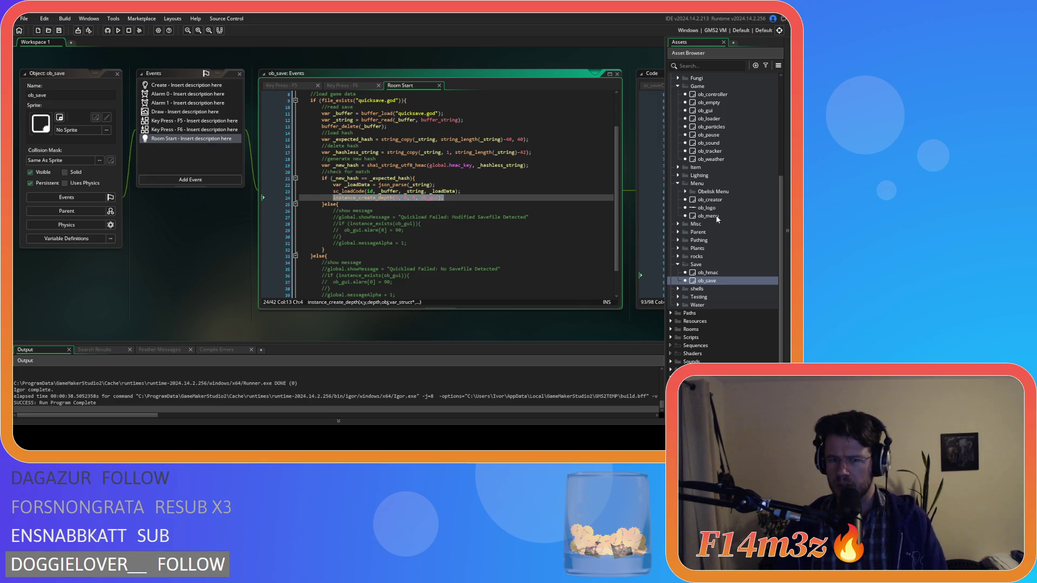
click(345, 197)
key(BackSpace)
key(ctrl+z)
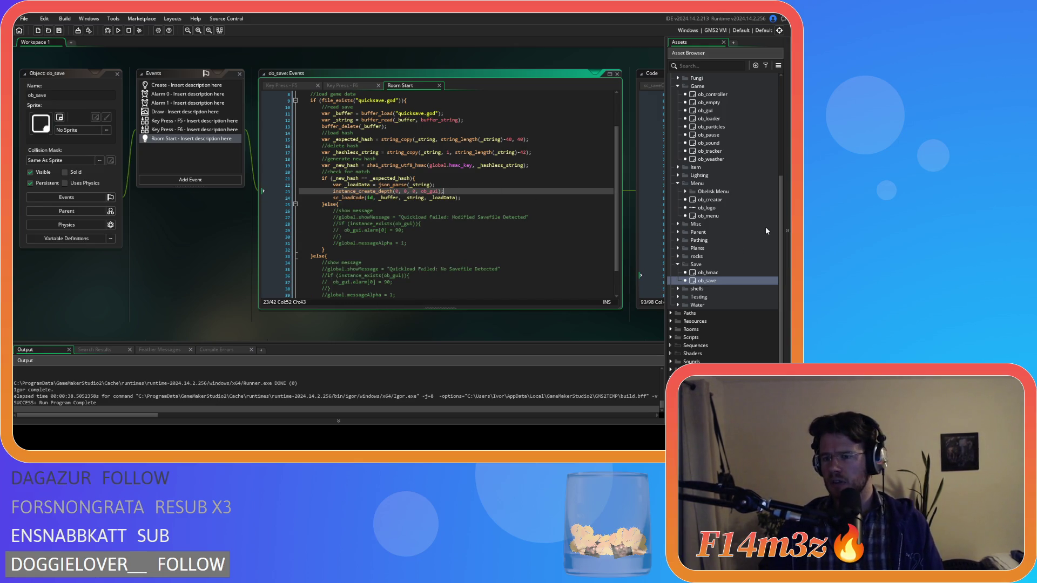
click(720, 218)
double_click(721, 216)
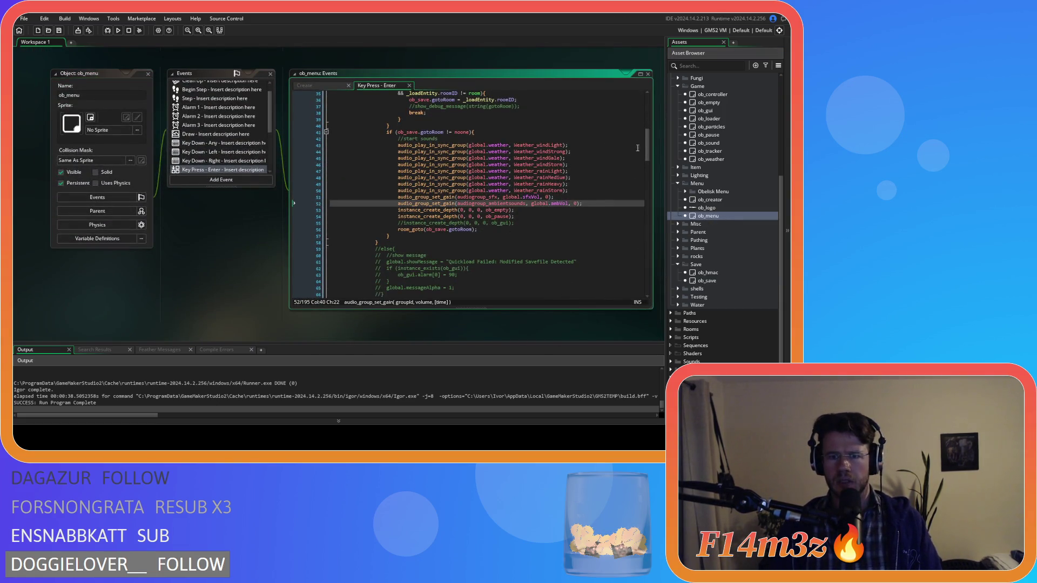
Scroll through ob_menu's Key Press - Enter quickload code.
drag(646, 151, 646, 132)
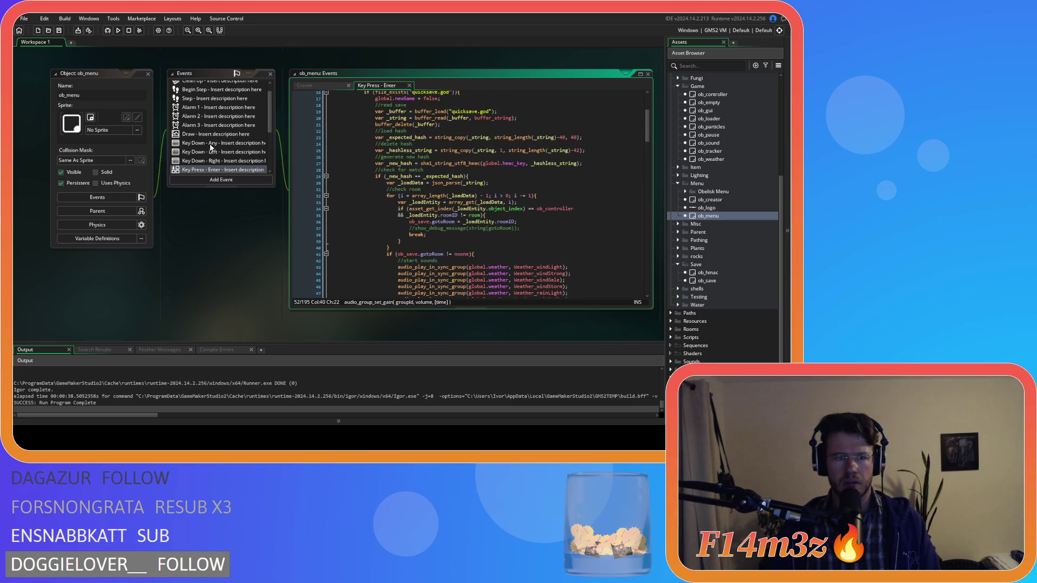
mouse_move(647, 120)
mouse_down()
mouse_move(657, 250)
mouse_move(651, 238)
mouse_up()
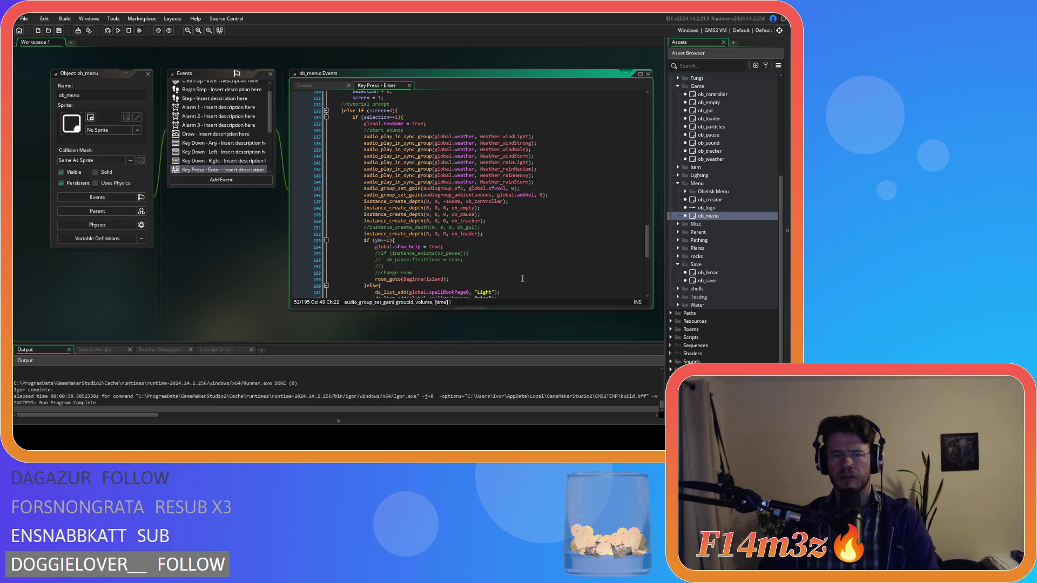
mouse_move(647, 238)
mouse_down()
mouse_move(653, 278)
mouse_move(651, 236)
mouse_up()
scroll(219, 167, down, 3)
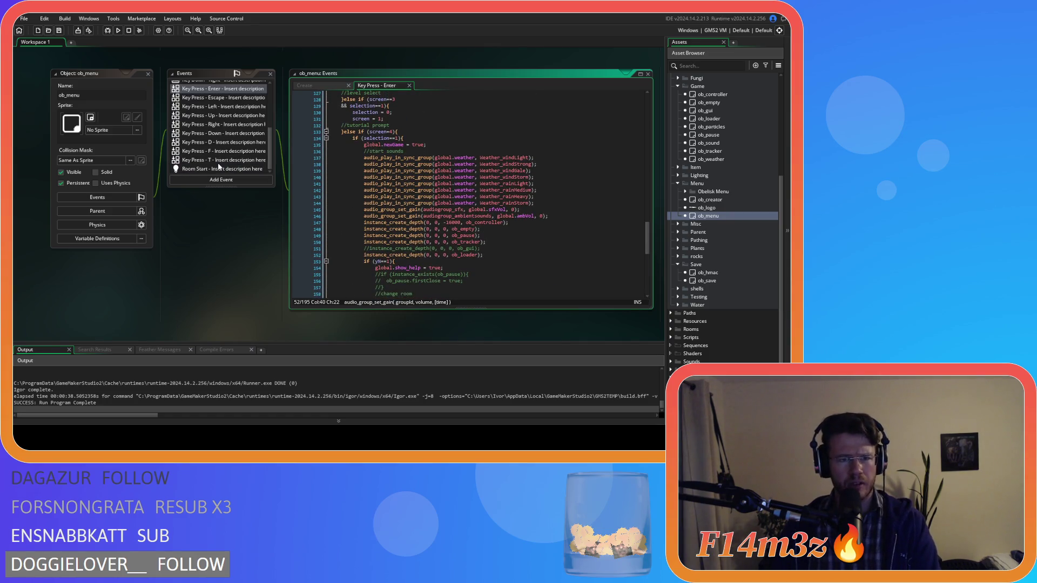
Review ob_menu's Room Start code, then open ob_loader's Step event with the loading stages.
click(237, 171)
scroll(538, 217, down, 5)
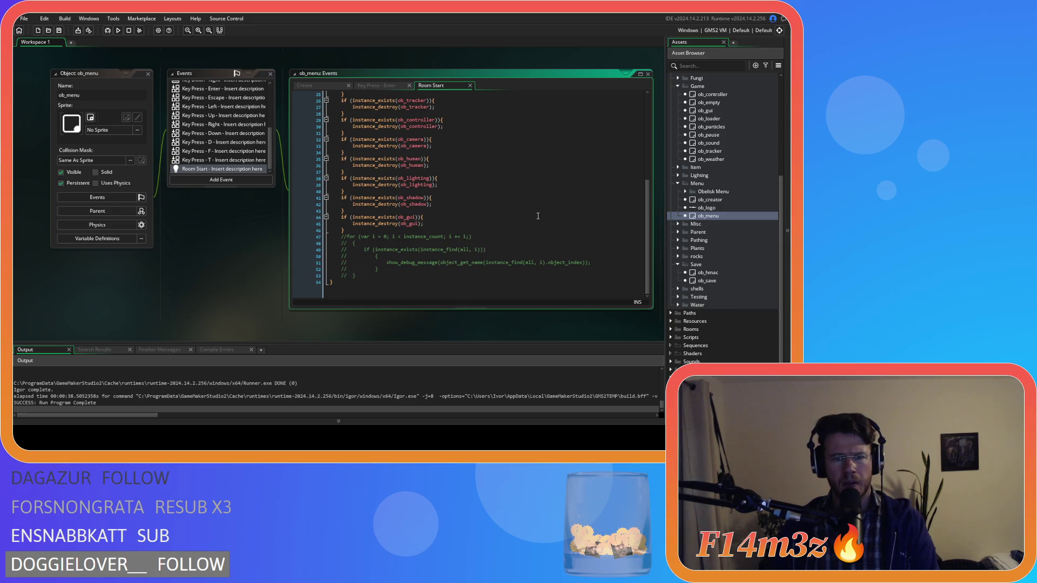
scroll(538, 216, up, 5)
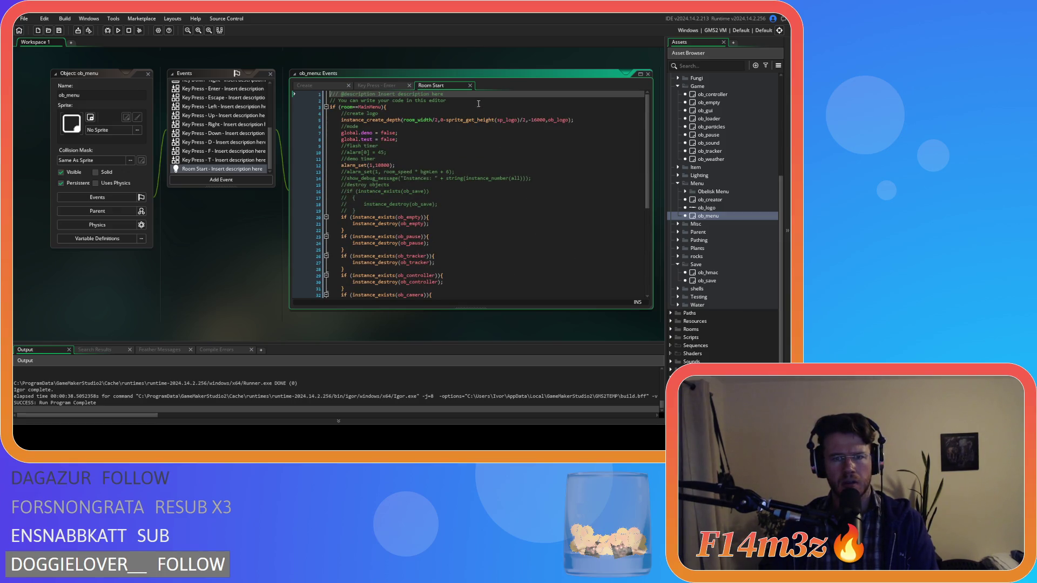
click(472, 86)
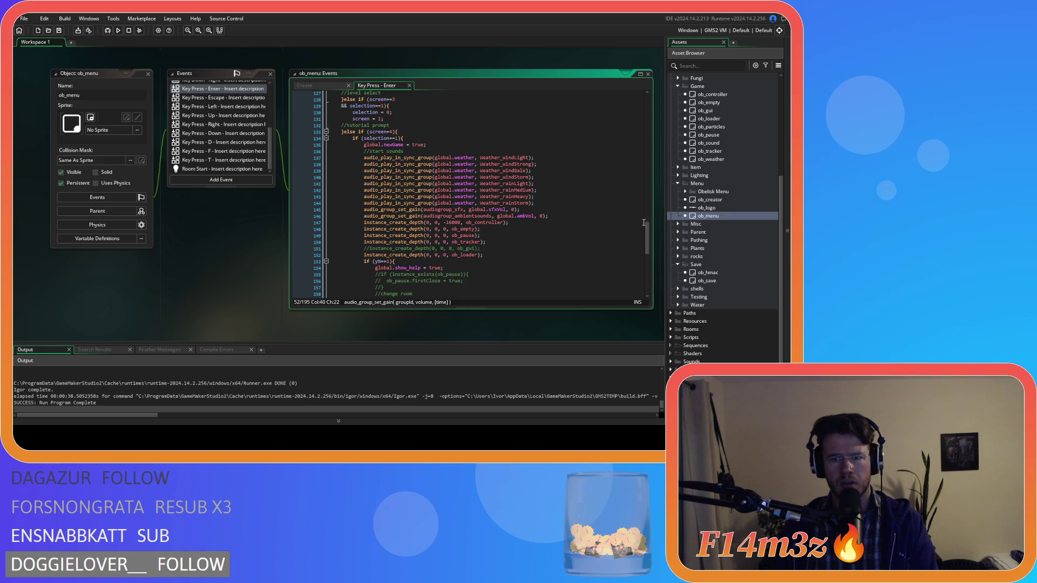
scroll(704, 142, up, 4)
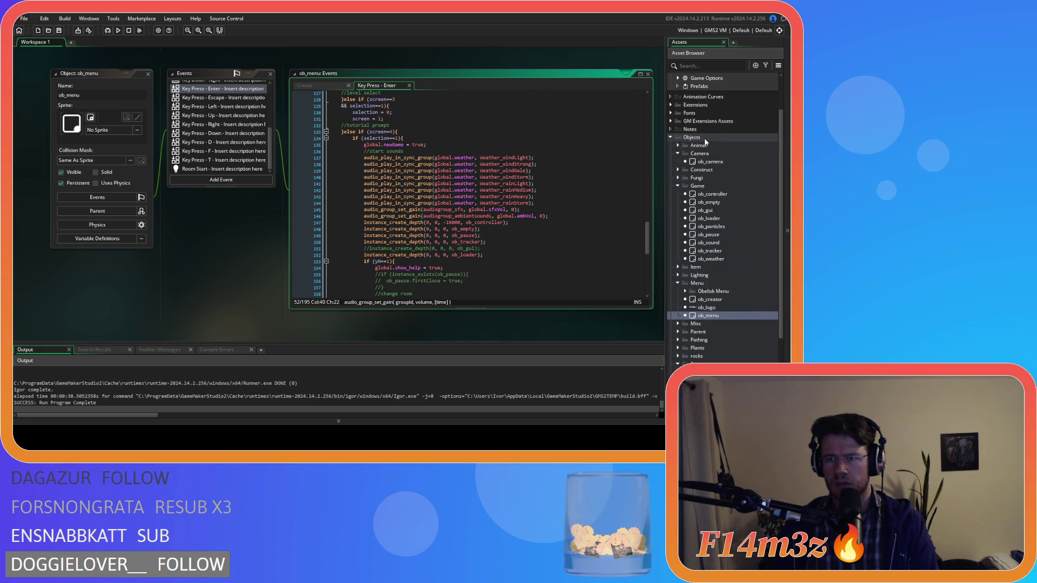
double_click(709, 218)
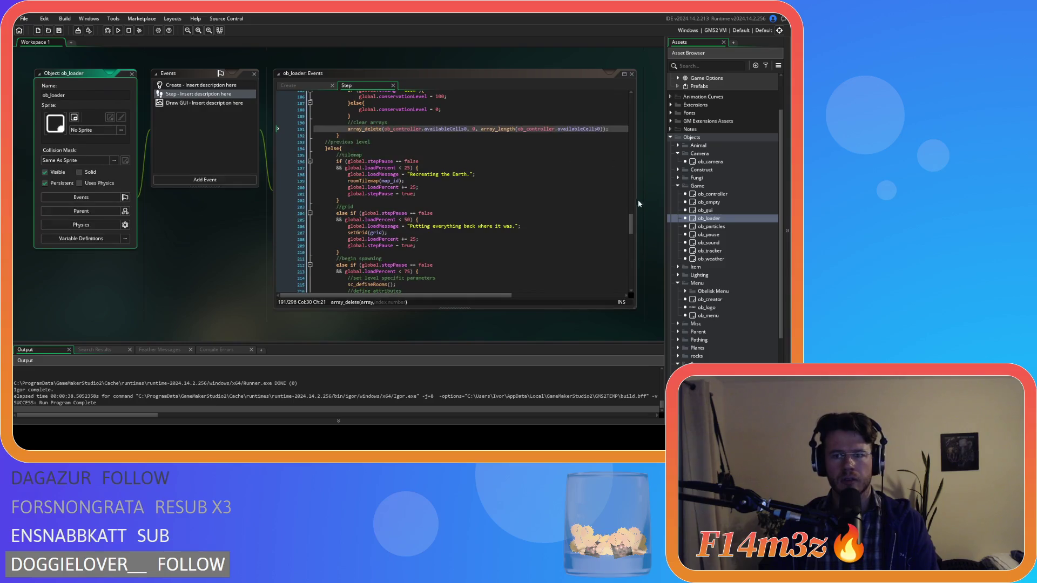
Select the ob_gui creation on line 251 of ob_loader's Step code and review the camera code.
mouse_move(632, 239)
mouse_down()
mouse_move(631, 294)
mouse_move(628, 255)
mouse_up()
click(382, 226)
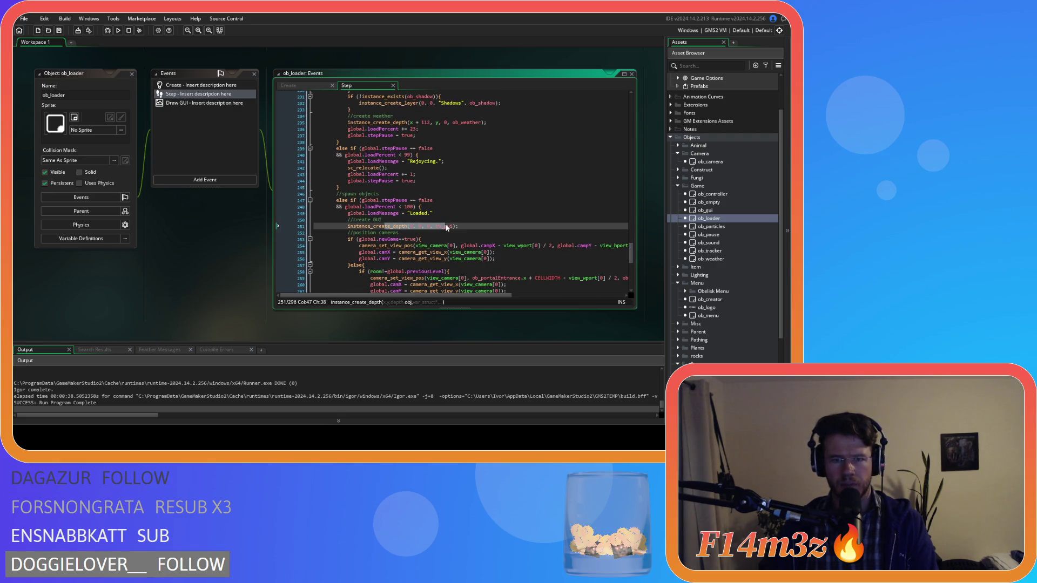
drag(360, 226, 465, 228)
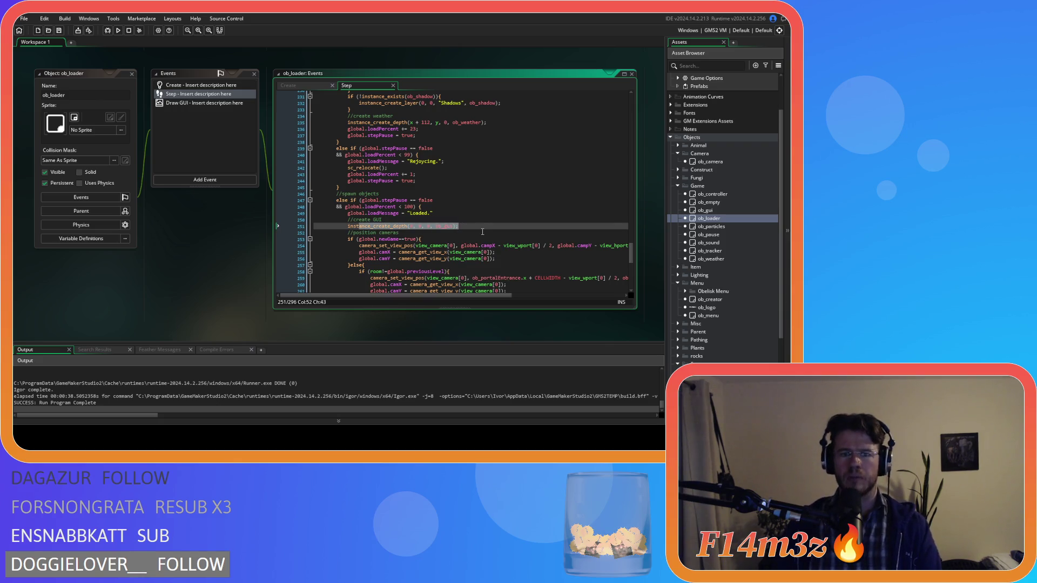
scroll(465, 228, down, 2)
scroll(482, 232, down, 4)
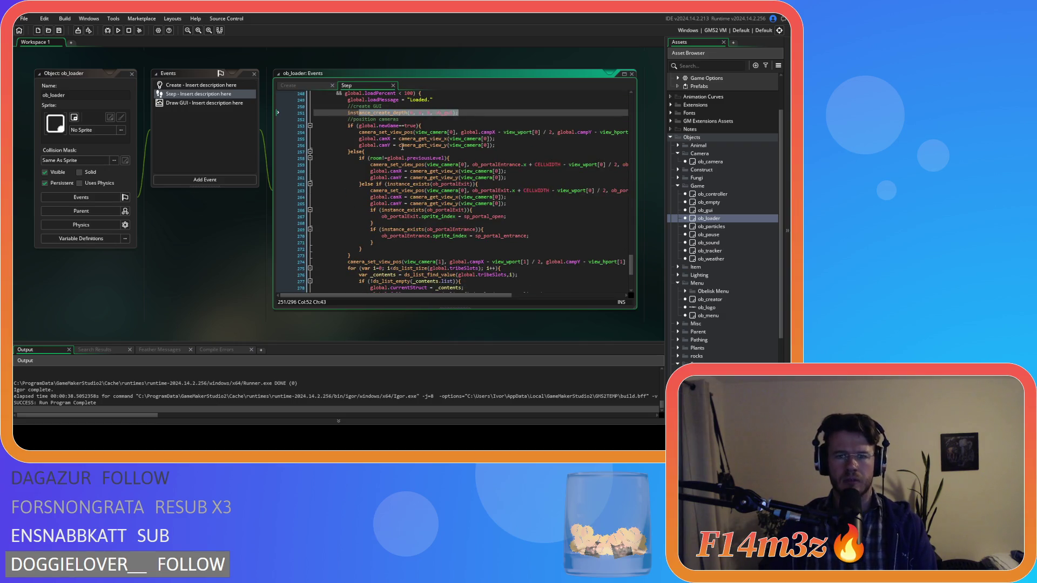
scroll(467, 206, up, 2)
scroll(467, 206, down, 2)
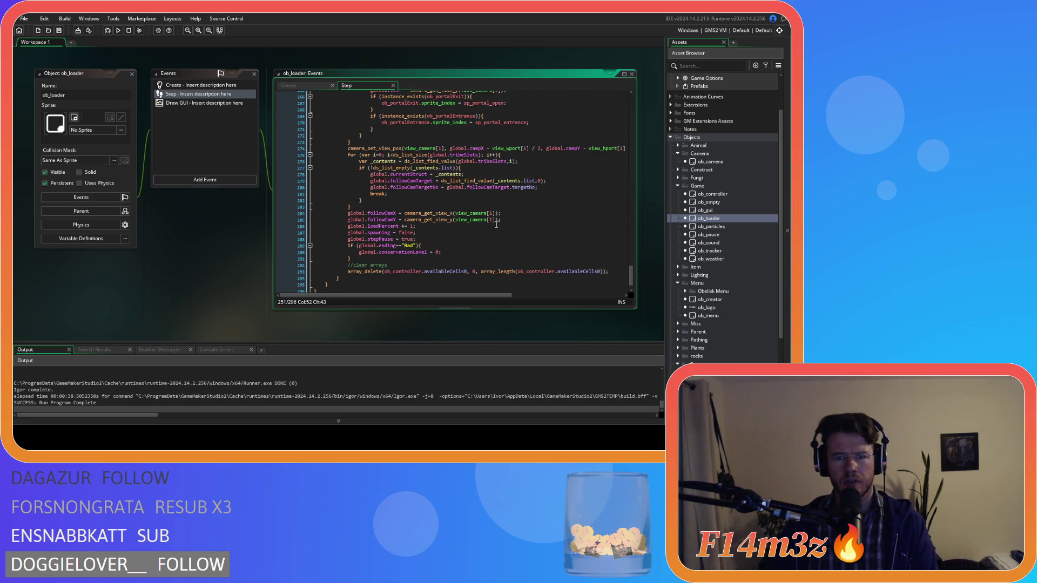
scroll(486, 221, up, 4)
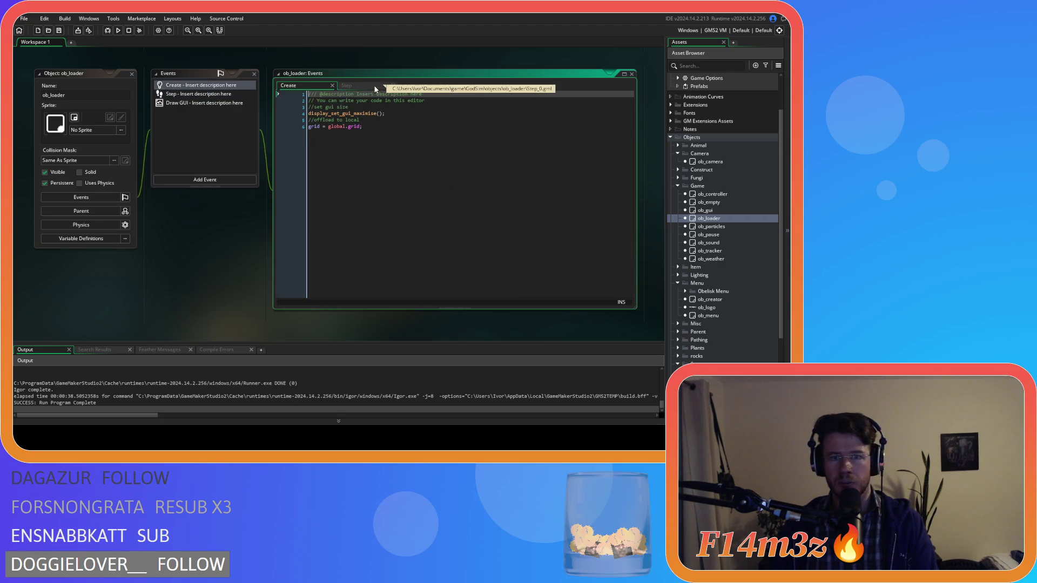
Reopen the ob_menu object from the Asset Browser.
mouse_move(504, 163)
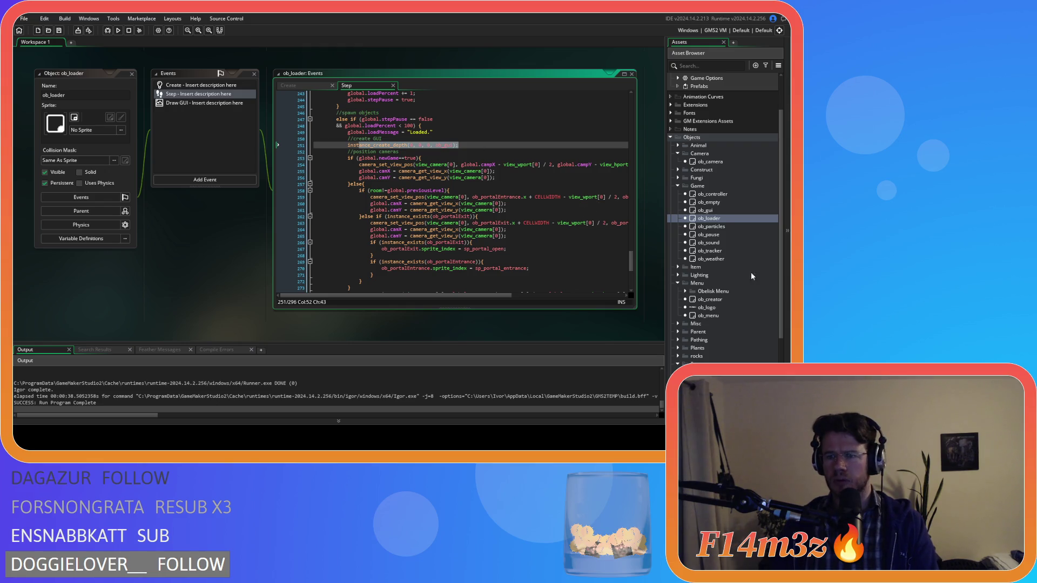
scroll(746, 276, down, 2)
double_click(724, 281)
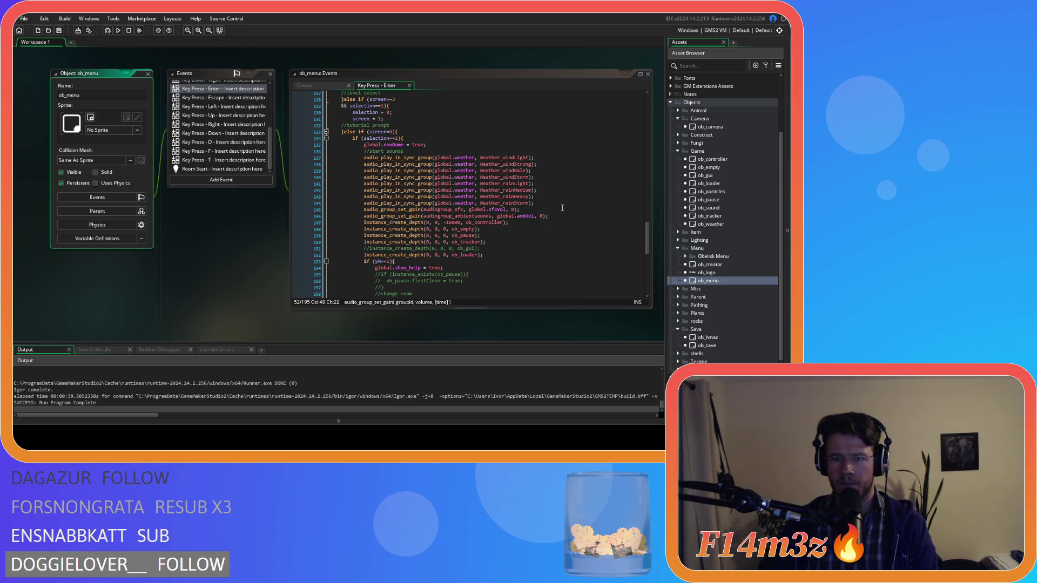
Open ob_menu's Room Start event code and look through it.
click(221, 169)
scroll(524, 191, down, 1)
scroll(524, 191, up, 1)
scroll(524, 191, down, 3)
scroll(525, 192, up, 3)
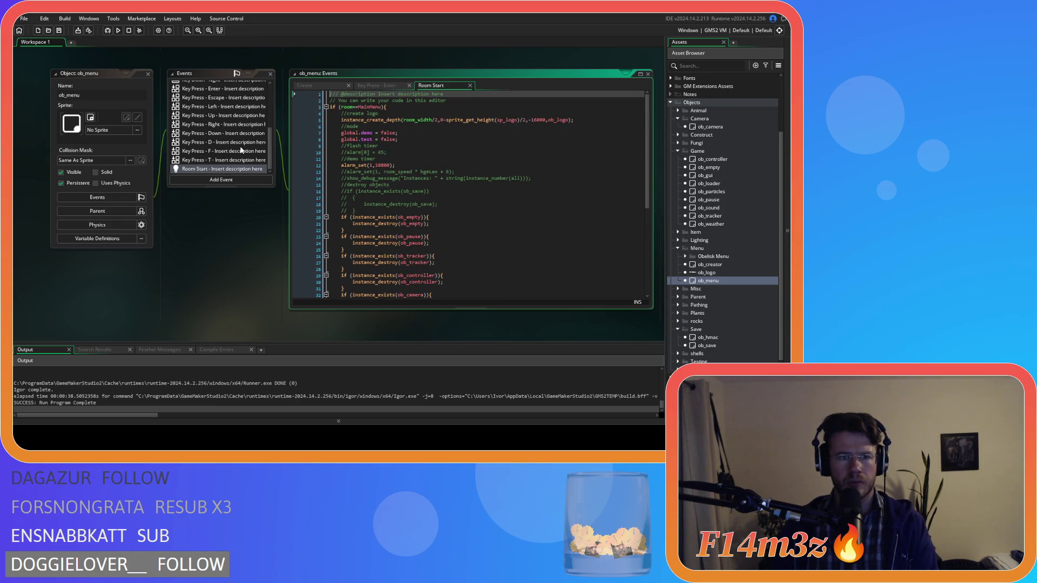
scroll(240, 153, up, 5)
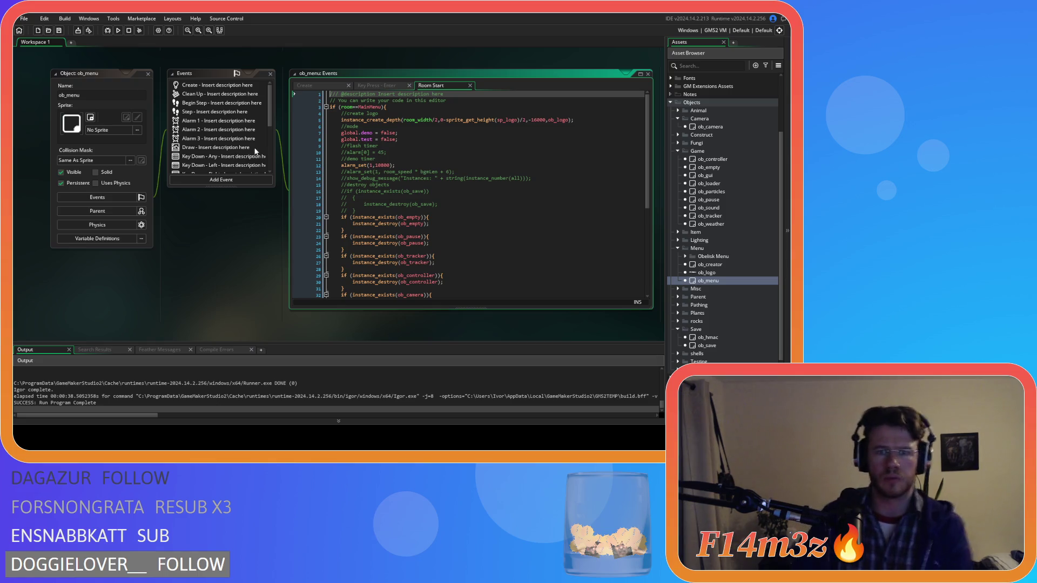
Close the Room Start tab, review ob_menu's Create code from line 1, then open ob_creator.
click(470, 86)
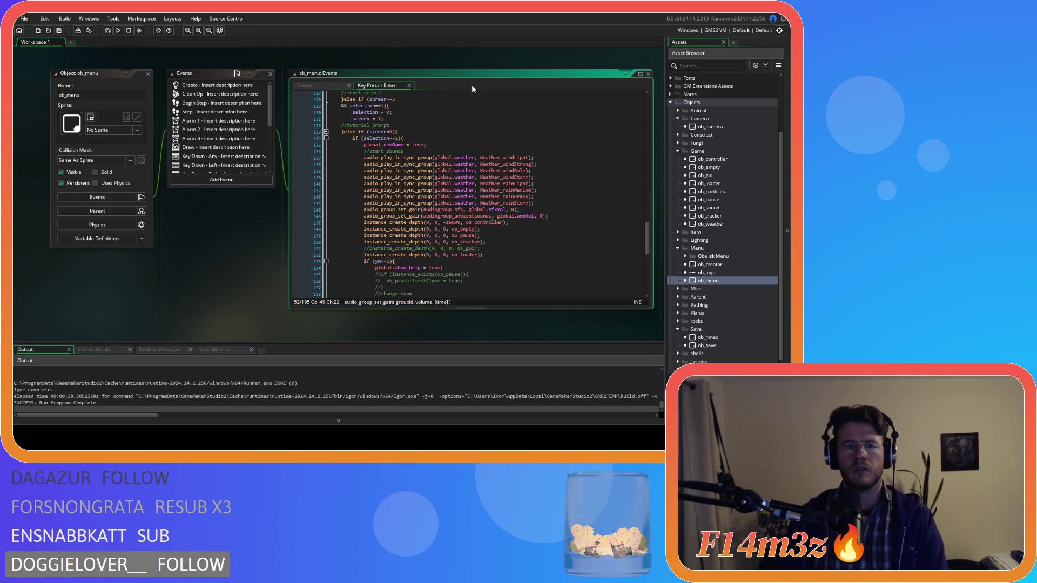
click(305, 85)
scroll(551, 140, down, 20)
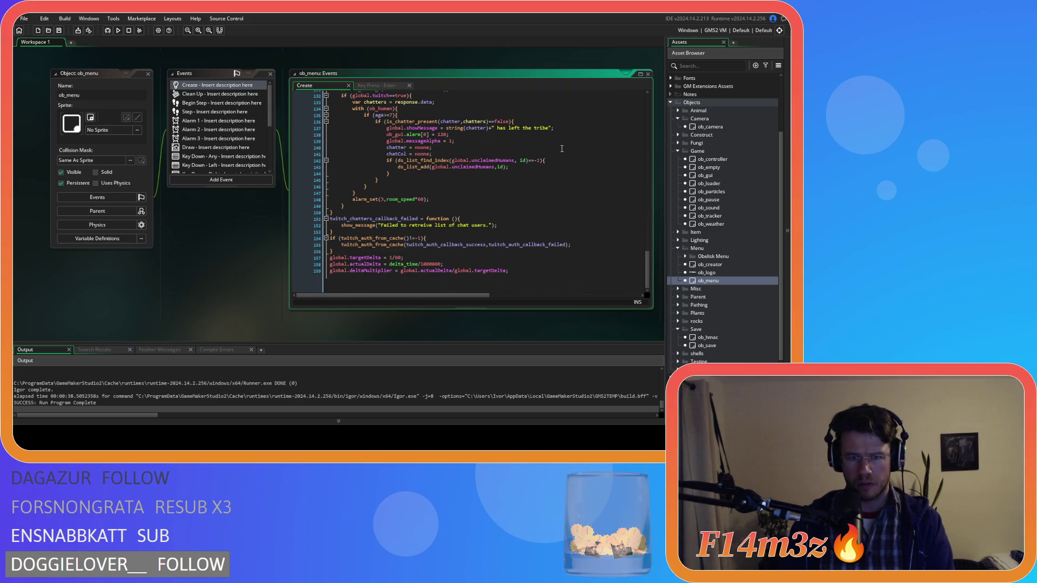
scroll(607, 207, up, 6)
scroll(647, 255, up, 20)
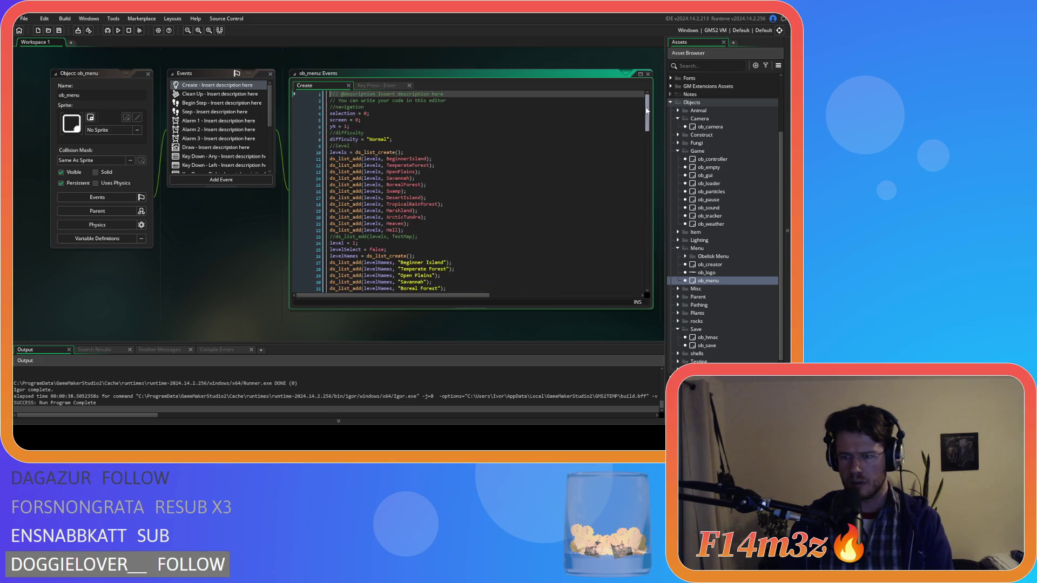
double_click(724, 264)
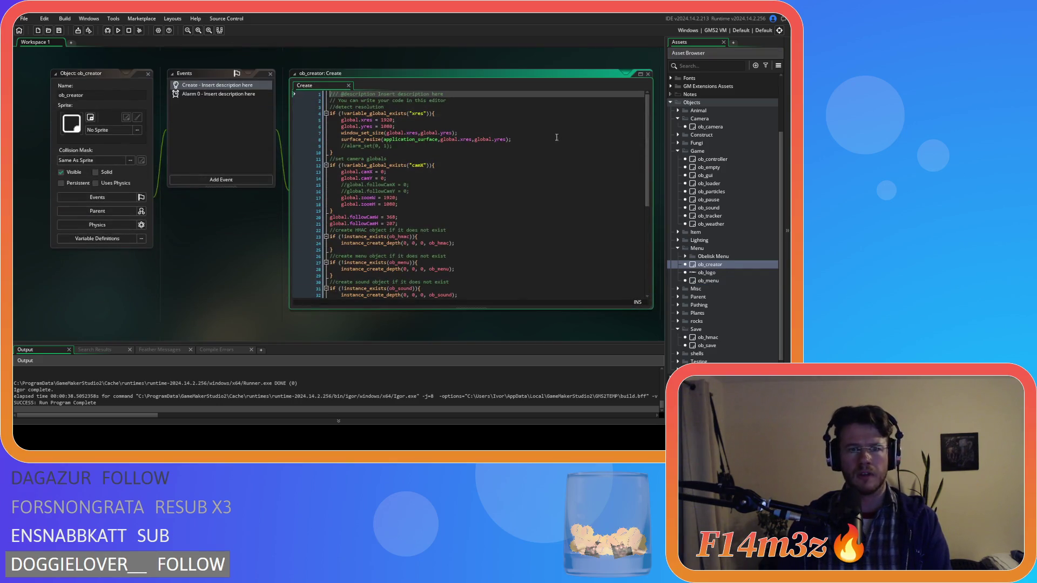
Review ob_creator's Create code, close its editor, and reopen ob_loader.
scroll(556, 146, down, 7)
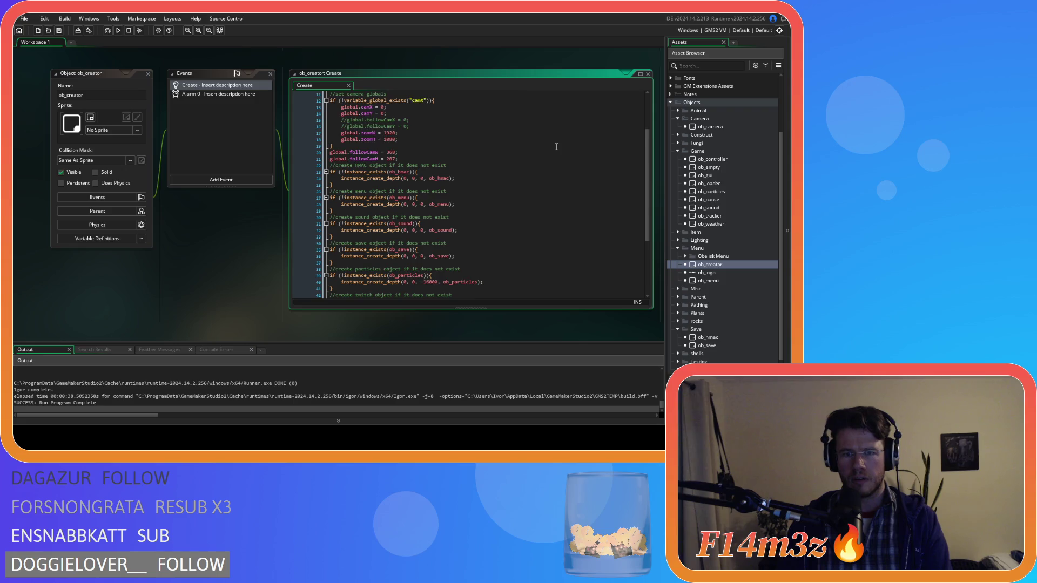
scroll(556, 146, up, 1)
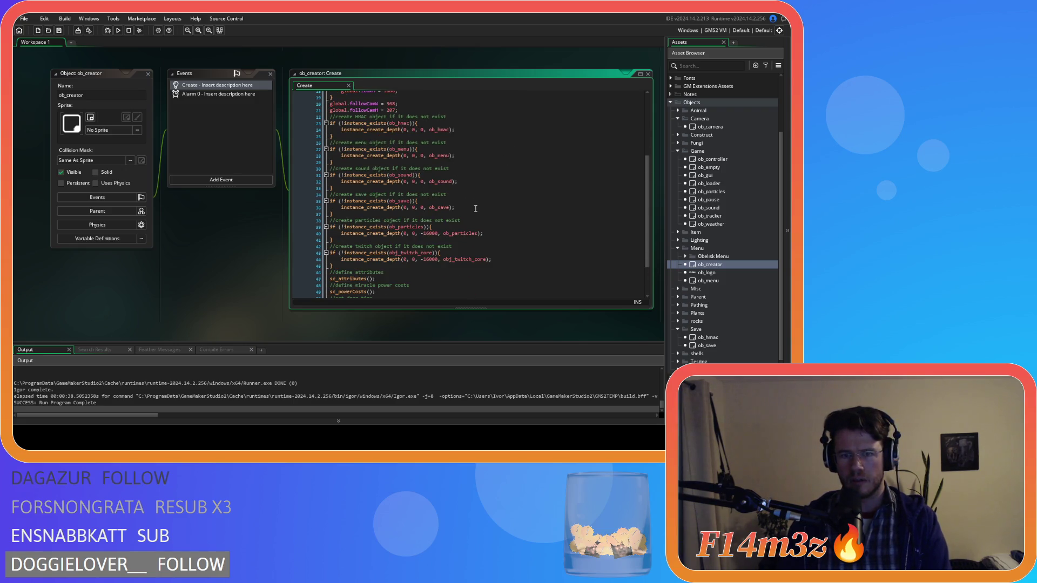
scroll(475, 207, down, 3)
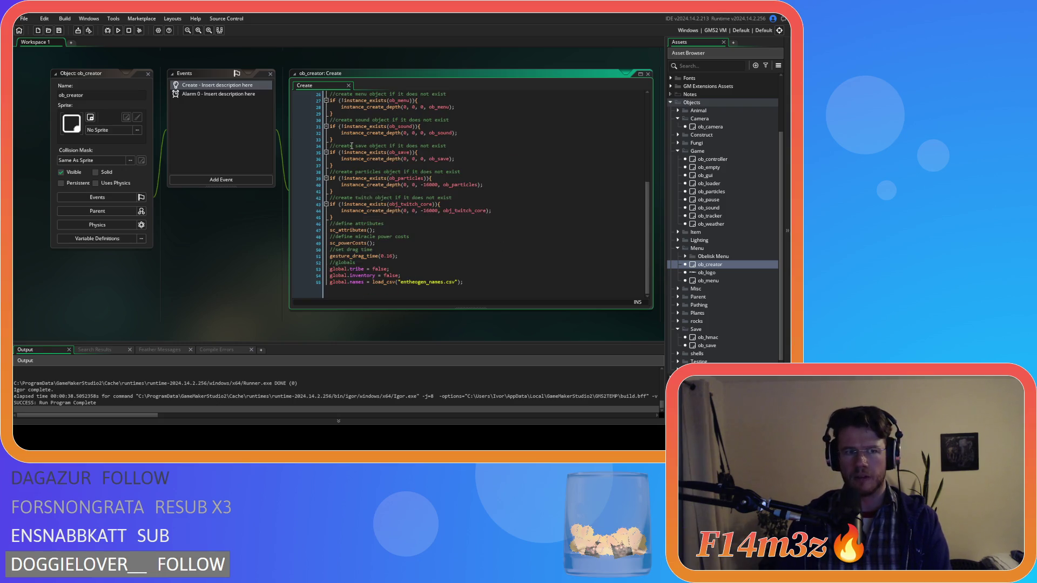
click(148, 74)
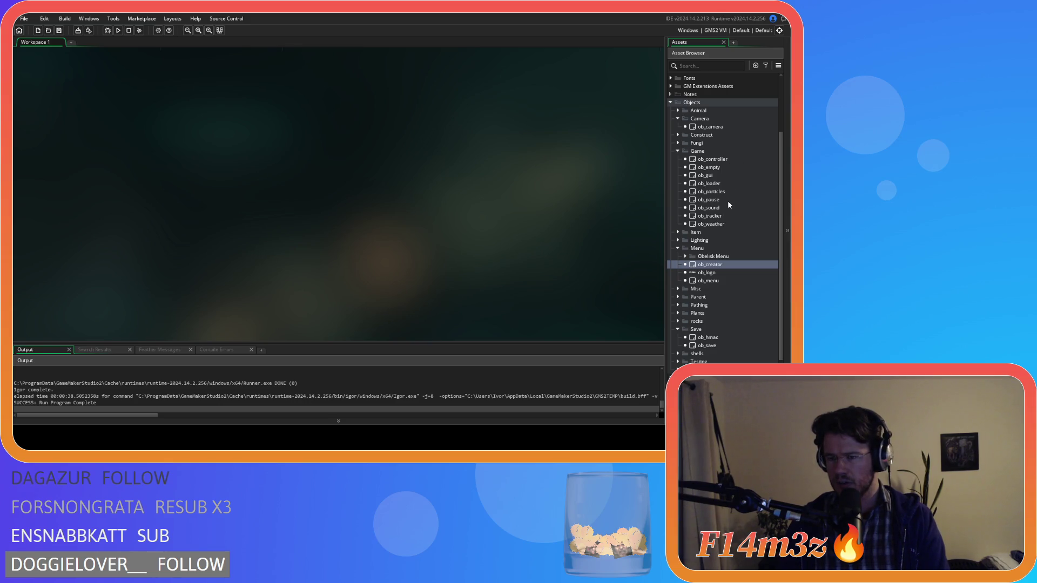
double_click(713, 159)
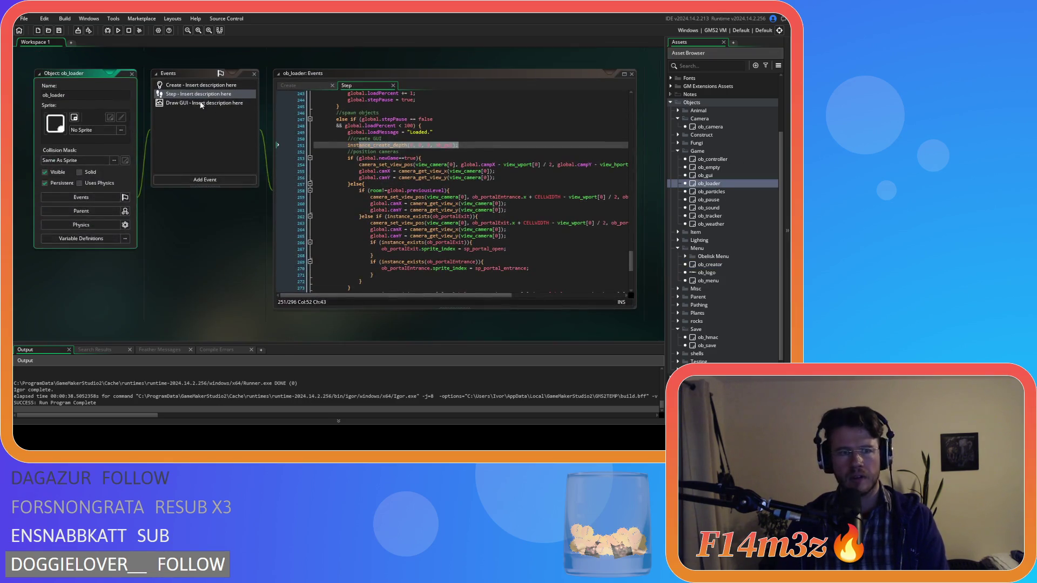
Close ob_loader's Draw GUI code, returning to its Step event.
scroll(540, 186, down, 8)
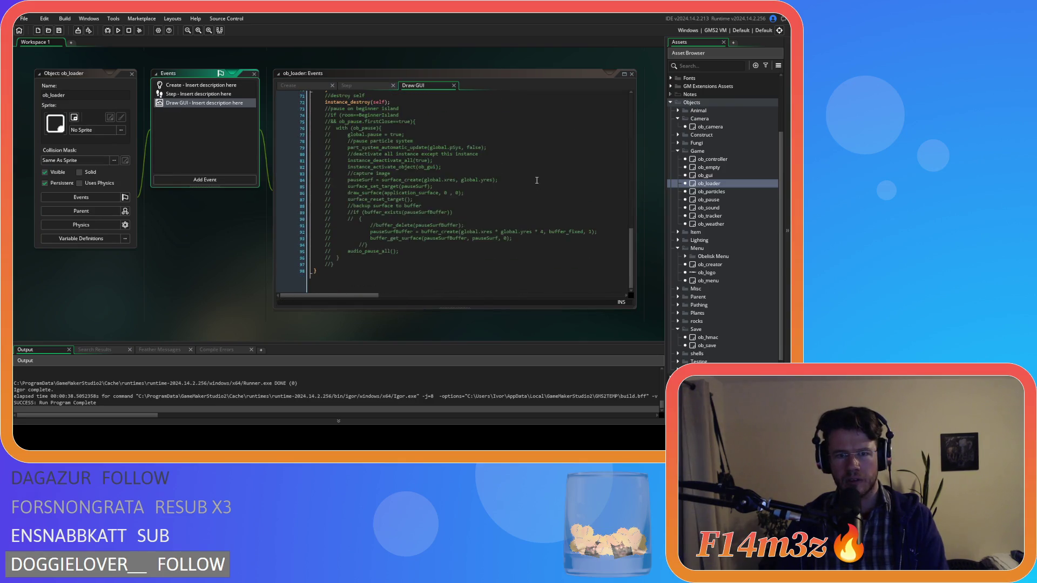
scroll(535, 179, up, 15)
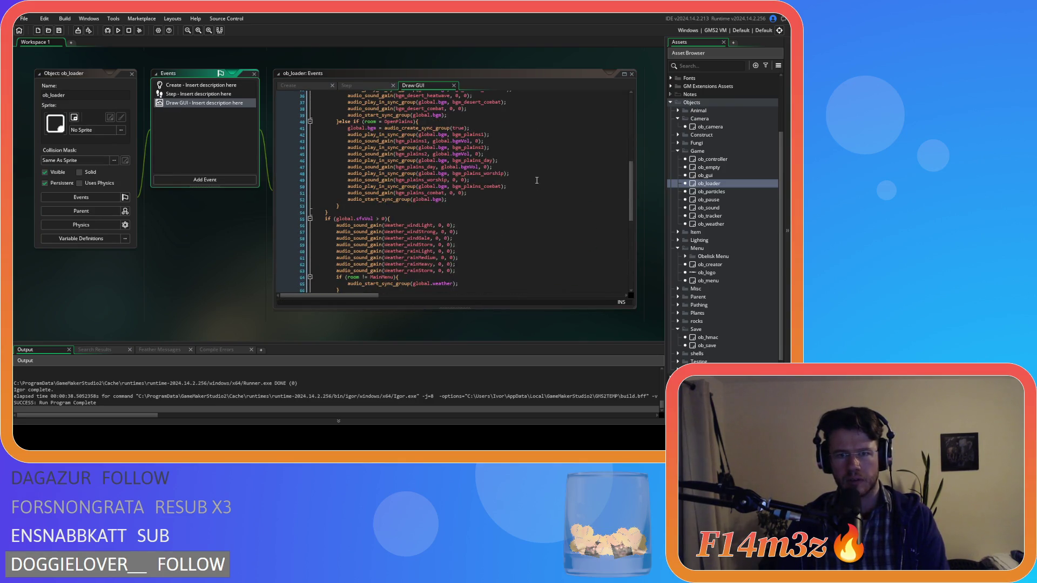
click(442, 87)
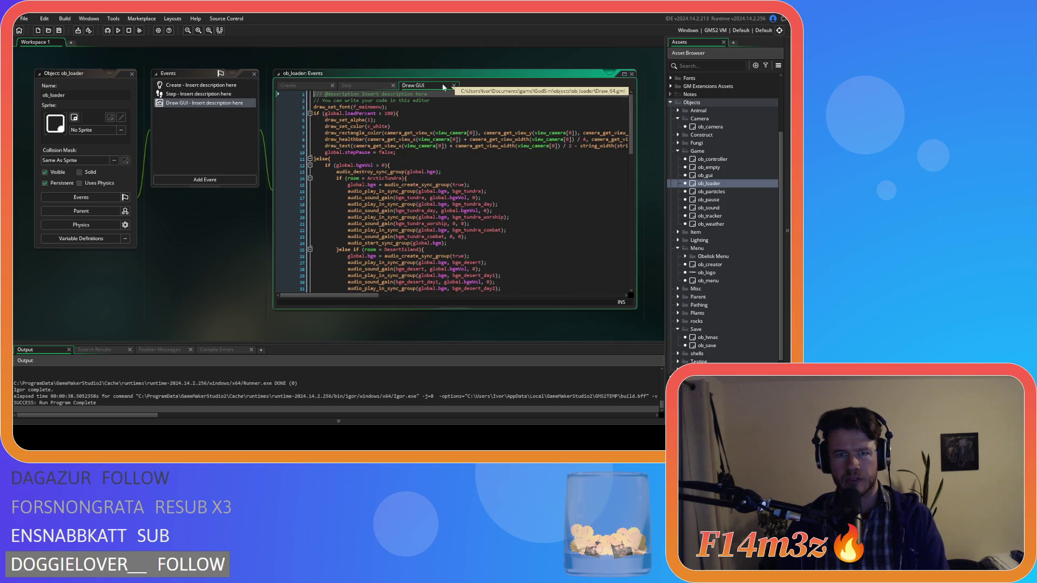
click(453, 86)
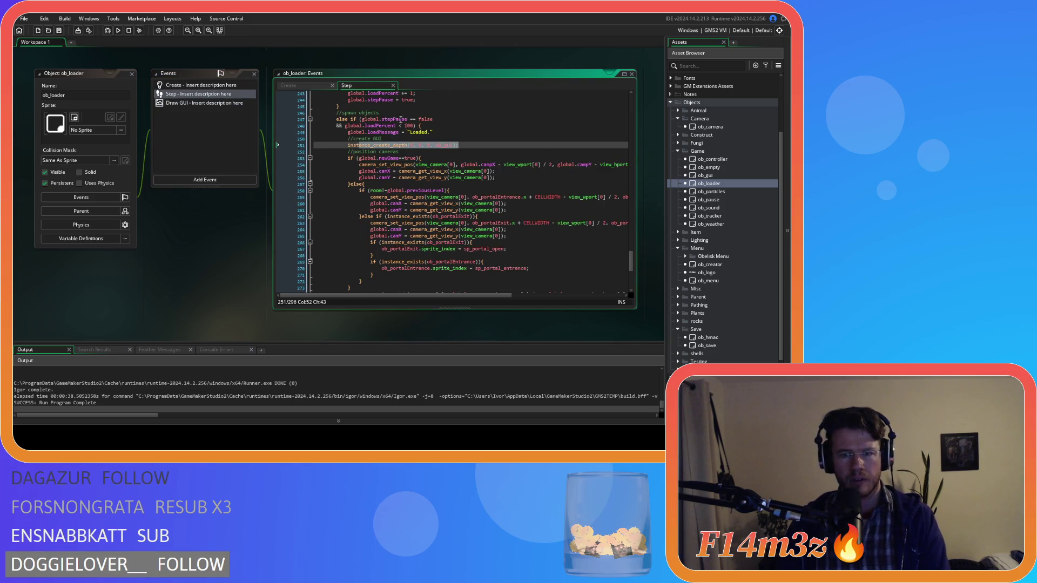
Scroll through ob_loader's Step code to the with (ob_controller) tile-array checks.
scroll(504, 223, up, 4)
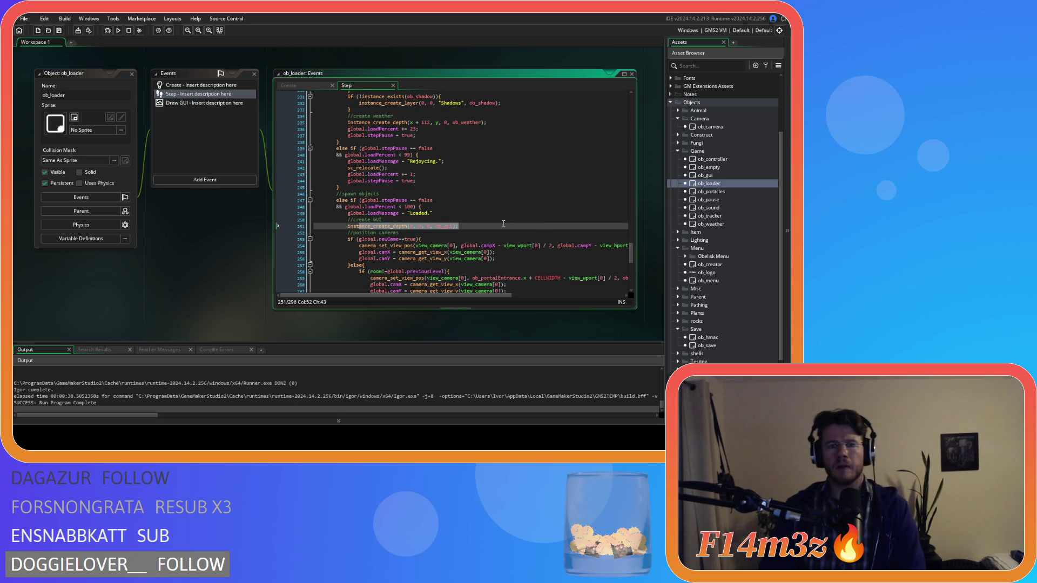
scroll(504, 223, up, 3)
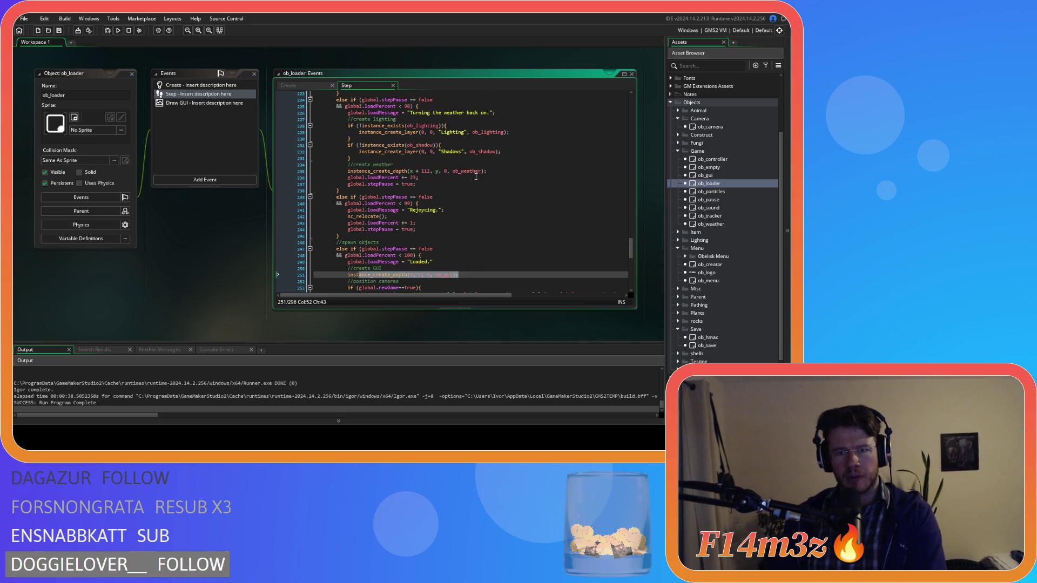
scroll(476, 176, up, 8)
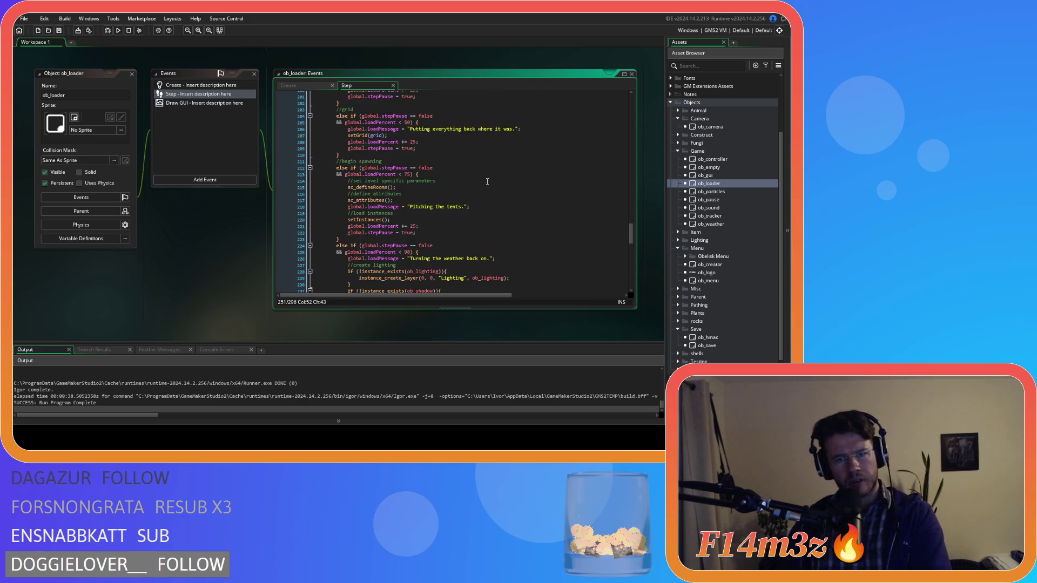
scroll(486, 181, up, 9)
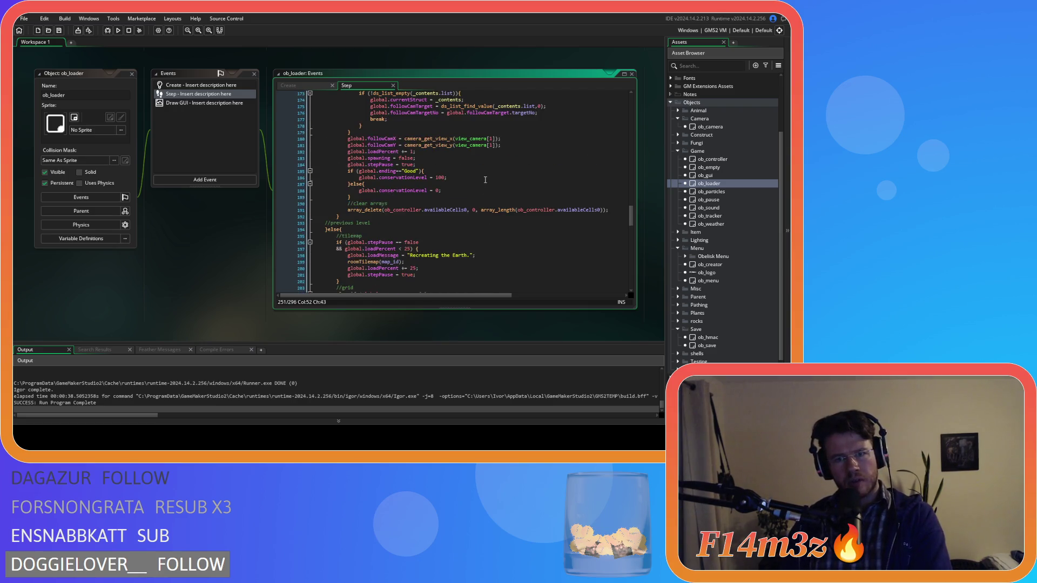
scroll(485, 180, up, 10)
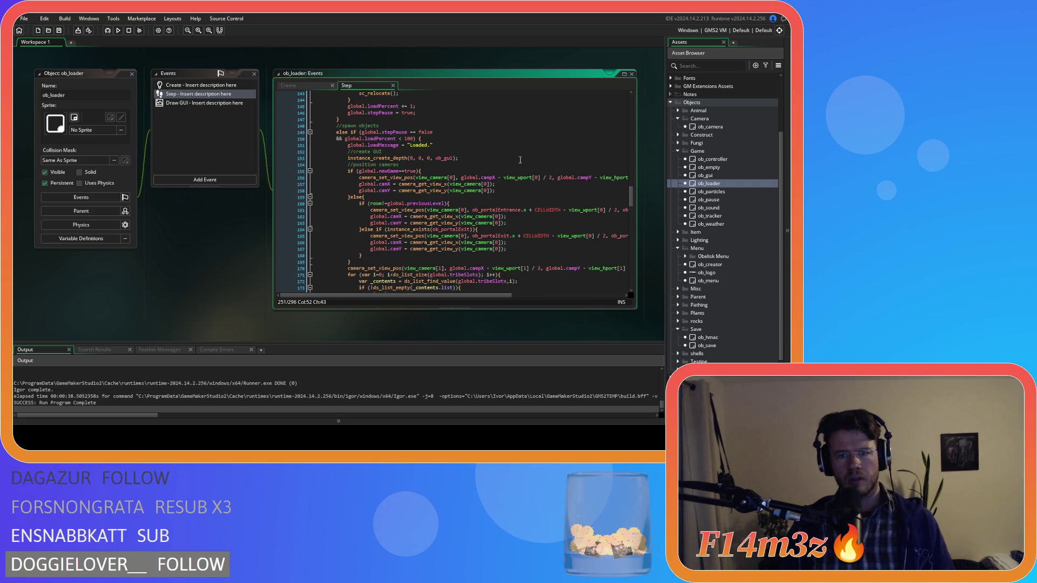
scroll(514, 166, up, 4)
scroll(514, 166, up, 1)
scroll(513, 172, down, 3)
scroll(514, 172, up, 3)
scroll(514, 172, down, 3)
scroll(633, 179, up, 4)
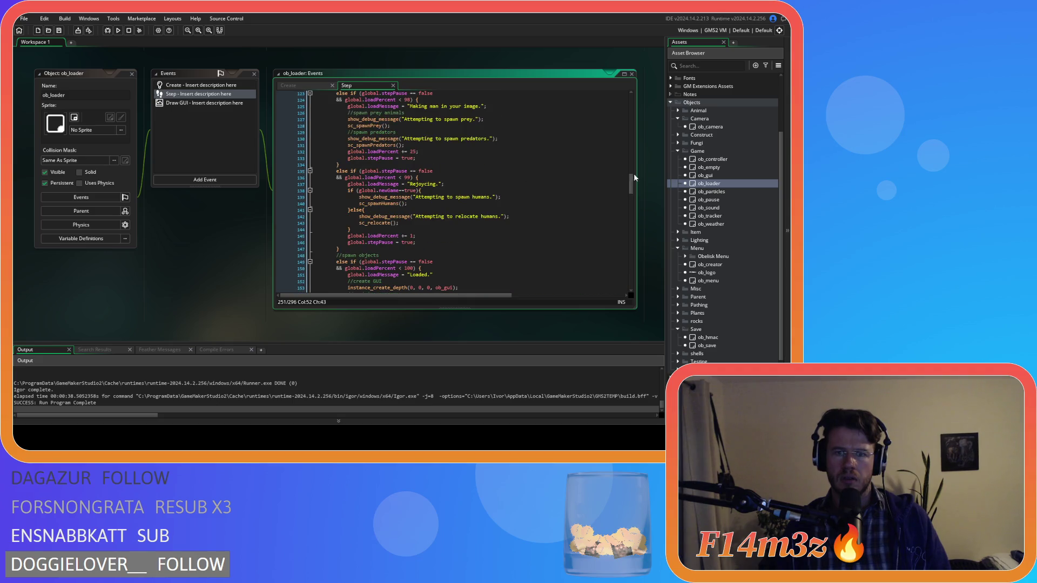
scroll(627, 177, down, 3)
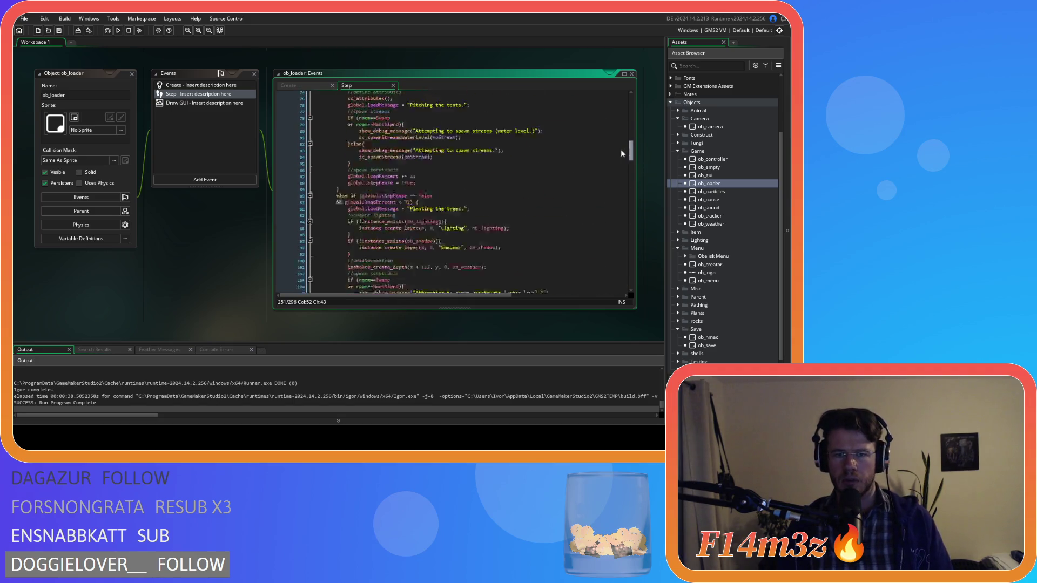
scroll(622, 191, down, 9)
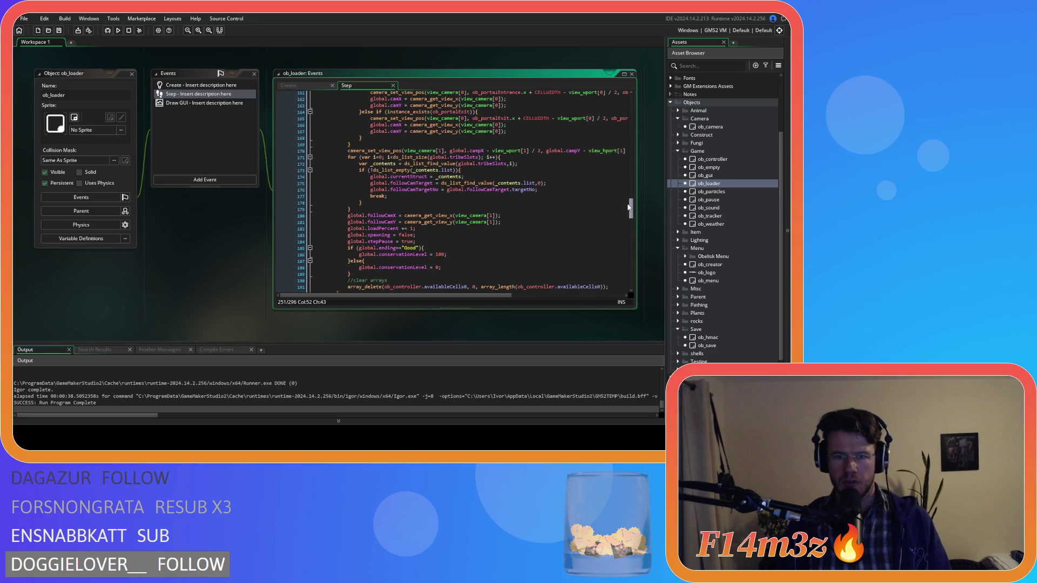
scroll(627, 206, up, 9)
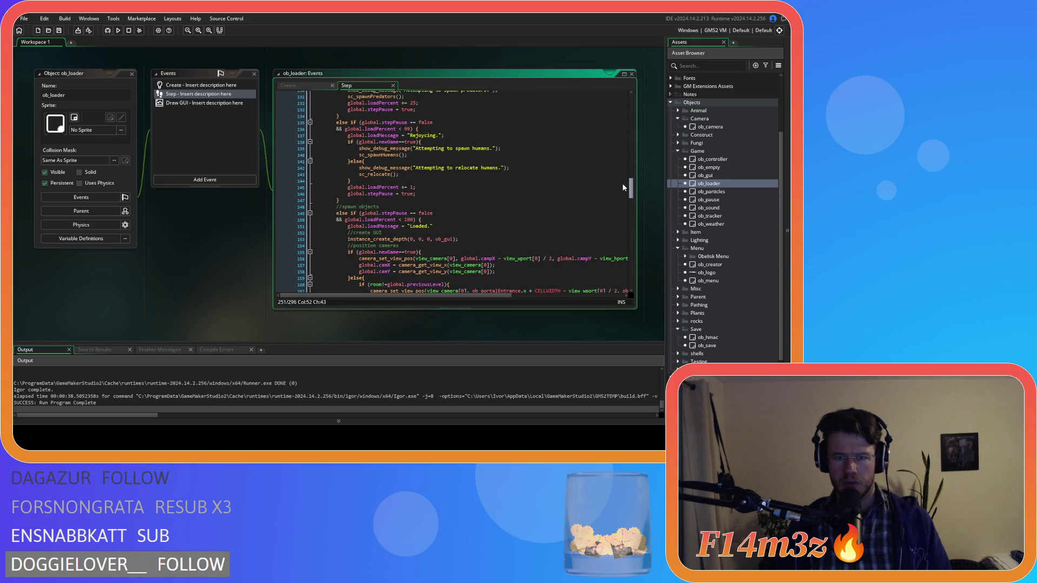
scroll(623, 187, down, 3)
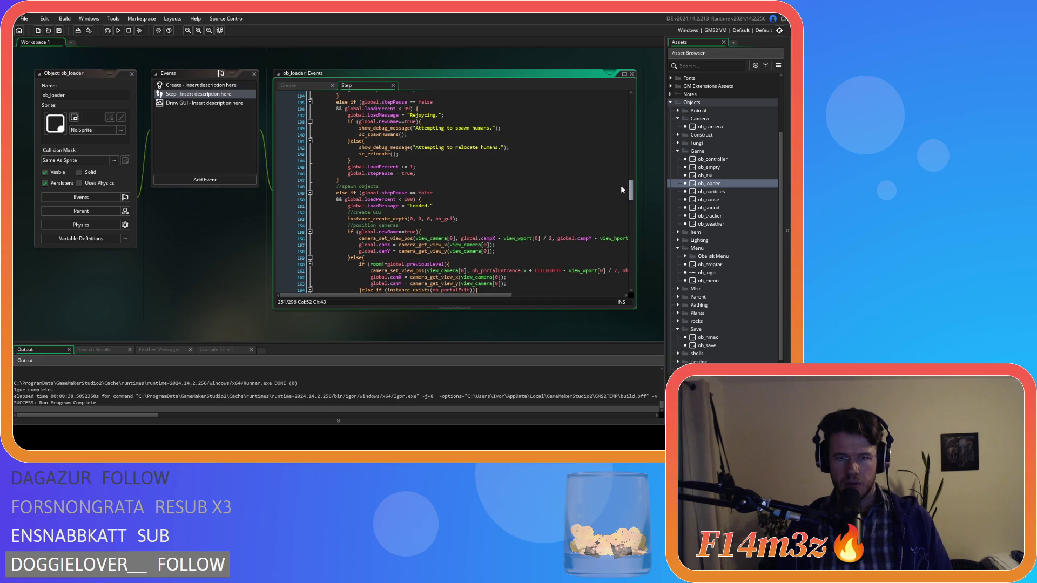
scroll(620, 189, up, 5)
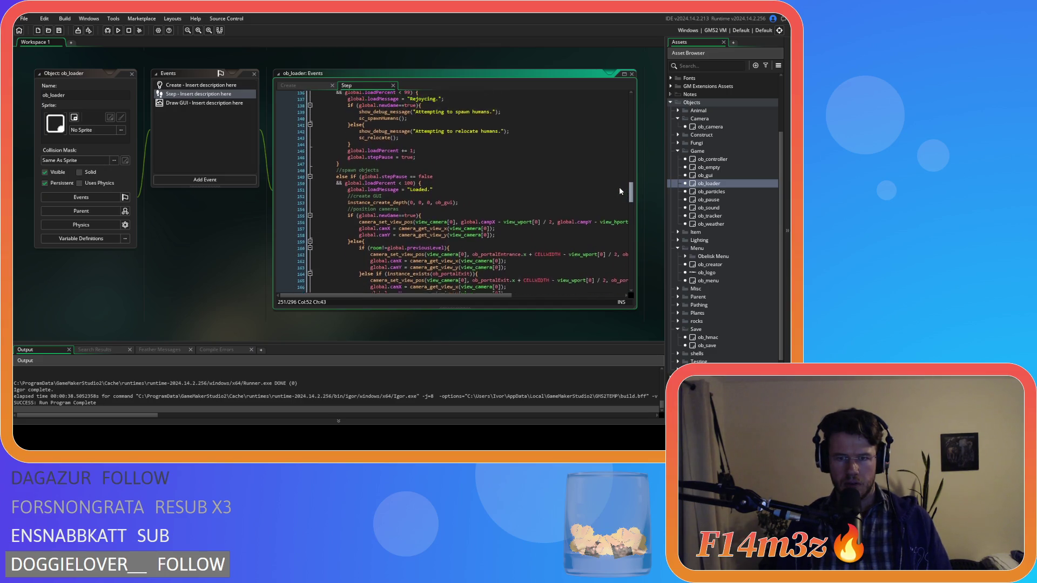
scroll(619, 175, up, 6)
scroll(616, 162, up, 9)
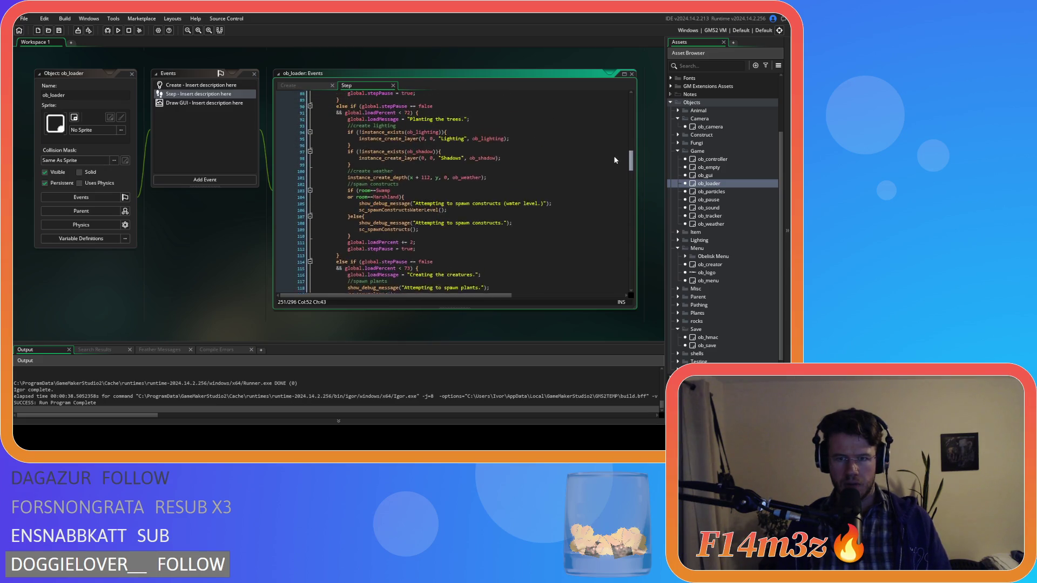
scroll(616, 143, up, 10)
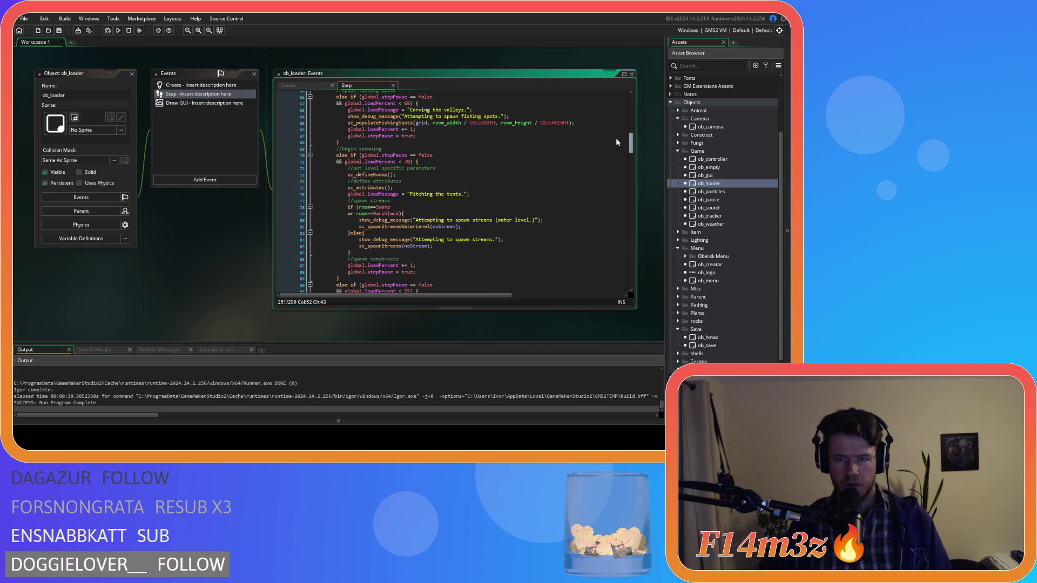
scroll(620, 118, up, 11)
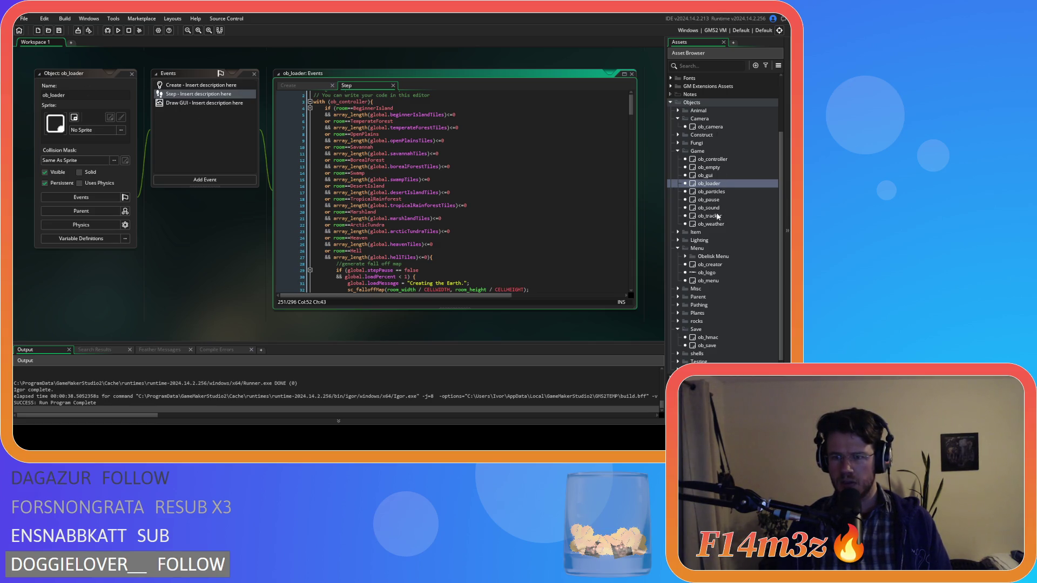
Open ob_menu, view its Room Start code, then close that code tab.
double_click(719, 280)
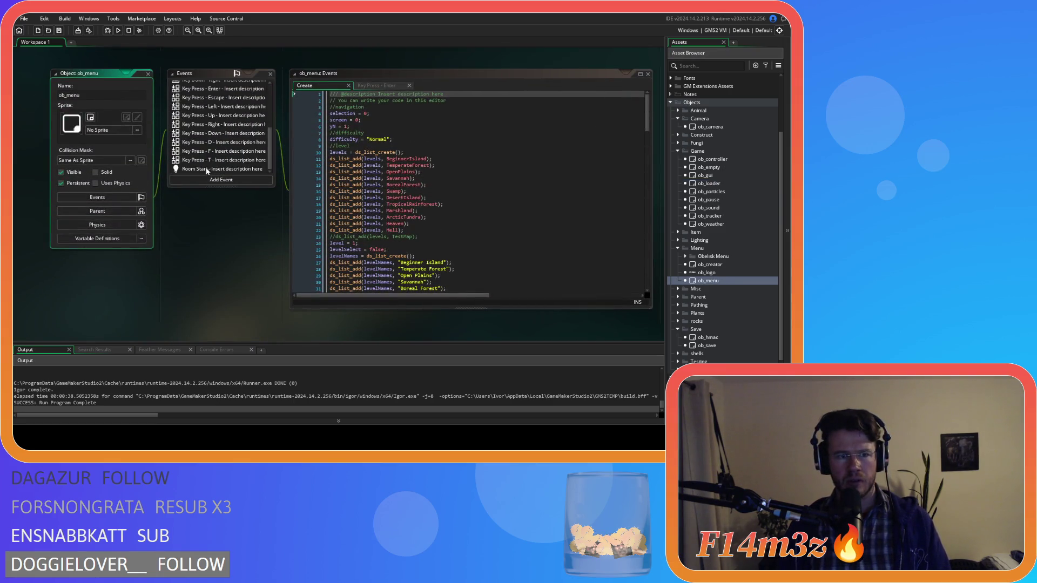
click(207, 168)
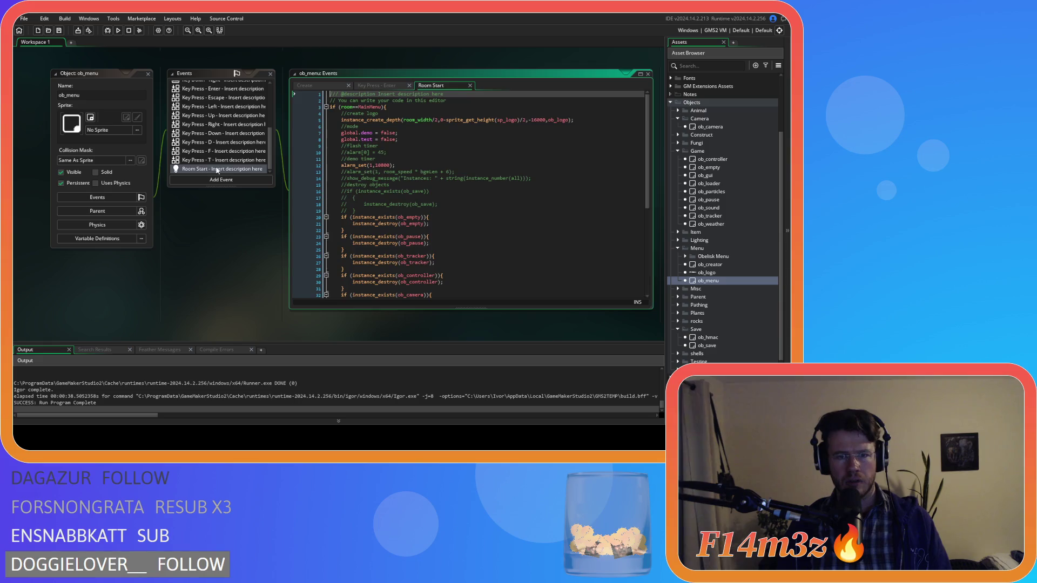
click(470, 85)
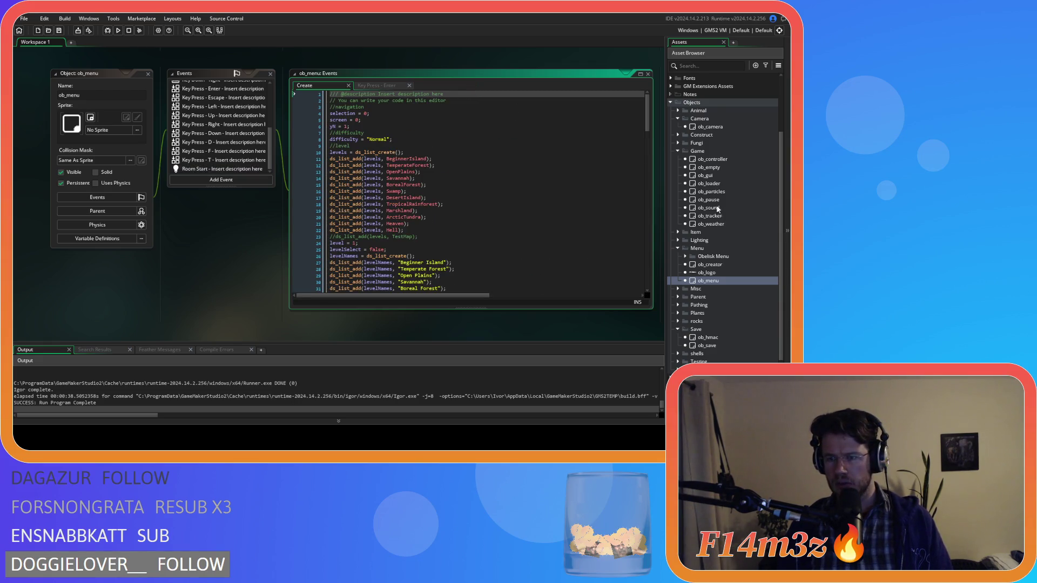
Open ob_controller's code and place the caret at the end of line 70.
double_click(717, 159)
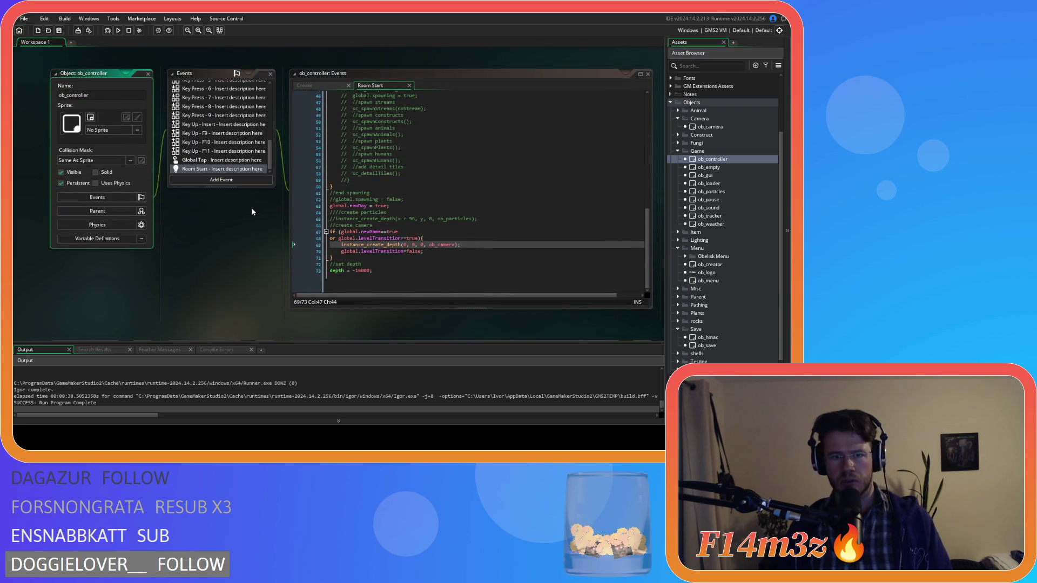
click(446, 256)
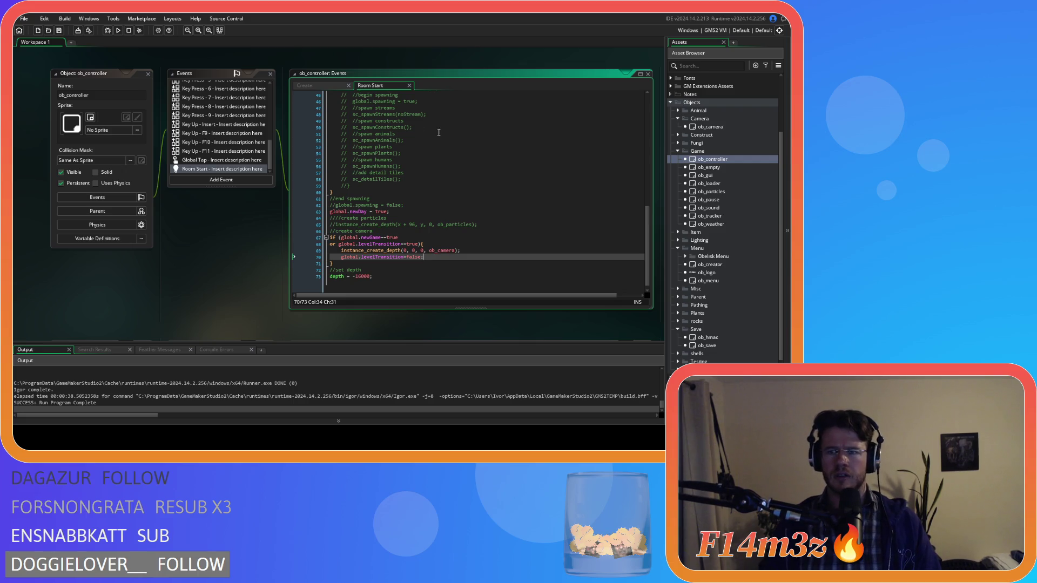
scroll(729, 245, down, 3)
Reopen ob_menu's quickload code and open the ob_save object.
double_click(708, 215)
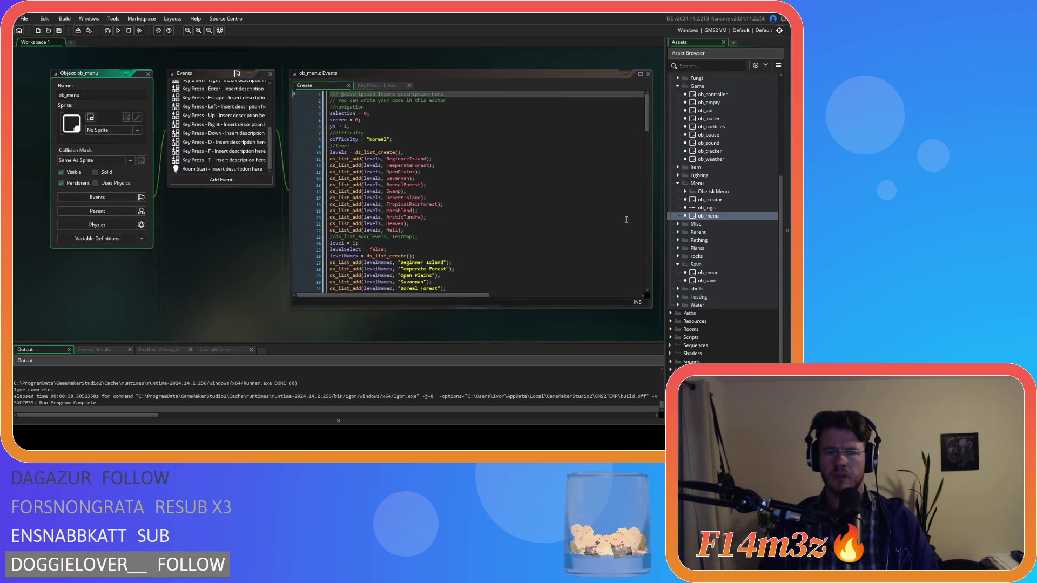
drag(646, 243, 636, 120)
scroll(635, 120, down, 2)
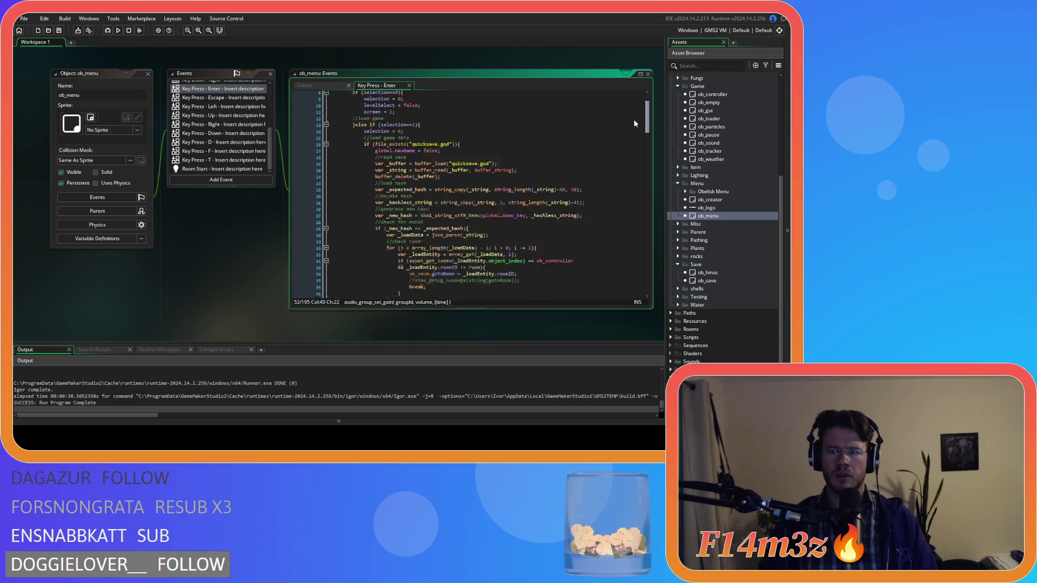
double_click(708, 280)
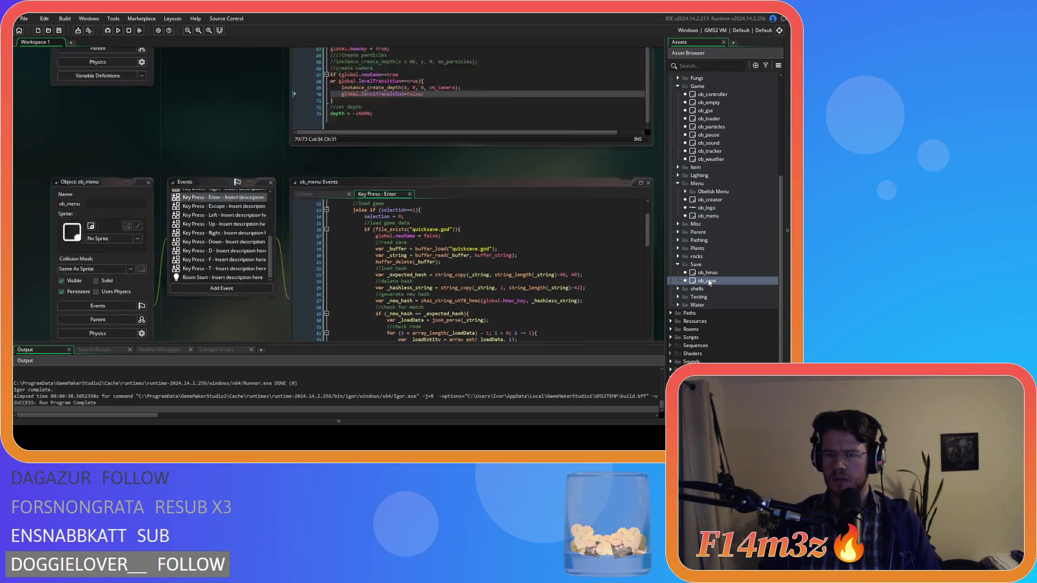
mouse_move(441, 325)
mouse_down()
mouse_move(183, 325)
mouse_move(395, 332)
mouse_up()
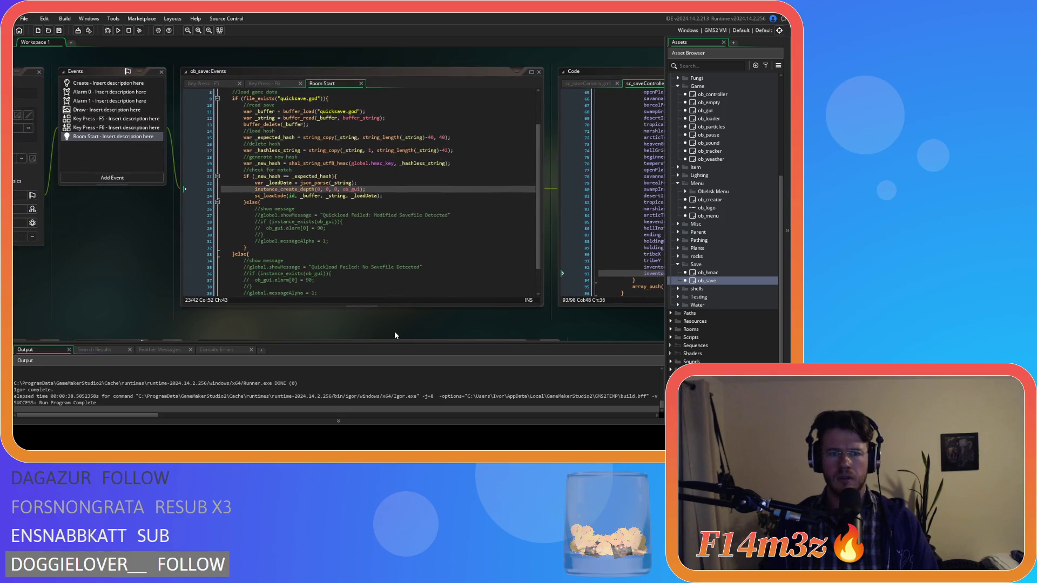
mouse_move(368, 189)
mouse_down()
mouse_move(253, 197)
mouse_move(394, 191)
mouse_up()
key(BackSpace)
key(ctrl+z)
click(252, 195)
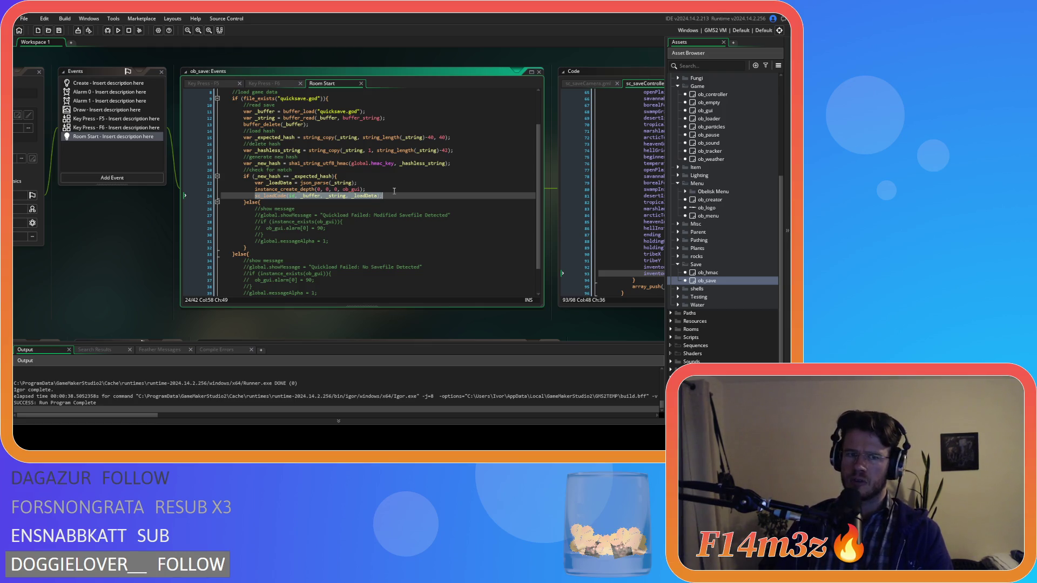
mouse_move(103, 225)
mouse_down()
mouse_move(231, 223)
mouse_move(108, 206)
mouse_move(223, 169)
mouse_up()
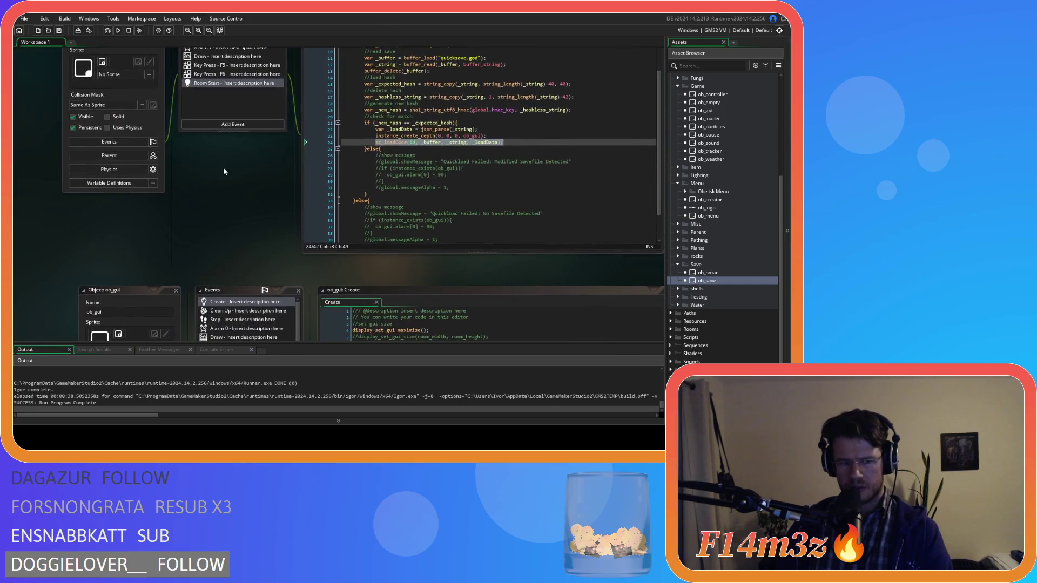
Pan past the ob_gui and ob_camera code, then open ob_controller's Room Start event.
mouse_move(252, 232)
mouse_down()
mouse_move(232, 102)
mouse_move(297, 138)
mouse_move(224, 260)
mouse_move(290, 286)
mouse_up()
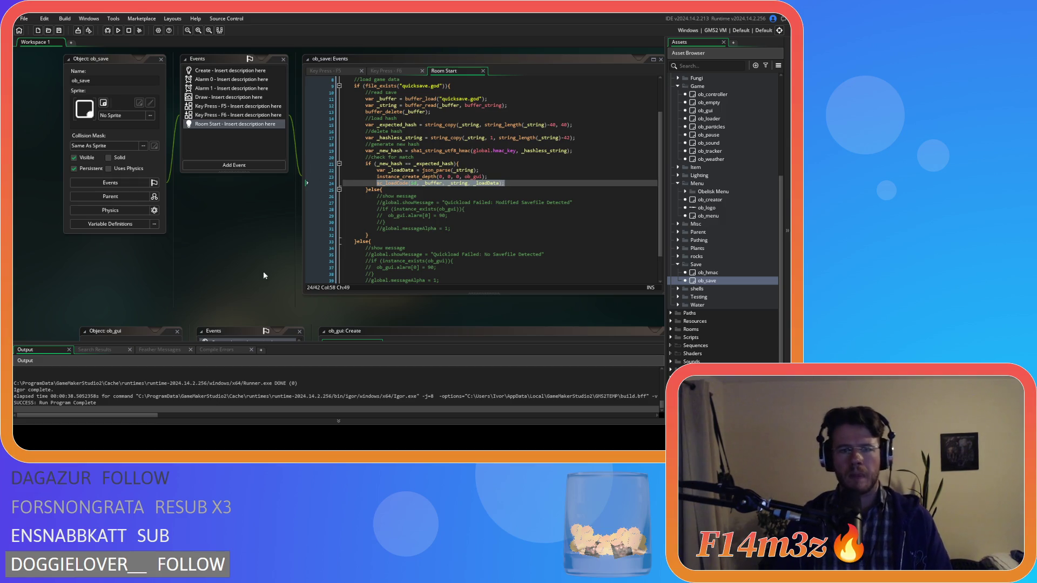
drag(264, 272, 203, 124)
drag(173, 253, 243, 126)
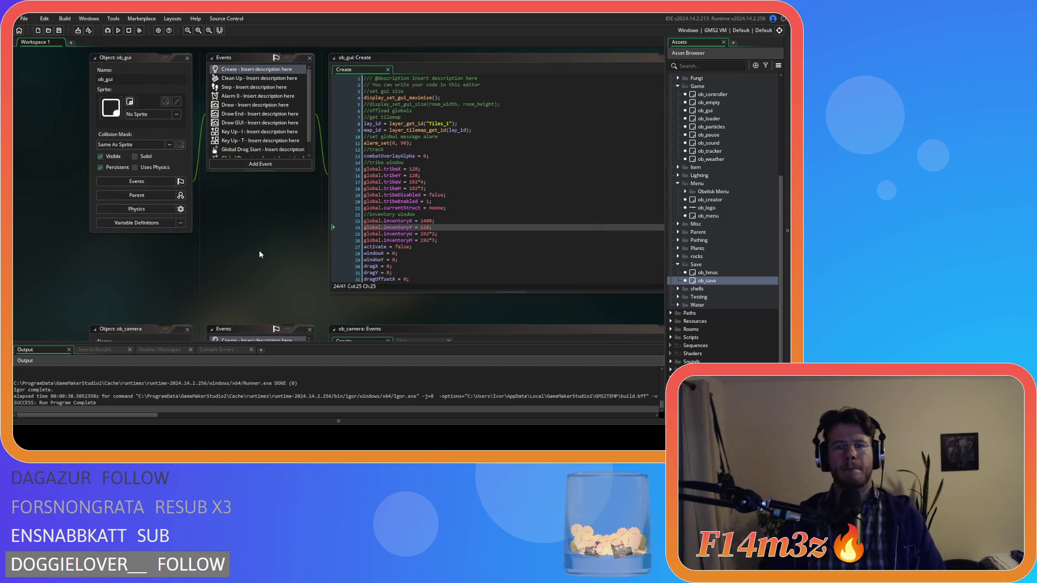
drag(276, 239, 280, 89)
drag(252, 297, 177, 169)
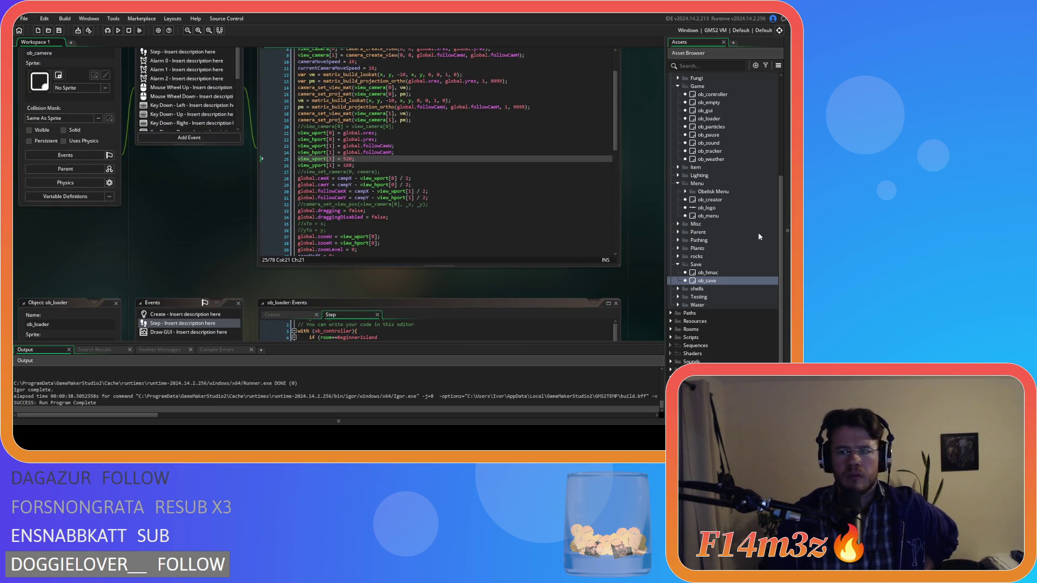
double_click(727, 96)
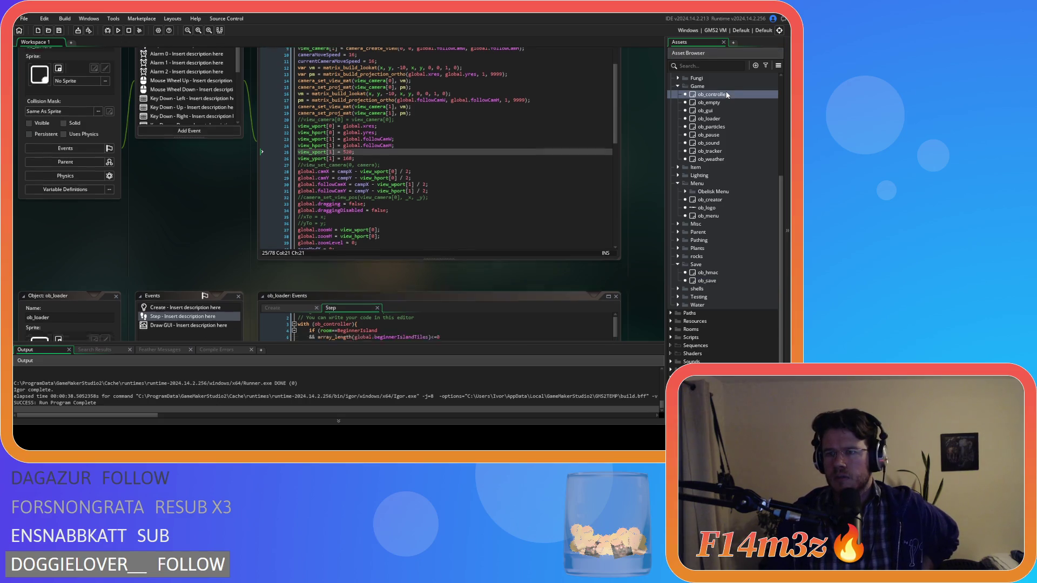
click(403, 216)
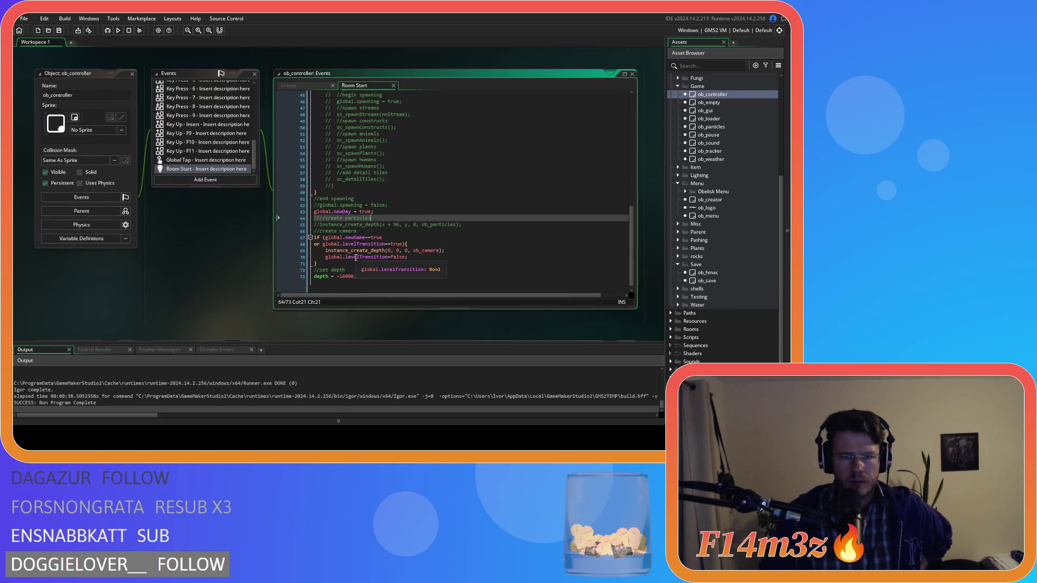
Change line 68 so it compares global.levelTransition==true instead of assigning it.
click(405, 239)
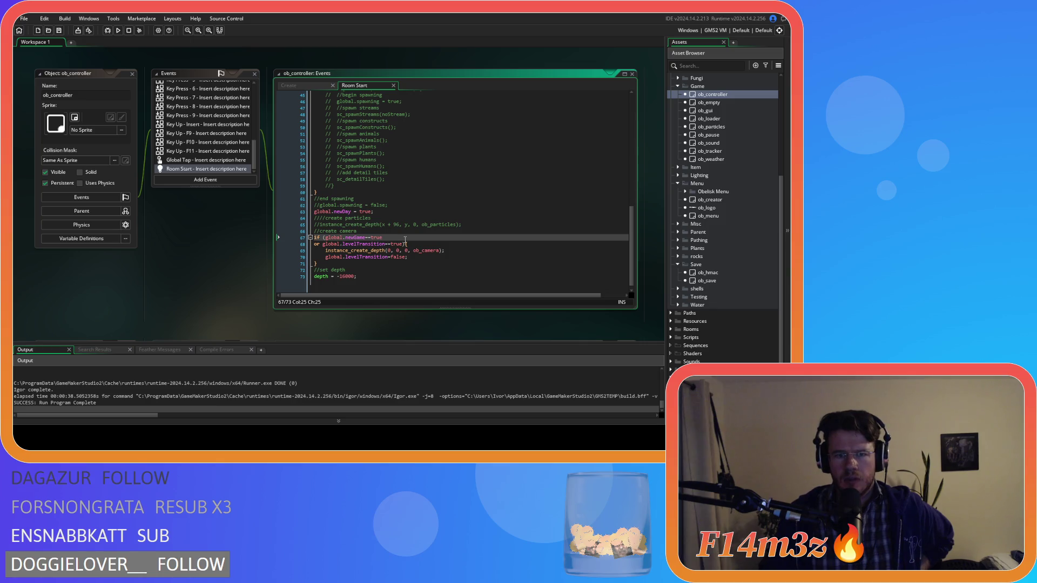
click(387, 244)
text(=)
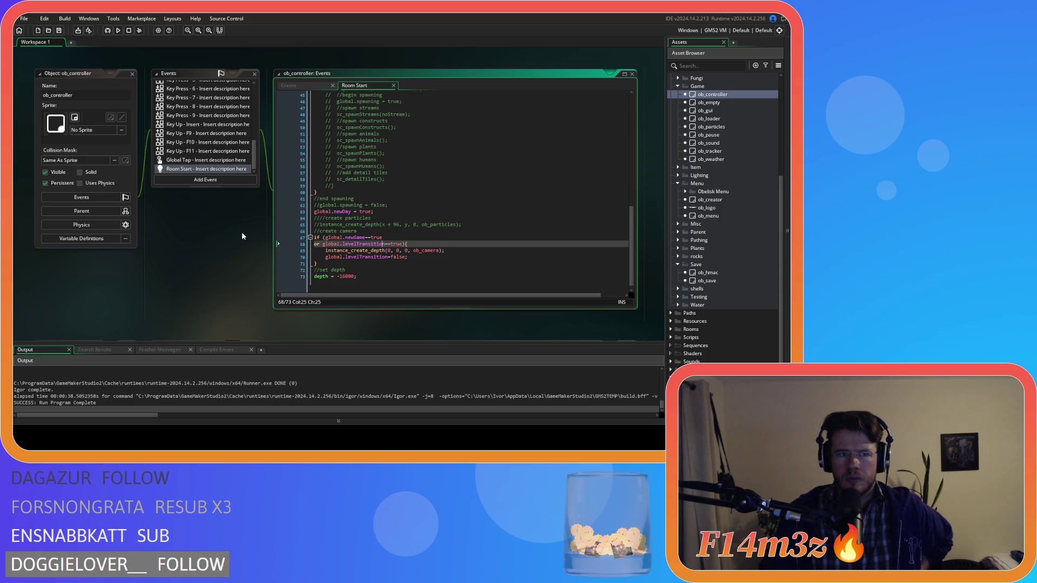
Shift the workspace toward ob_loader's code and reopen ob_save's Room Start code.
scroll(238, 206, up, 5)
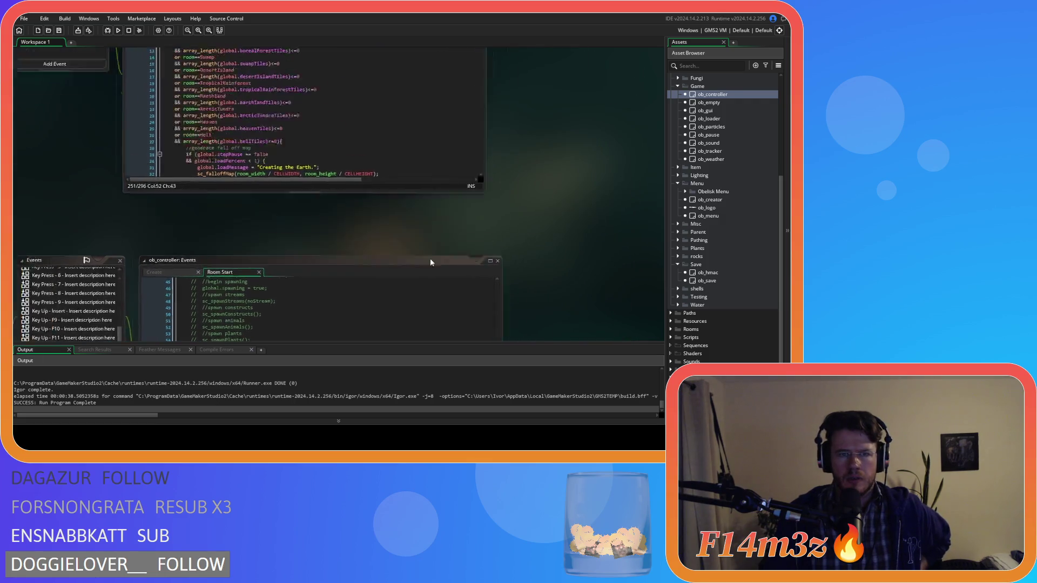
scroll(573, 212, up, 4)
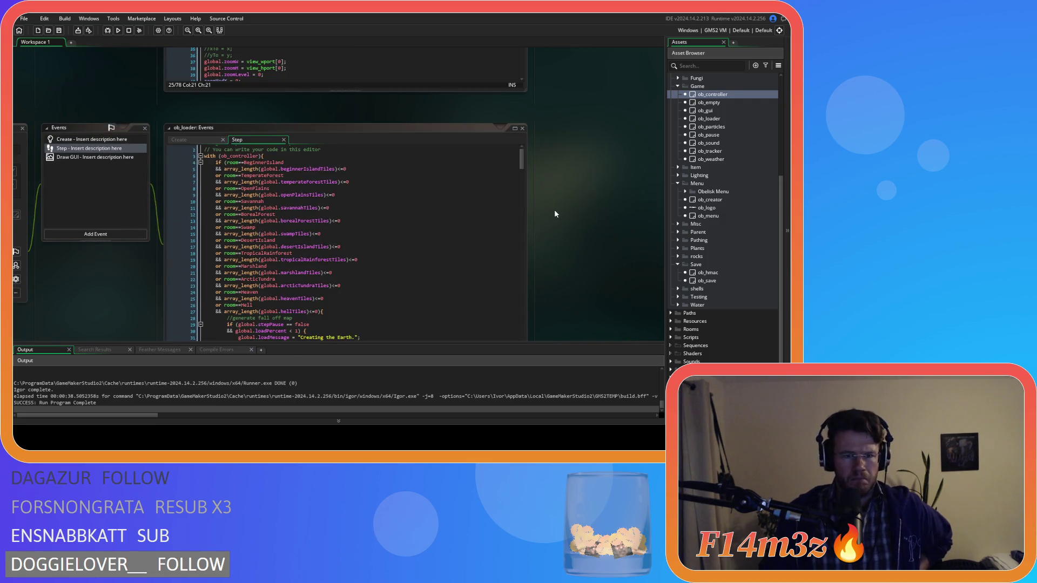
scroll(559, 227, up, 1)
drag(561, 232, 634, 311)
scroll(635, 311, up, 1)
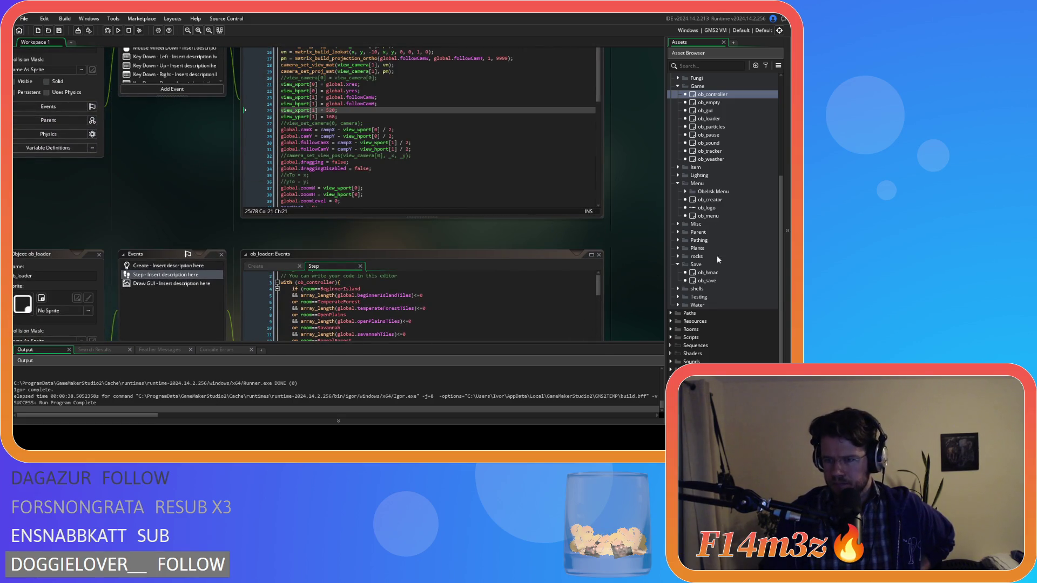
double_click(722, 280)
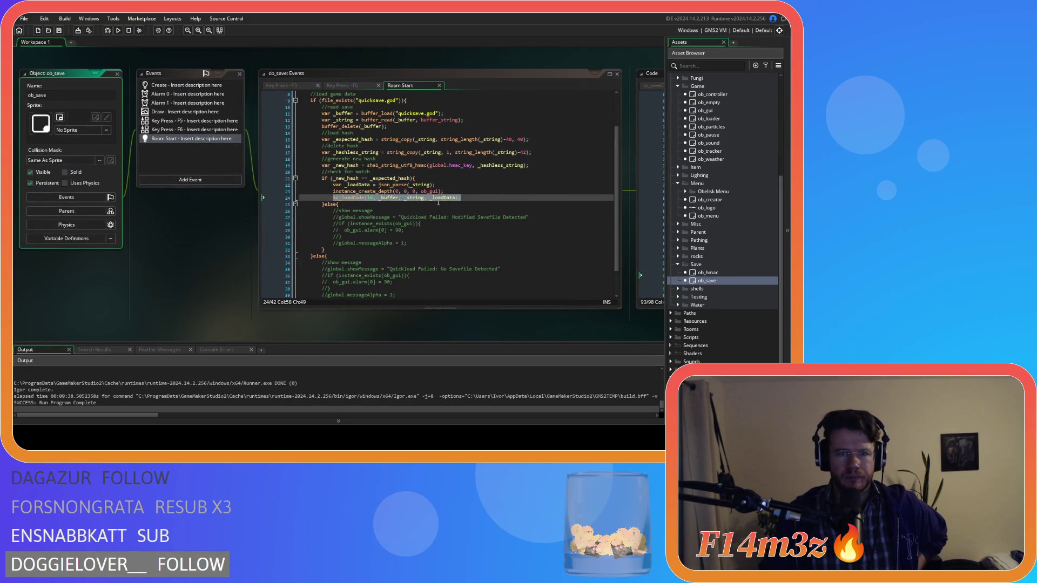
Move instance_create_depth(0, 0, 0, ob_gui) below the sc_loadCode call and save the code.
scroll(439, 214, up, 3)
scroll(442, 214, down, 1)
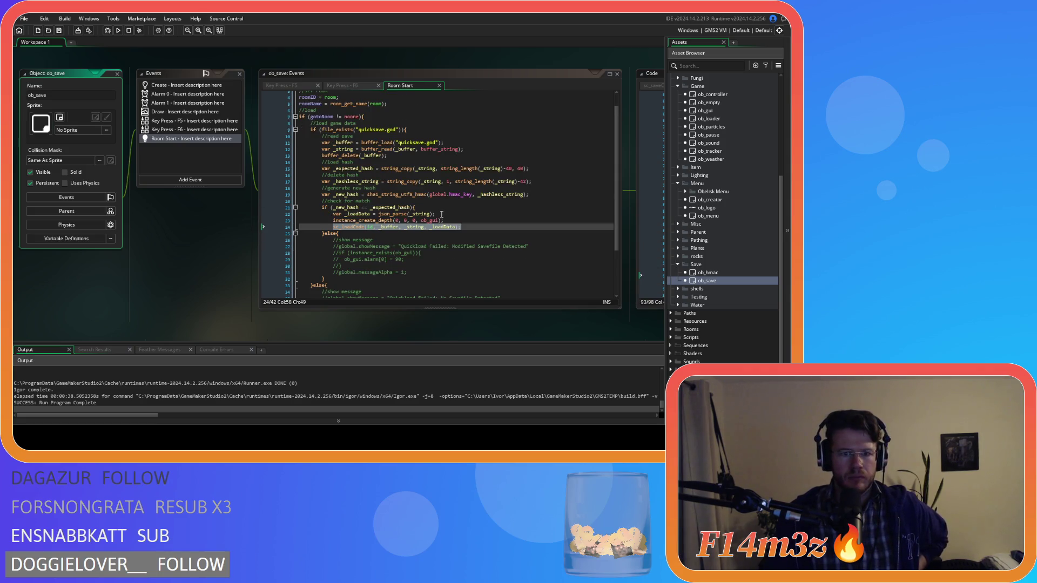
mouse_move(404, 212)
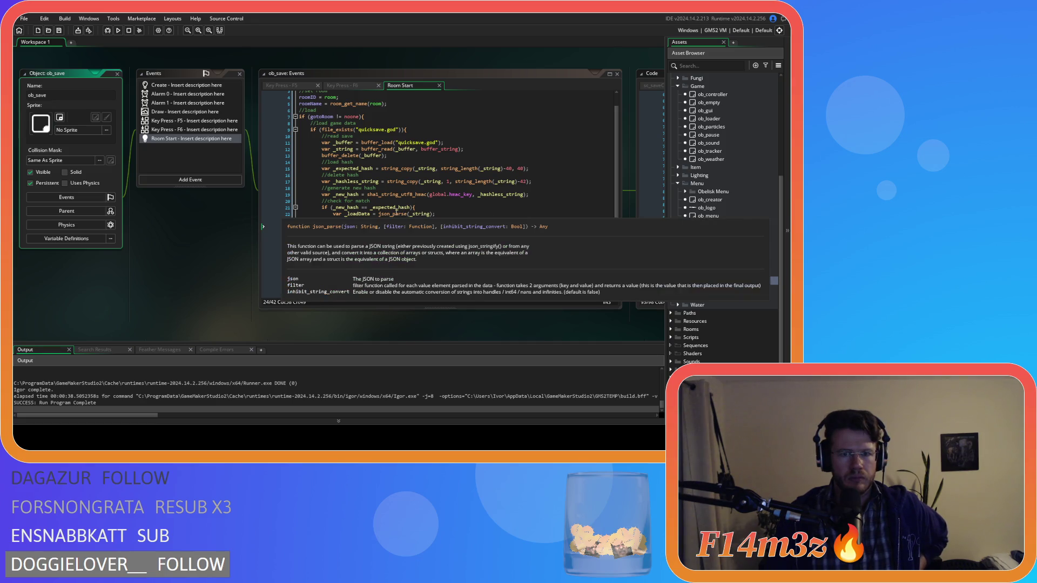
mouse_move(455, 182)
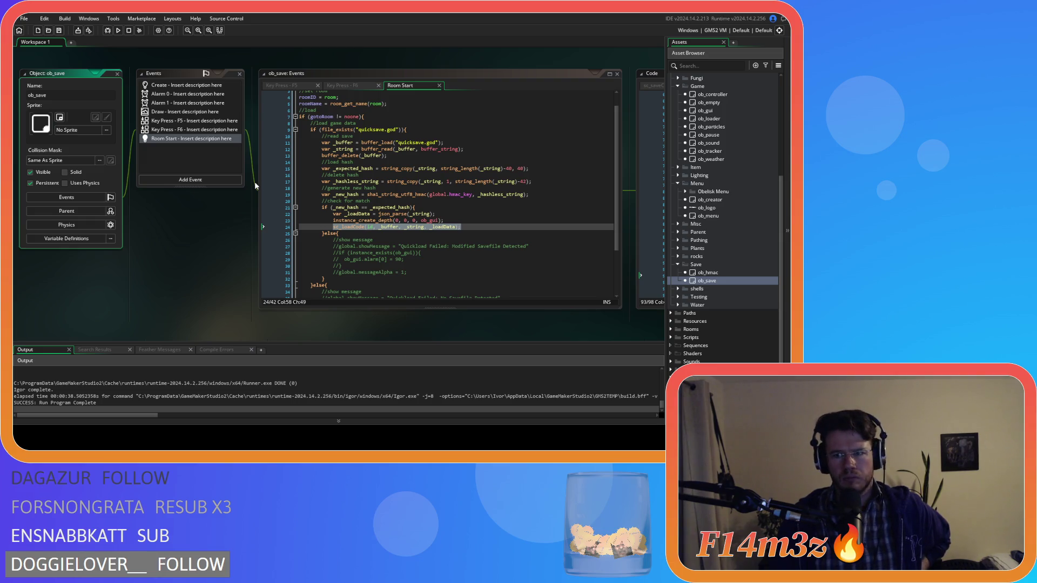
click(431, 220)
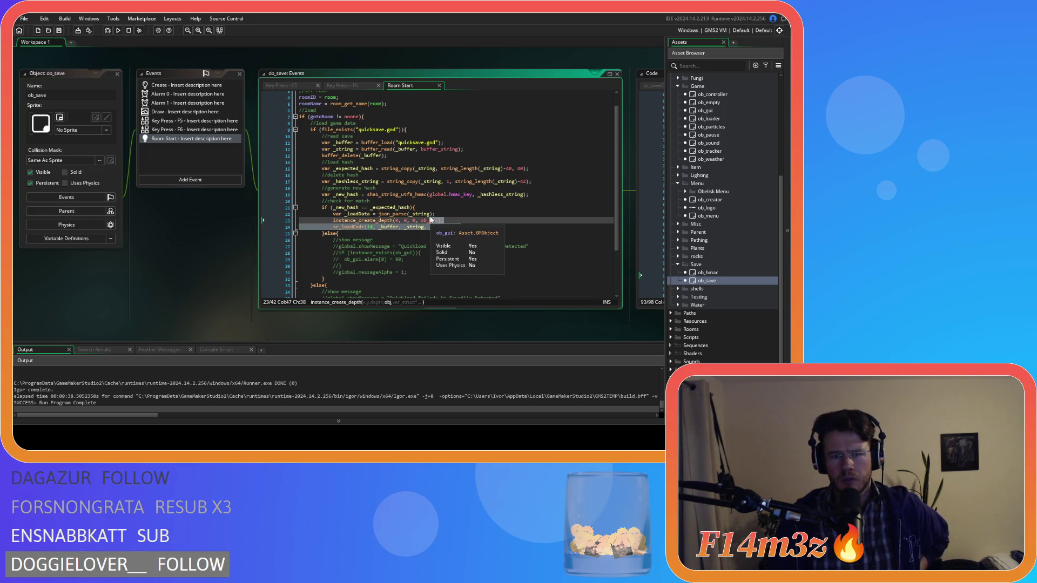
key(BackSpace)
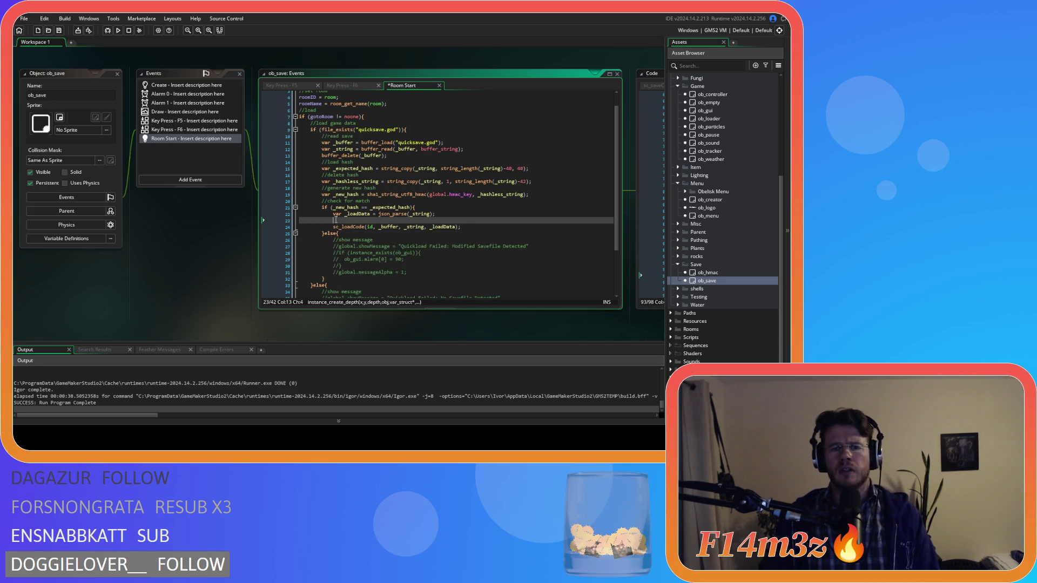
key(BackSpace)
click(462, 220)
key(Return)
text(instance_create_depth(0, 0, 0, ob_gui);)
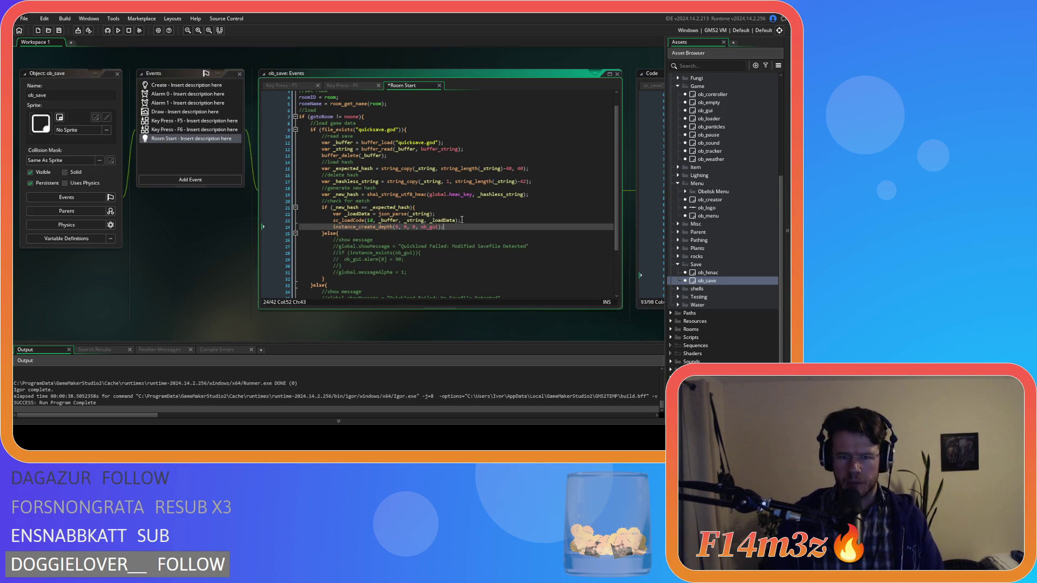
click(488, 219)
key(ctrl+s)
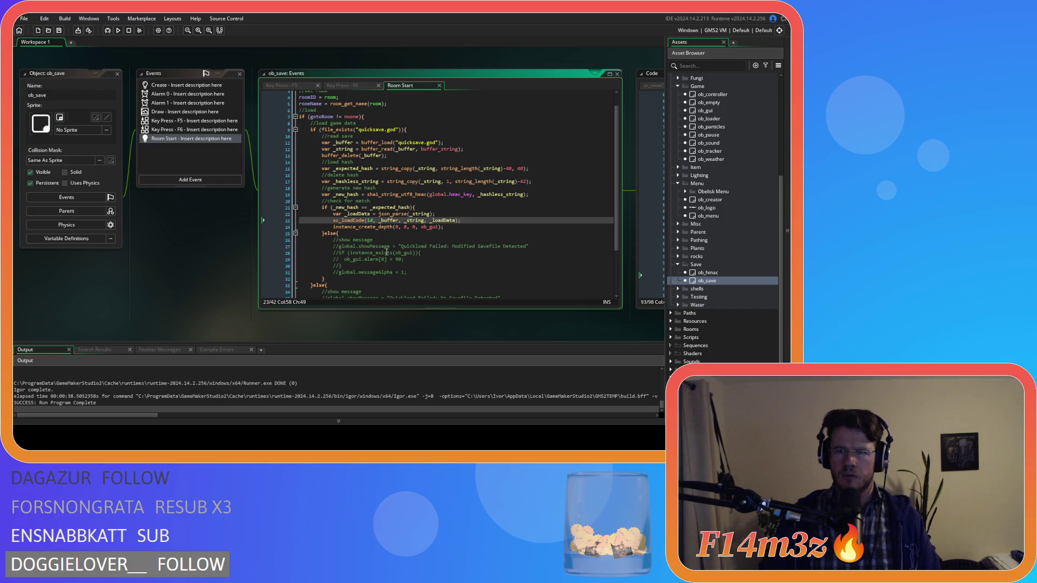
Expand Scripts > Loading in the Asset Browser and open the sc_loadCode script.
click(670, 338)
scroll(683, 316, down, 5)
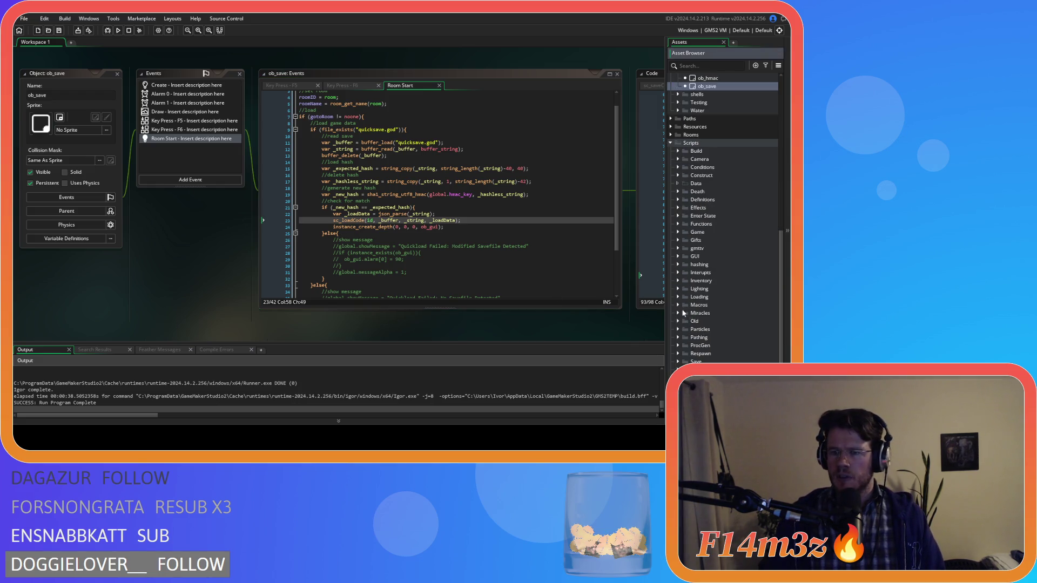
scroll(674, 260, down, 2)
click(678, 248)
scroll(732, 274, down, 3)
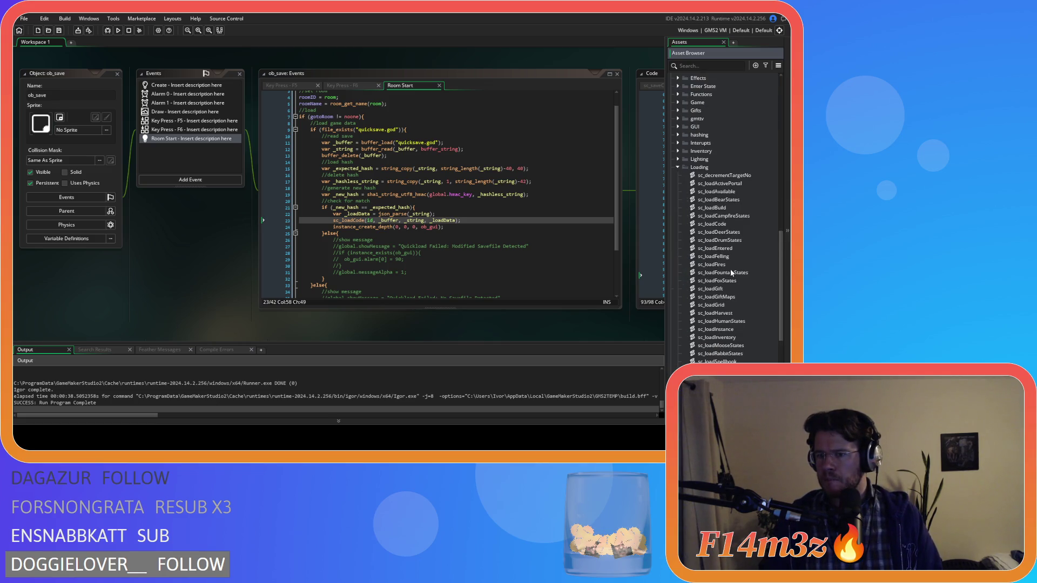
scroll(731, 273, down, 4)
scroll(732, 267, up, 2)
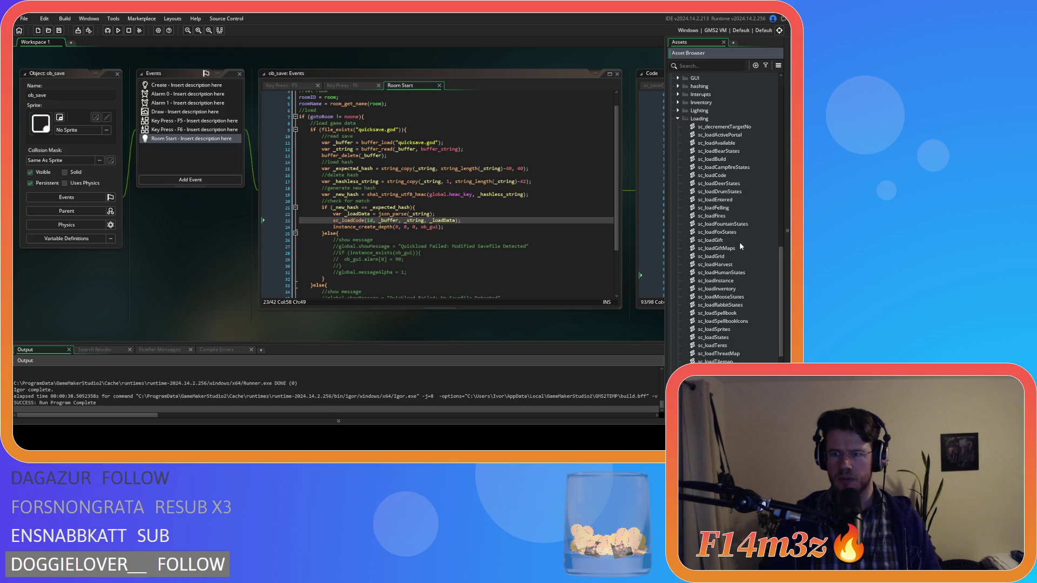
double_click(724, 176)
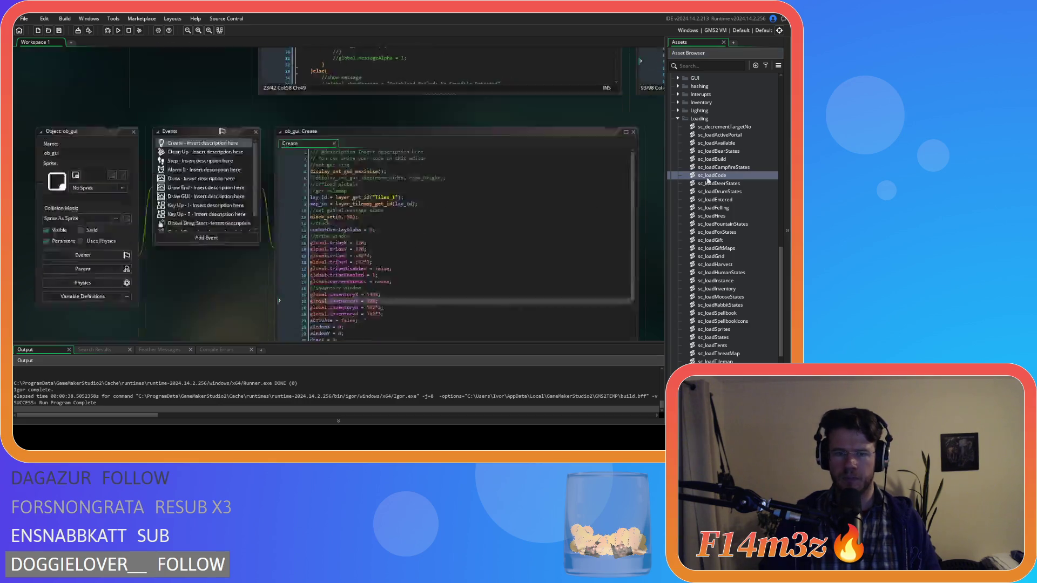
Review the camera_set_view_pos and camera_set_view_size lines that restore the cameras from global.followCamX and related globals.
drag(409, 103, 413, 274)
click(214, 173)
mouse_move(213, 173)
mouse_down()
mouse_move(128, 239)
mouse_move(212, 225)
mouse_up()
click(239, 219)
click(197, 186)
click(307, 192)
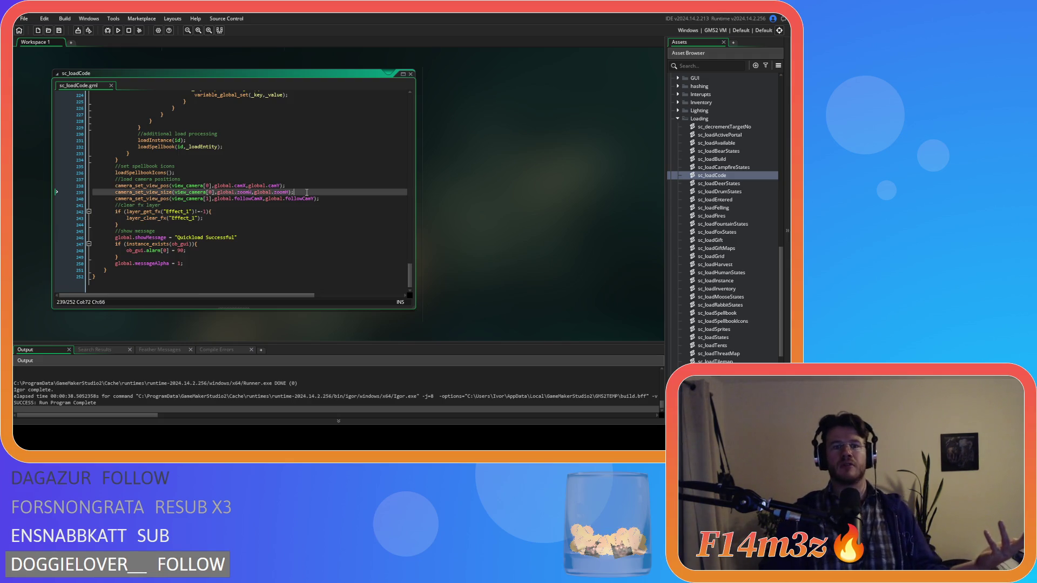
drag(158, 186, 323, 199)
click(327, 199)
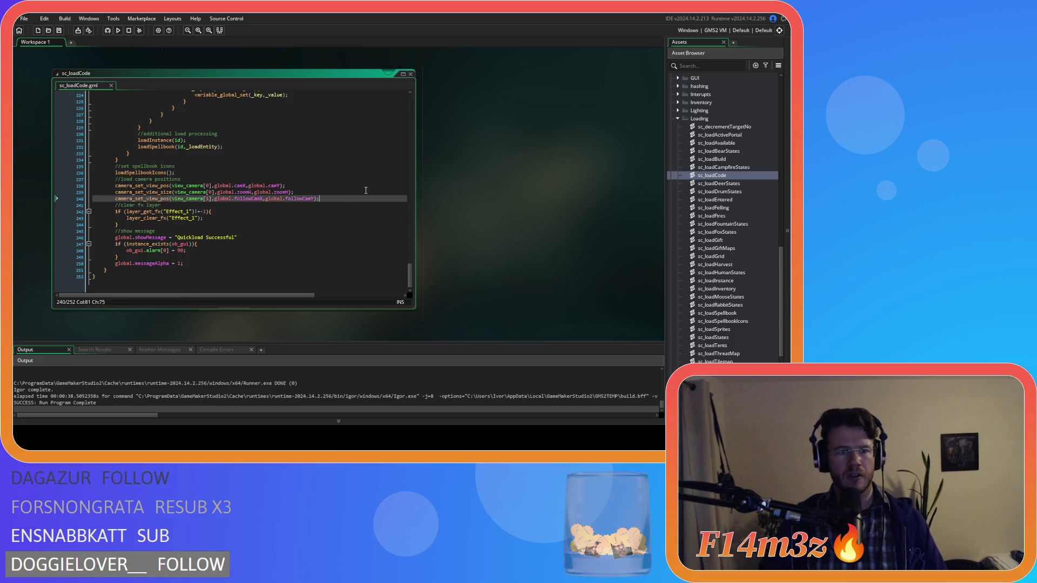
click(233, 192)
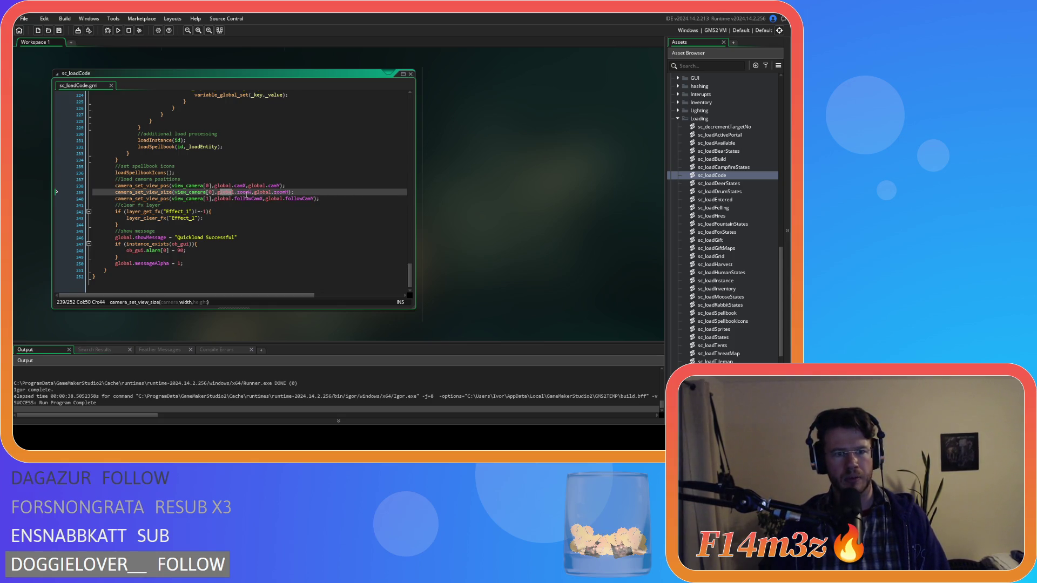
key(Up)
key(Up)
click(364, 194)
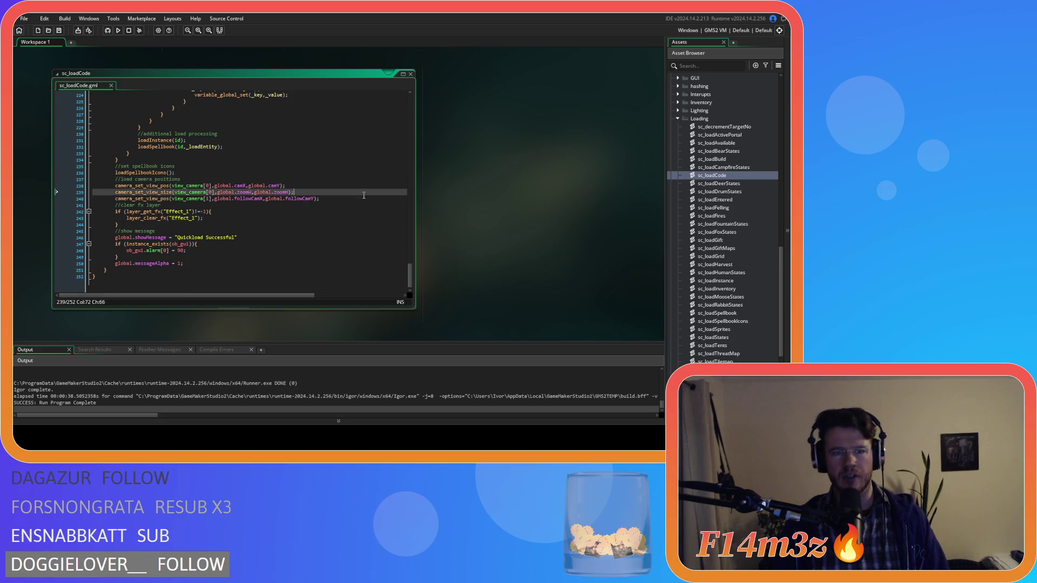
click(261, 199)
click(321, 201)
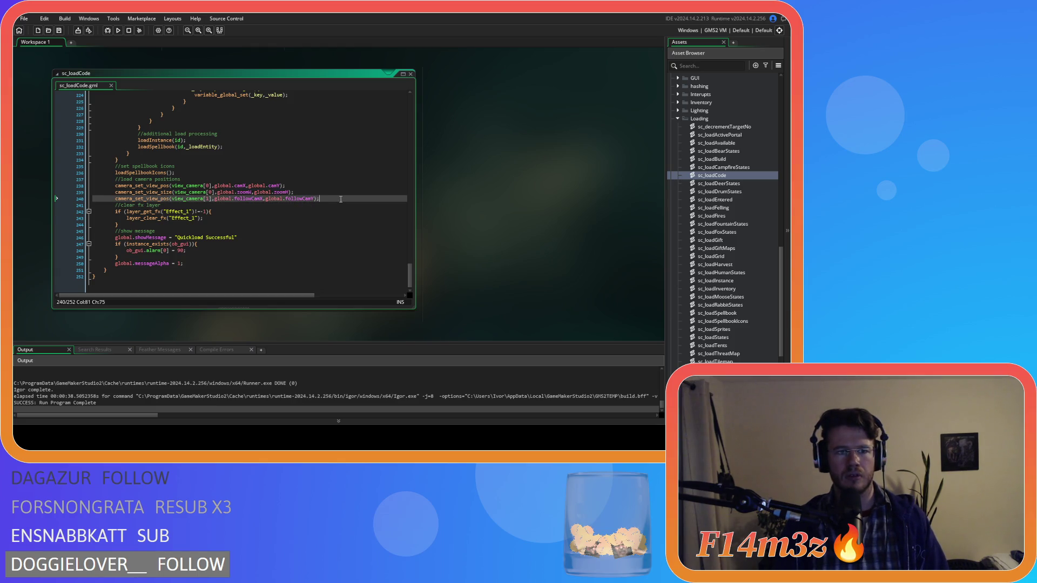
Open ob_camera's Create event and select the second camera's view_wport[1]/view_hport[1] lines 25–26.
scroll(730, 168, up, 10)
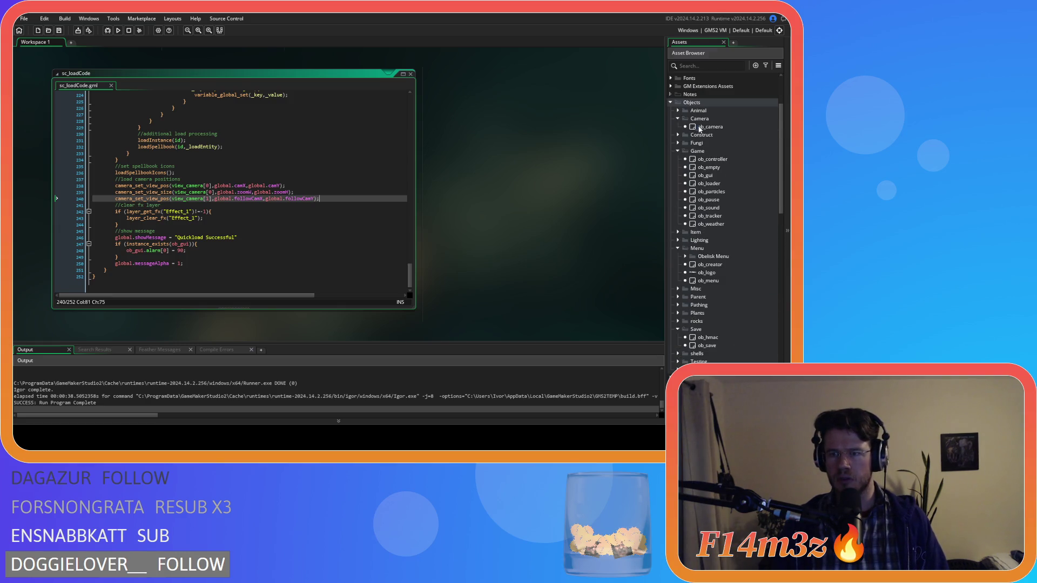
double_click(710, 126)
drag(376, 209, 297, 200)
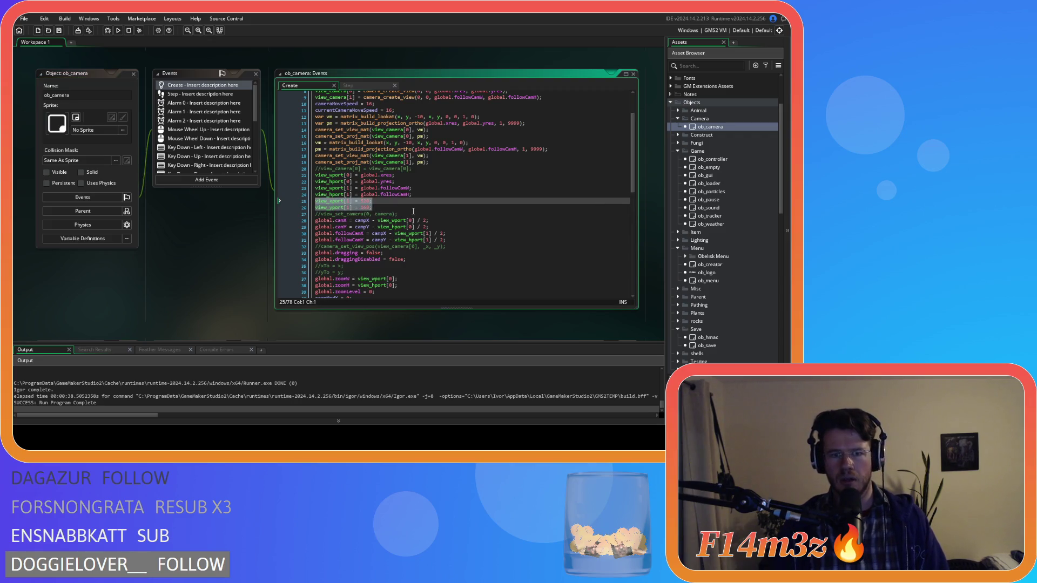
click(377, 207)
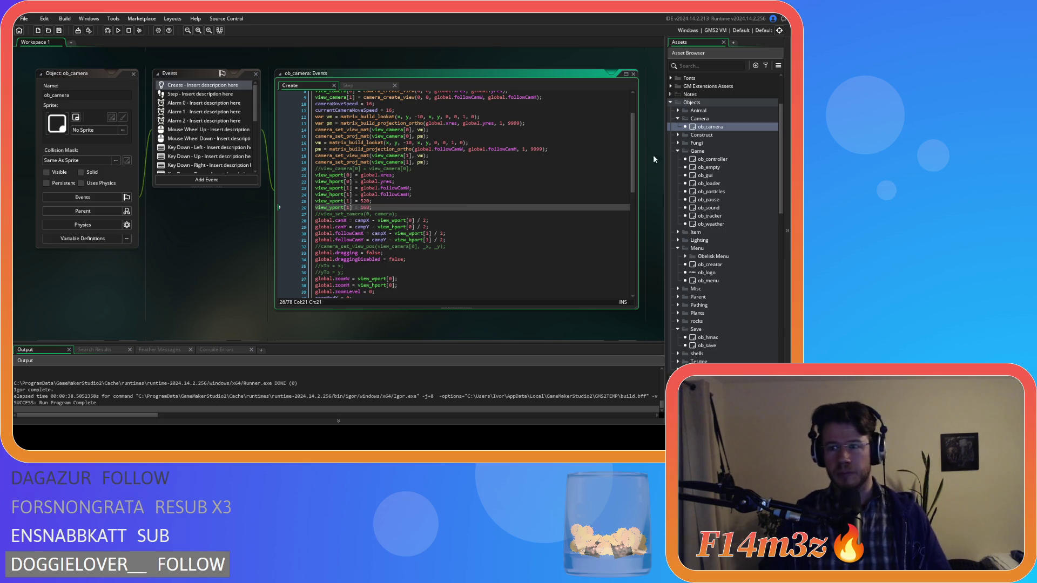
click(718, 186)
Open ob_loader's Step event and look over the previous-level camera check around lines 160–168.
double_click(717, 186)
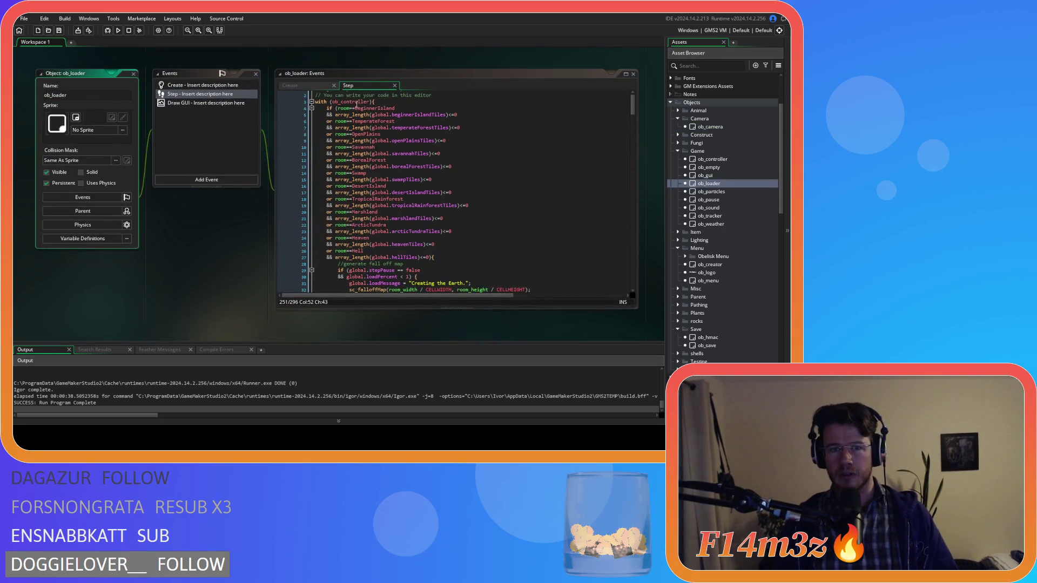
mouse_move(635, 98)
mouse_down()
mouse_move(640, 219)
mouse_move(639, 209)
mouse_up()
click(522, 201)
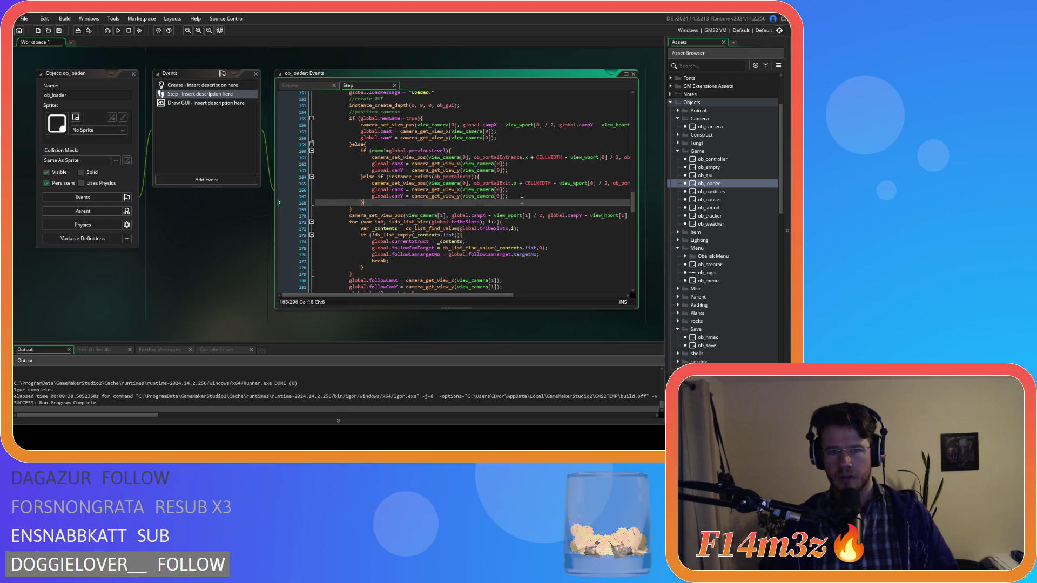
click(509, 151)
scroll(523, 193, down, 1)
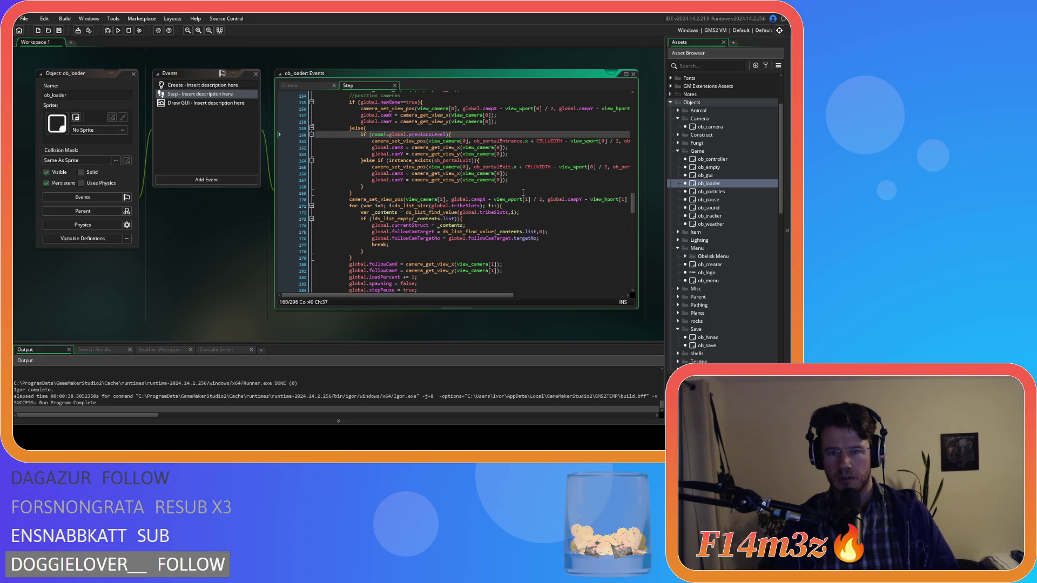
scroll(523, 192, down, 1)
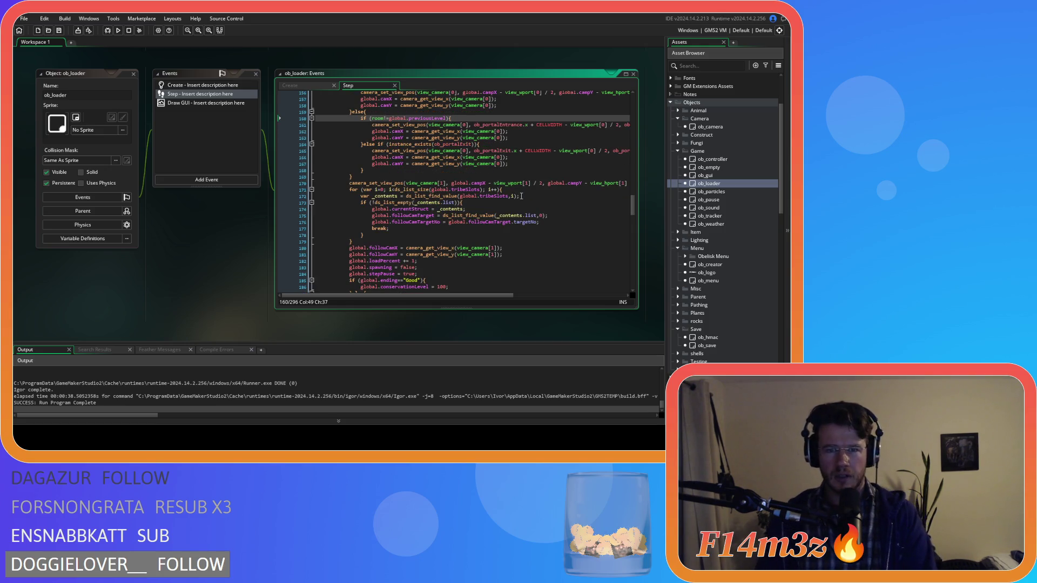
scroll(517, 202, up, 1)
scroll(517, 202, down, 1)
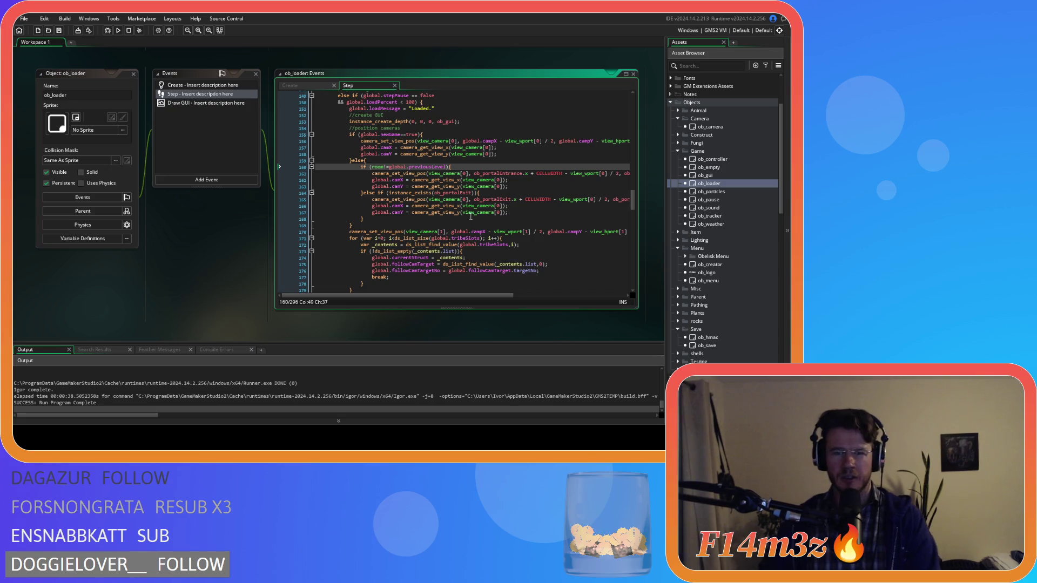
Inspect the camera positioning lines, the followCamX/followCamY assignments and the loadPercent increment.
click(483, 203)
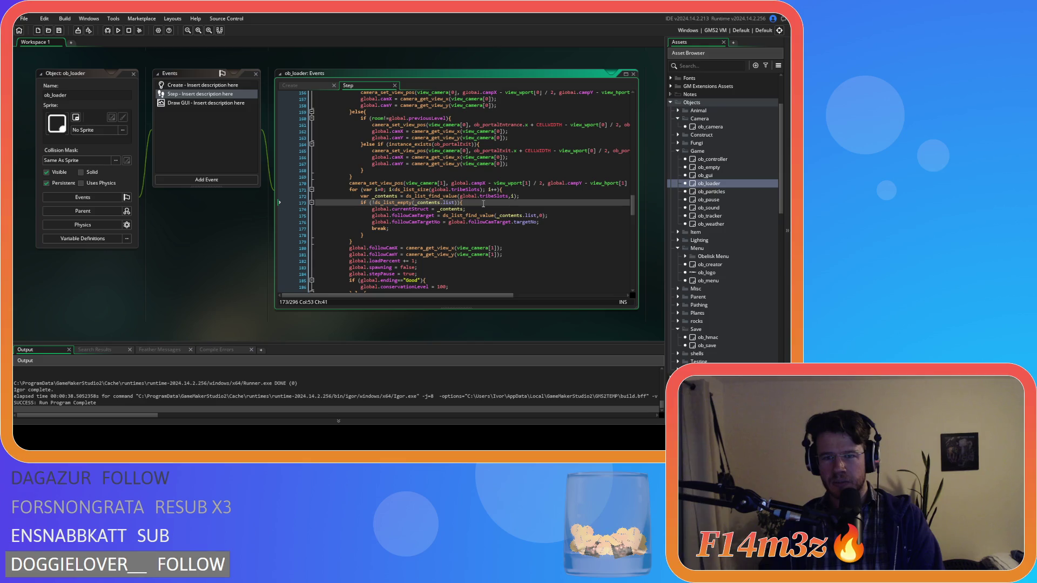
click(496, 217)
click(493, 212)
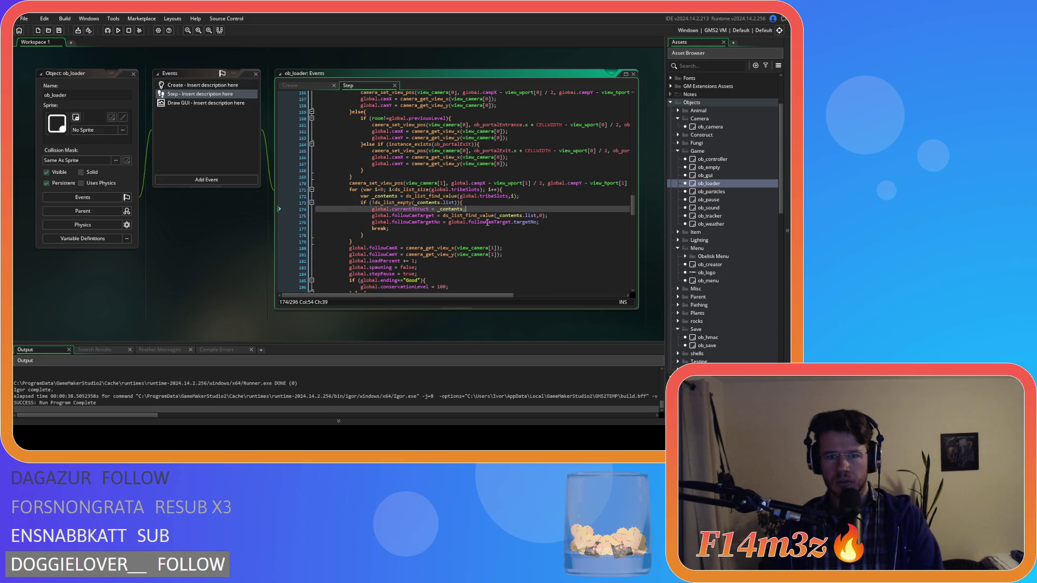
click(472, 236)
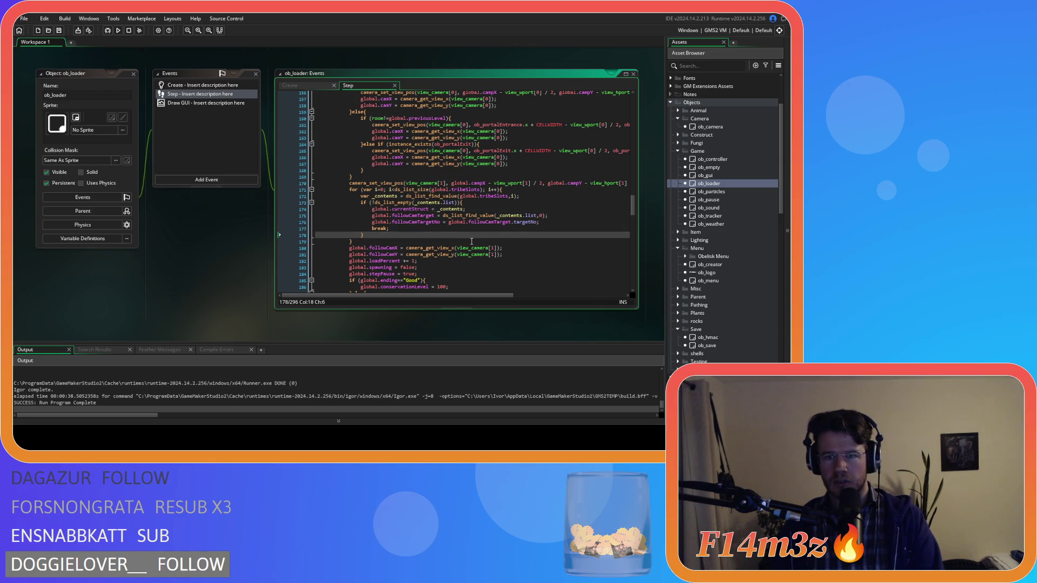
click(471, 242)
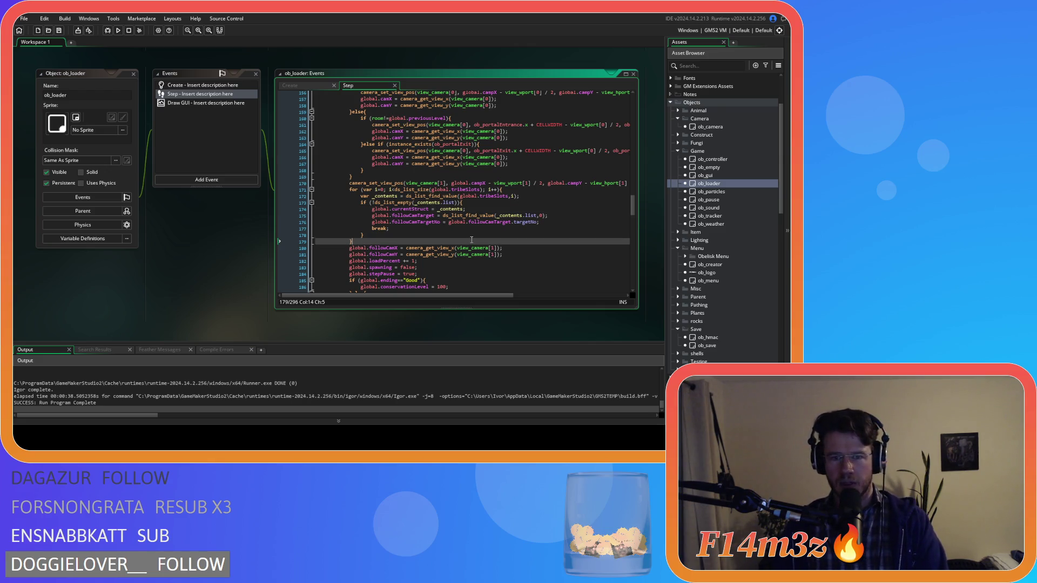
scroll(471, 240, down, 2)
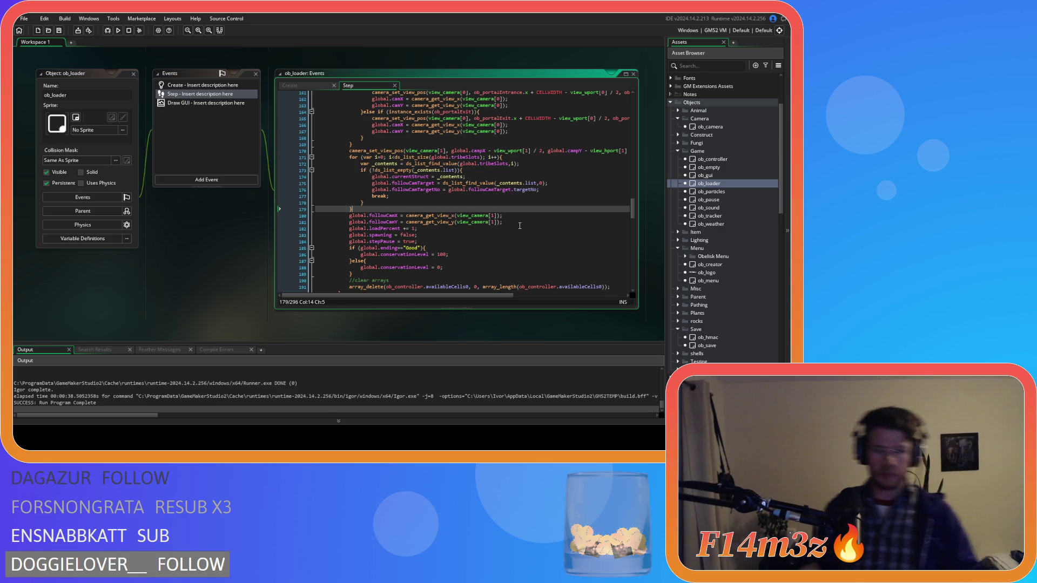
click(522, 236)
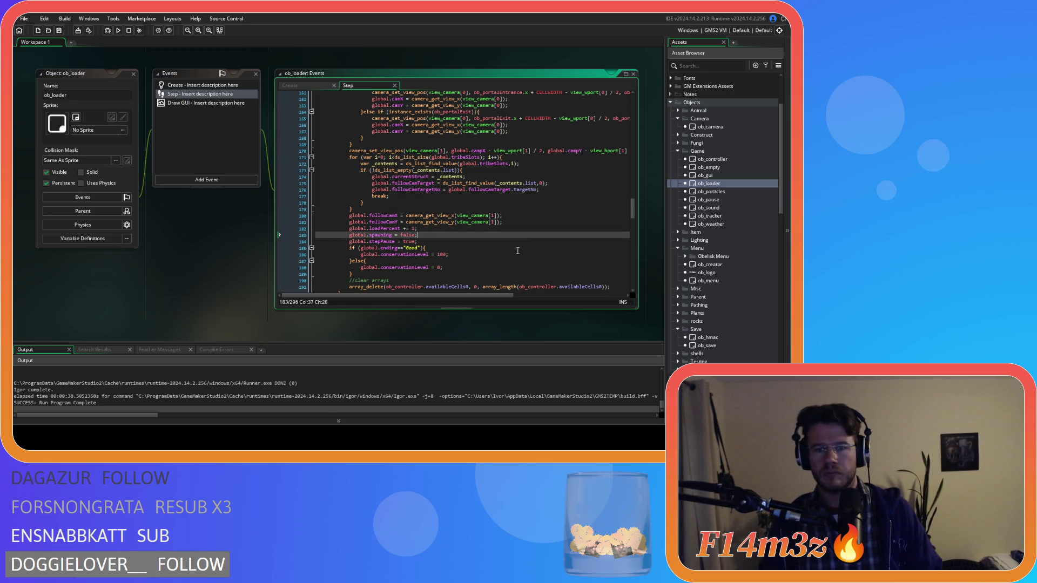
click(526, 222)
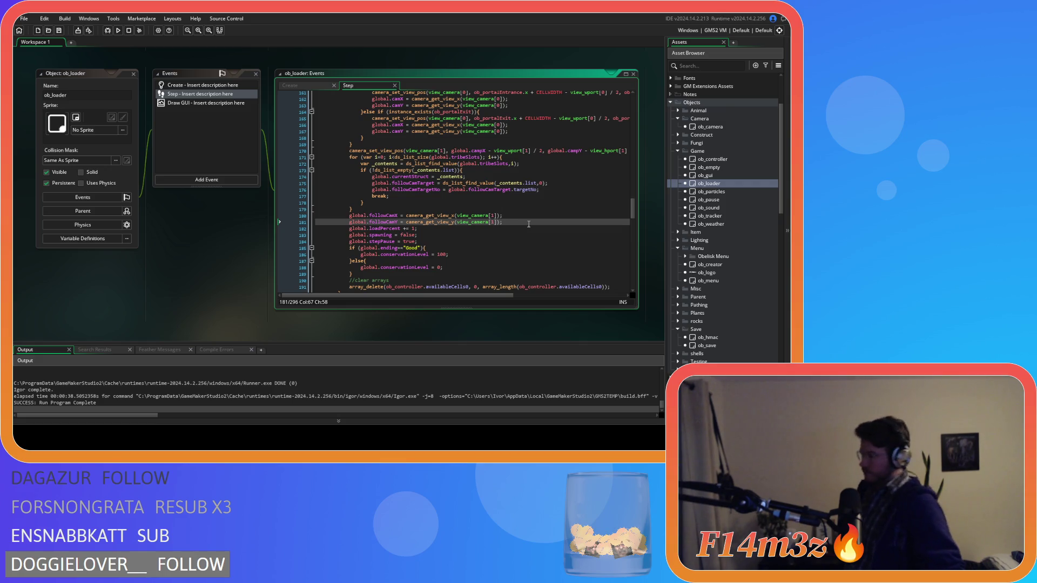
click(523, 231)
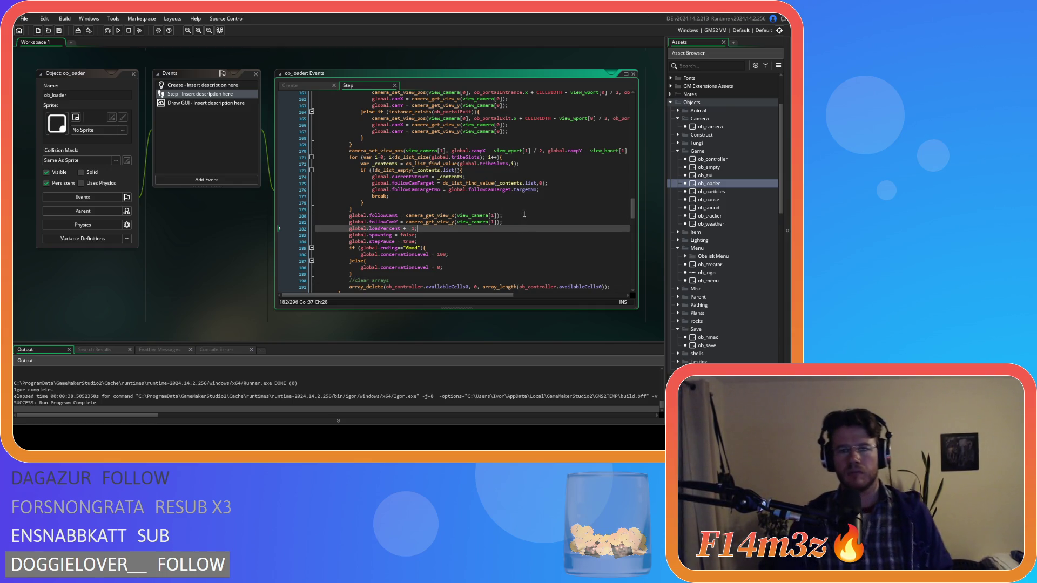
scroll(526, 225, up, 3)
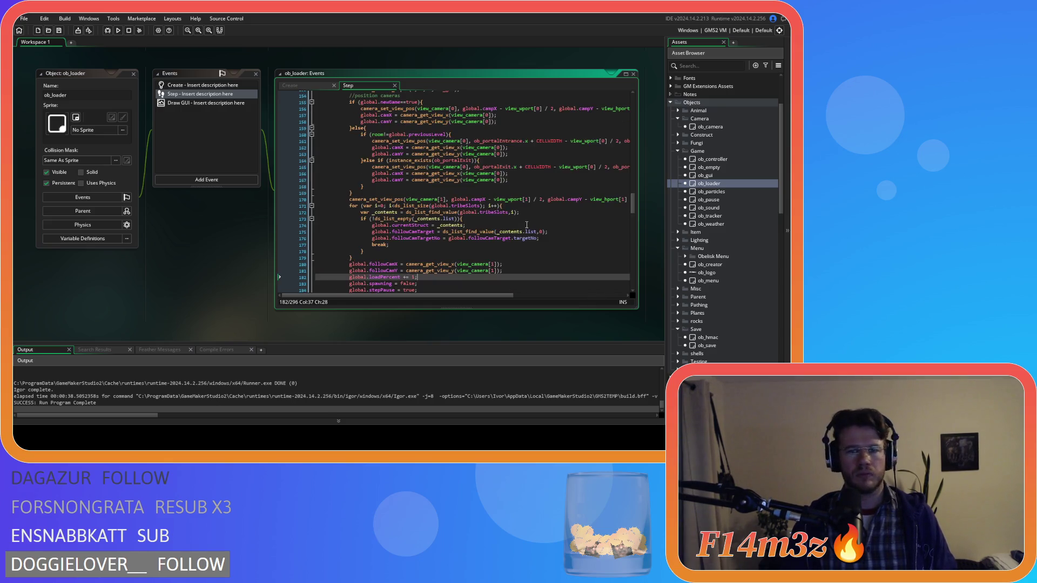
scroll(526, 225, up, 3)
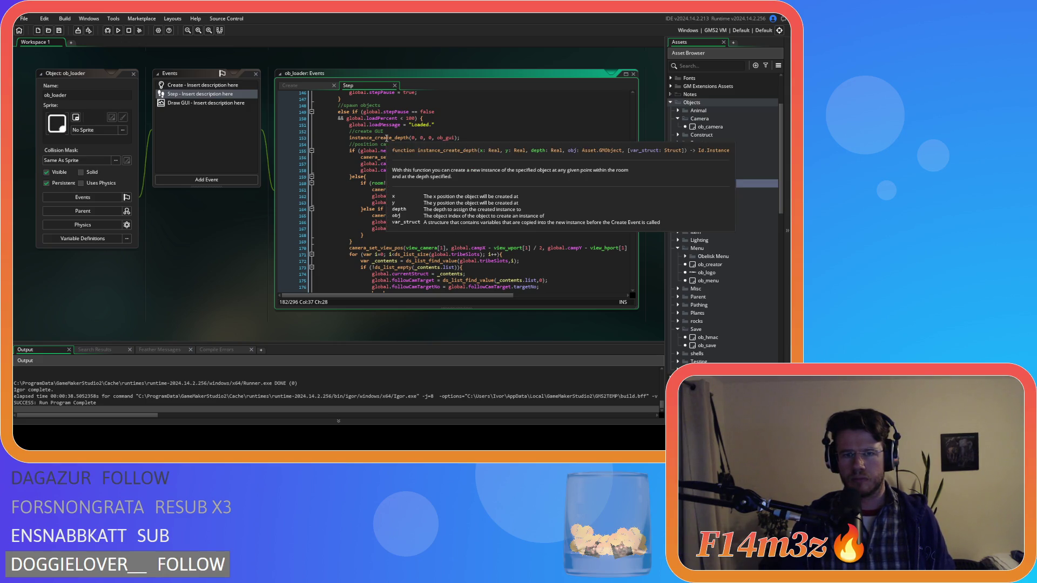
Scroll through ob_gui's Create event globals, from tribeDisabled to the inventory window settings.
double_click(705, 175)
click(425, 209)
scroll(425, 208, down, 1)
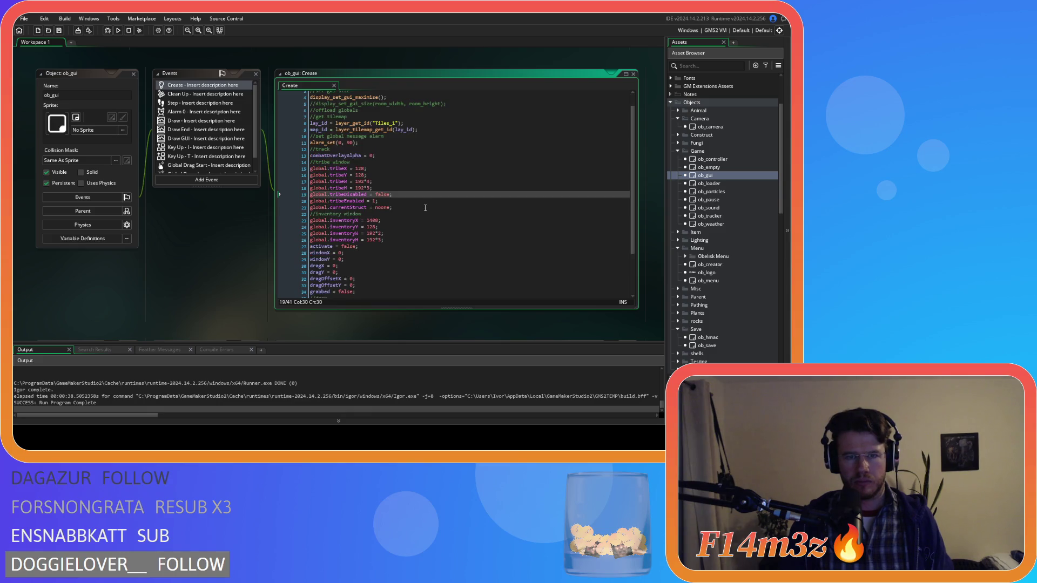
scroll(425, 208, down, 2)
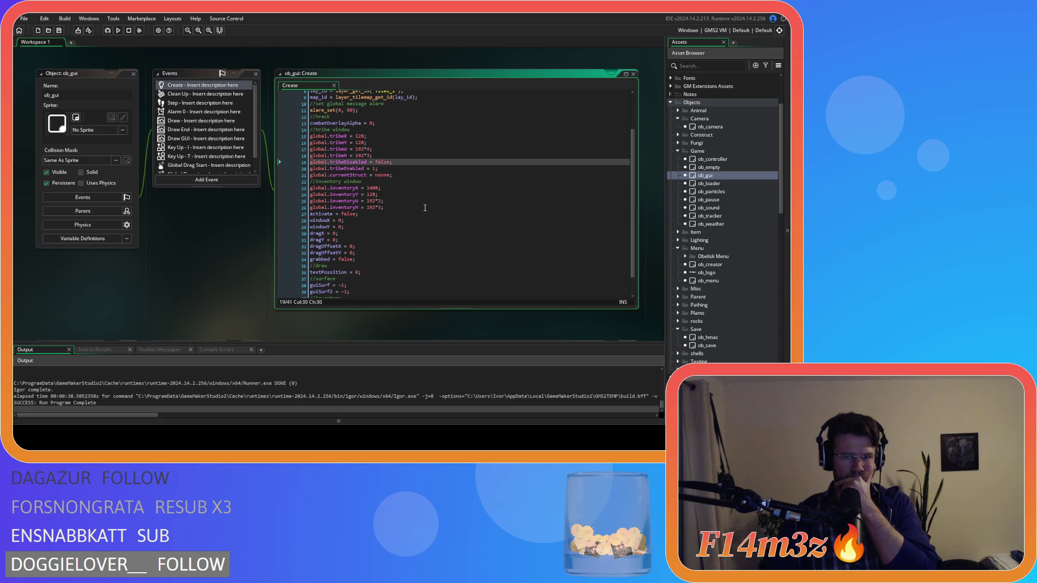
scroll(426, 208, up, 3)
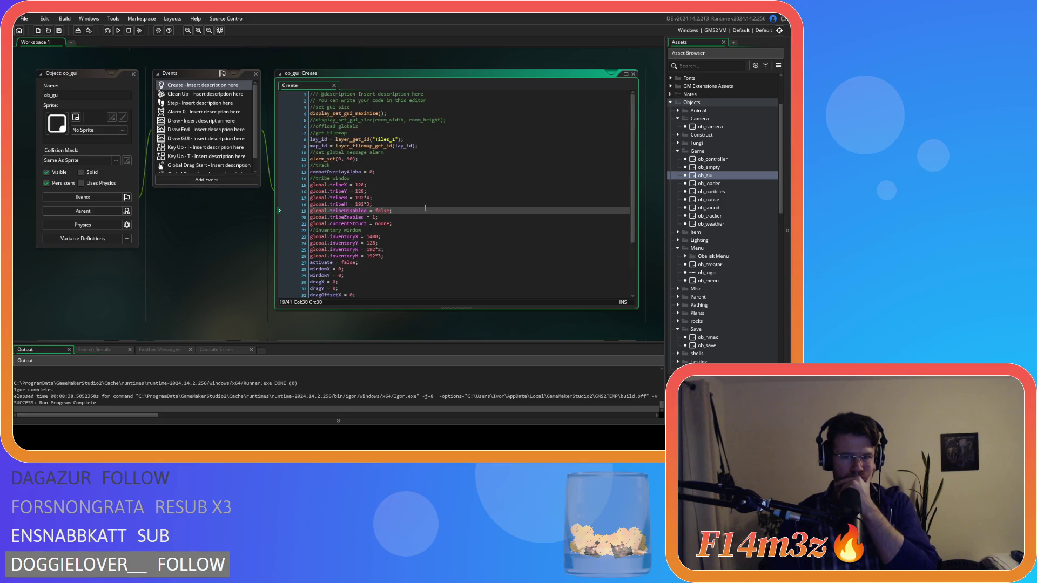
scroll(425, 208, down, 4)
scroll(425, 208, up, 4)
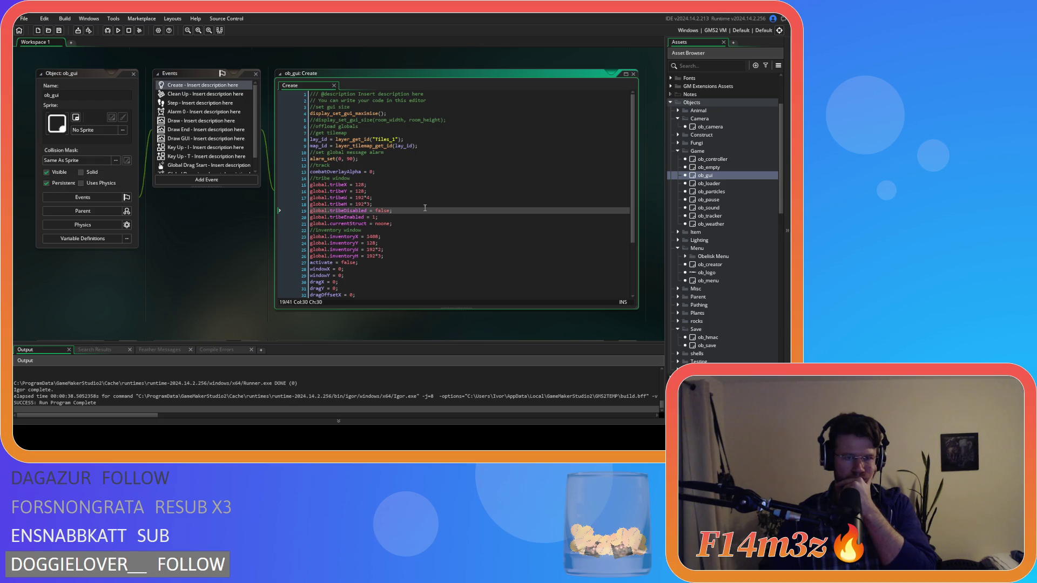
double_click(719, 127)
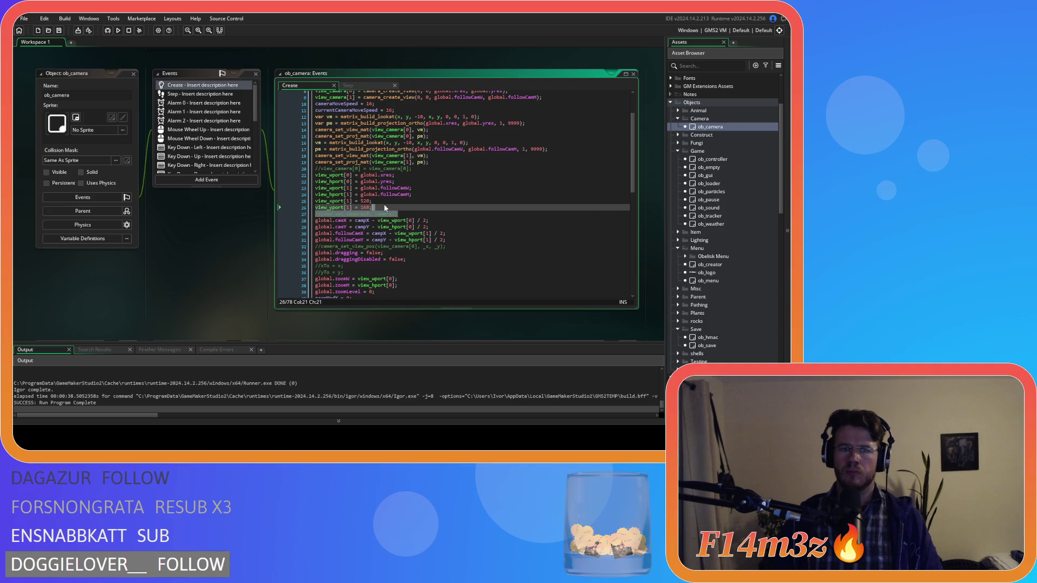
Select ob_camera's second viewport size lines 25–26, then bring up ob_loader's Step code.
drag(384, 204, 286, 199)
key(ctrl+c)
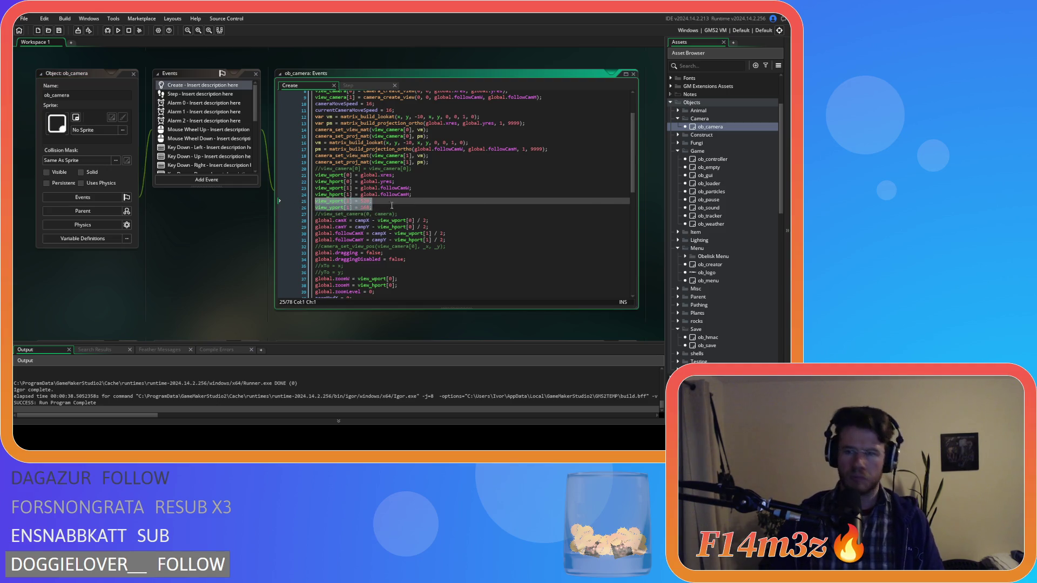
double_click(727, 182)
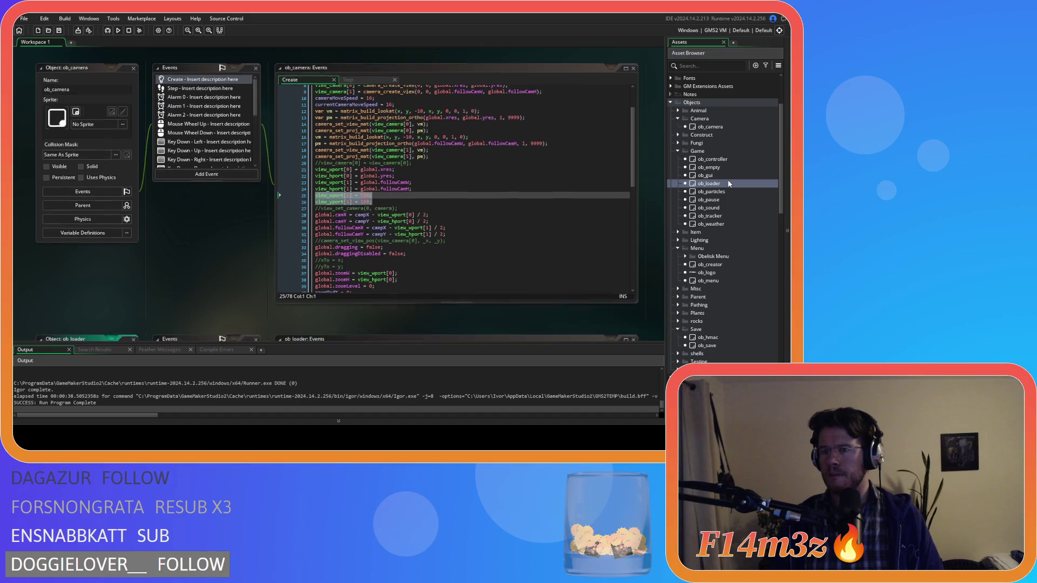
scroll(520, 195, down, 3)
scroll(520, 195, down, 2)
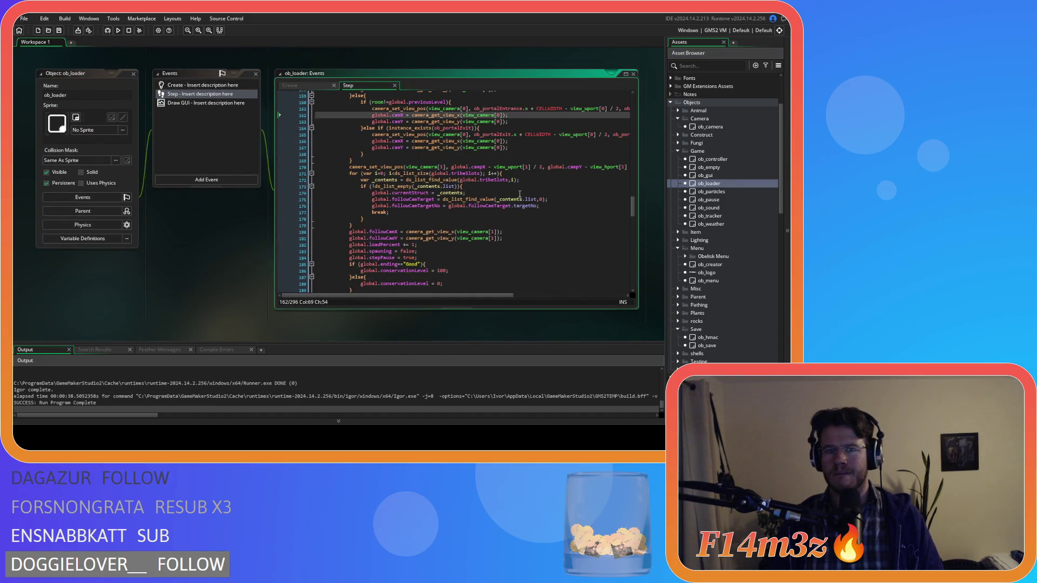
scroll(519, 195, down, 2)
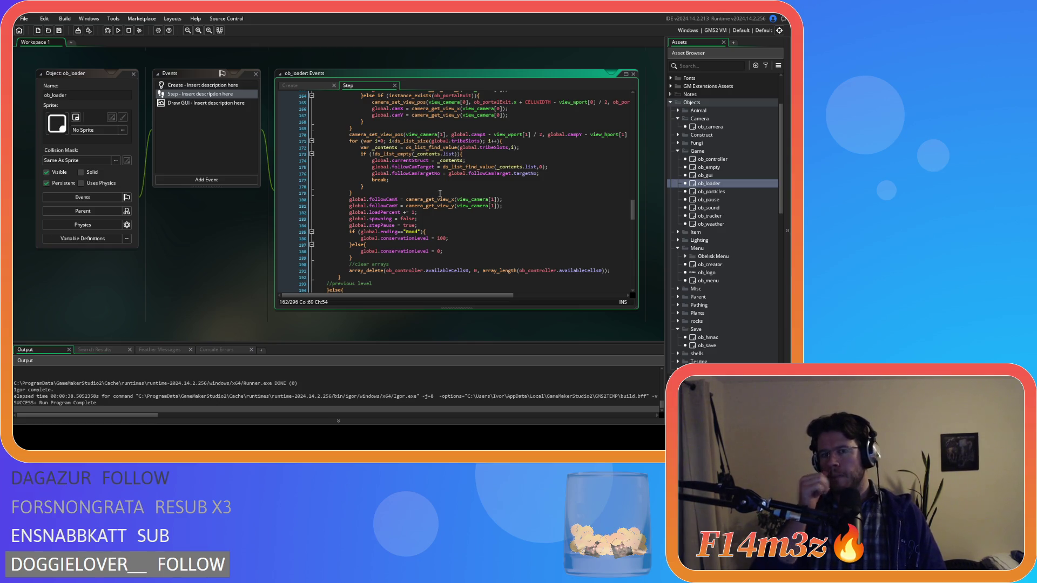
scroll(440, 193, up, 3)
scroll(434, 194, down, 3)
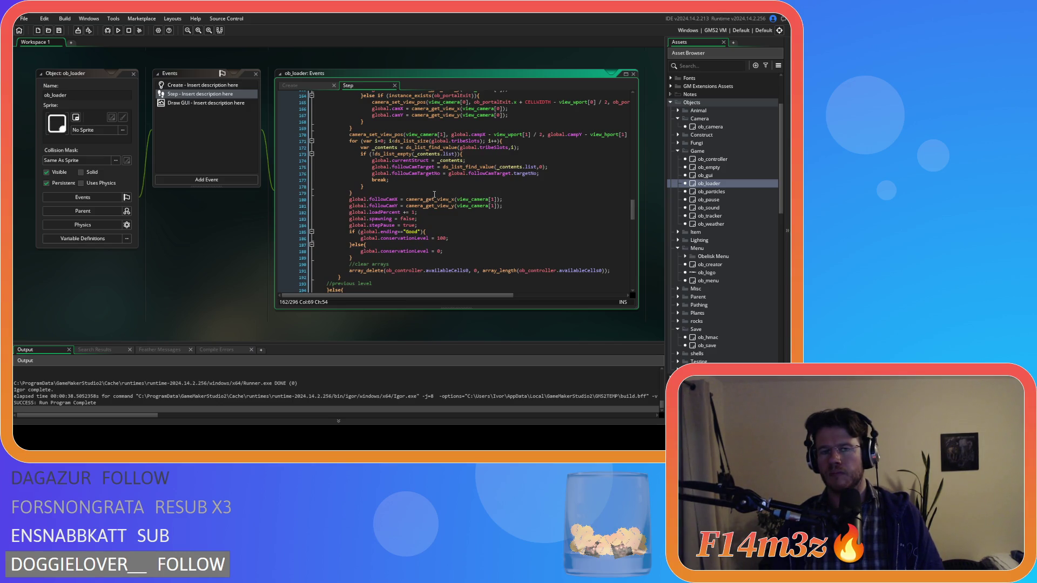
click(435, 193)
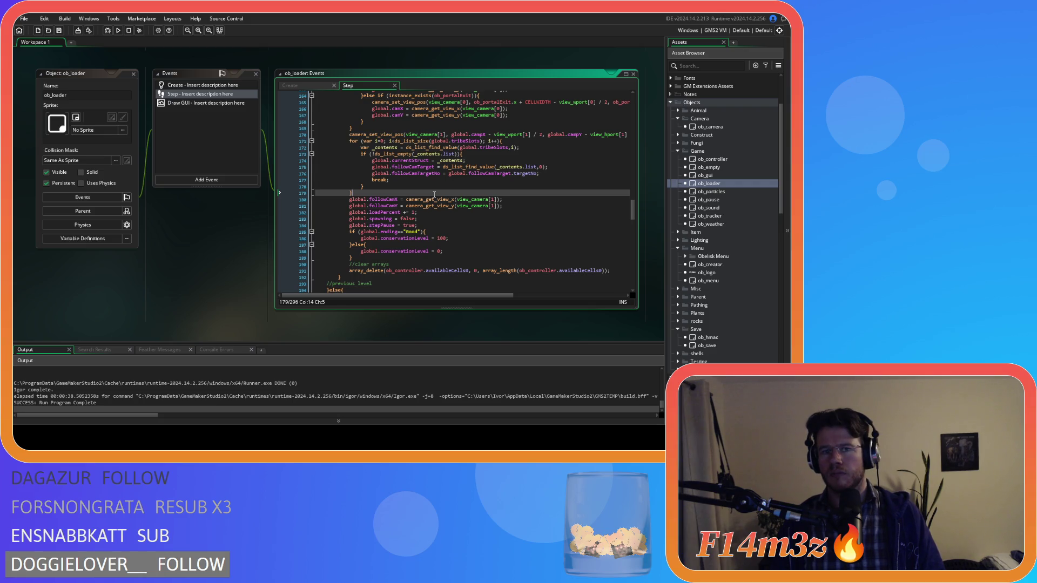
scroll(434, 193, up, 2)
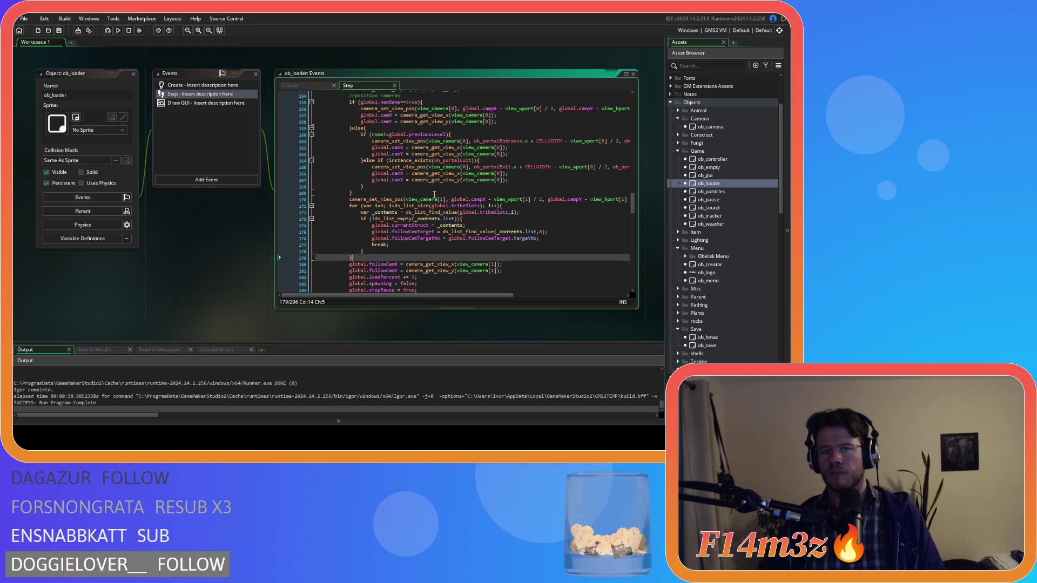
scroll(434, 195, down, 3)
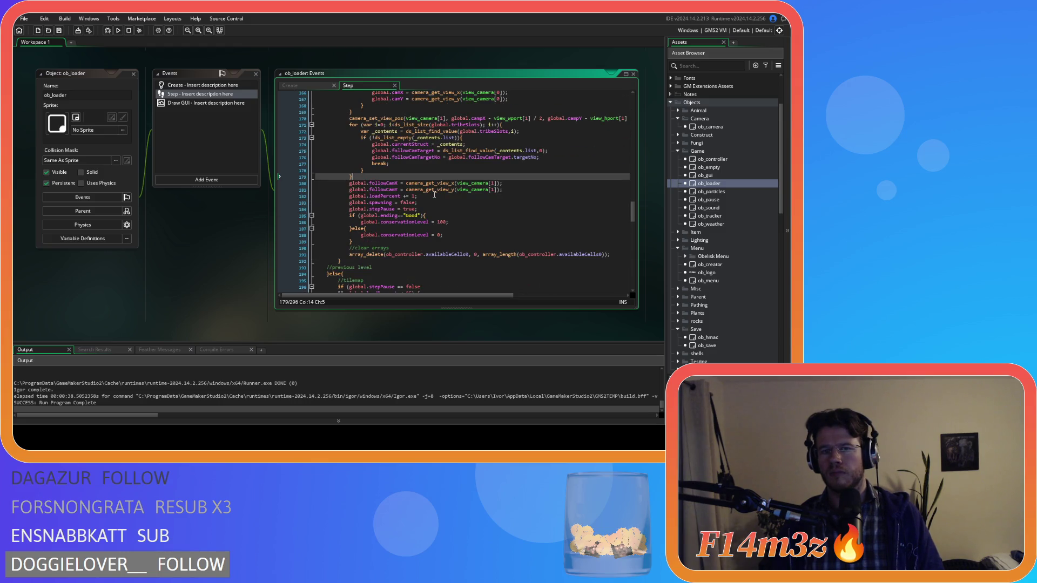
scroll(435, 195, up, 3)
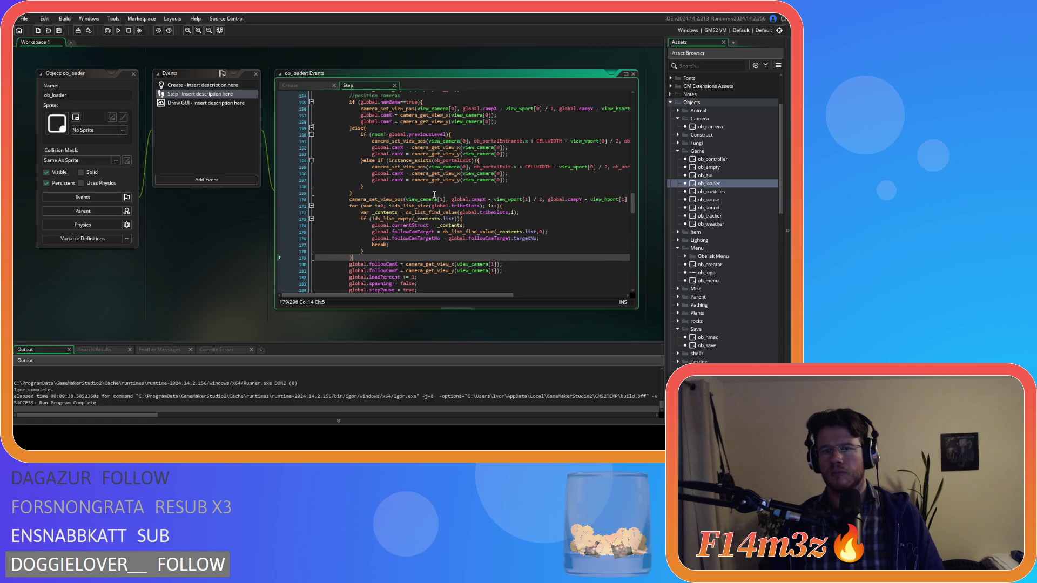
scroll(434, 194, up, 2)
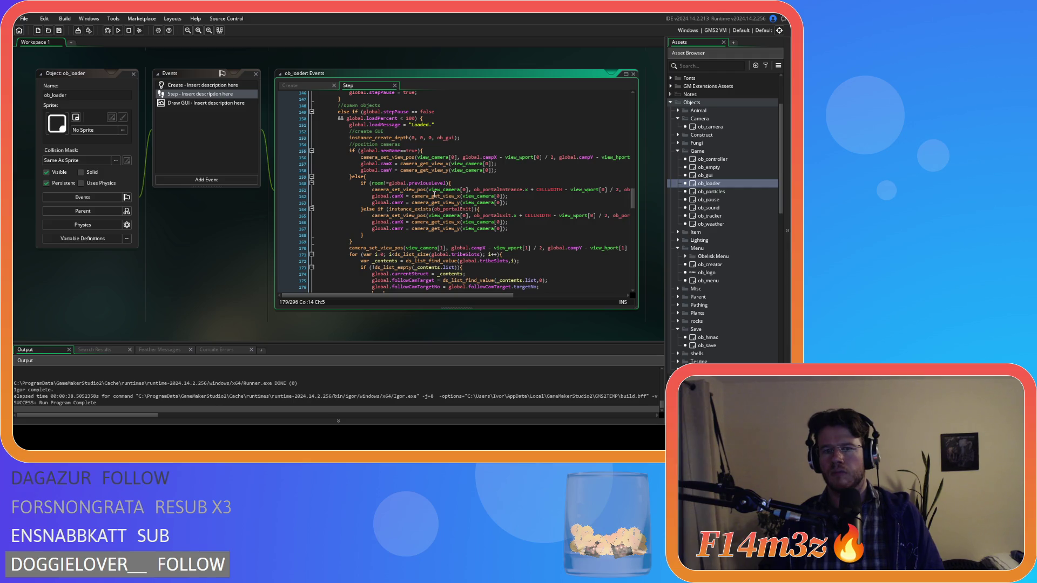
scroll(434, 193, down, 1)
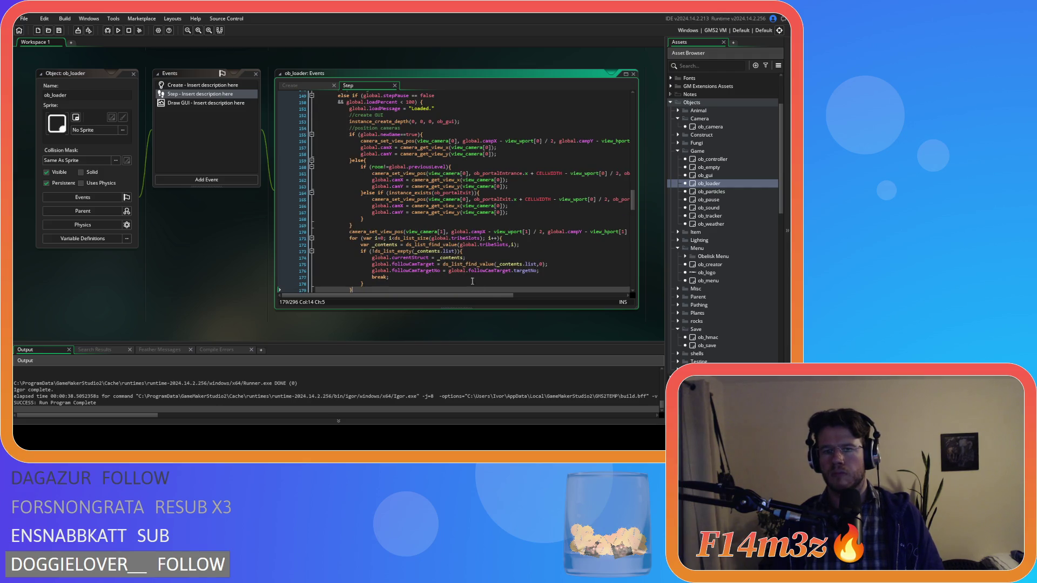
drag(489, 296, 498, 296)
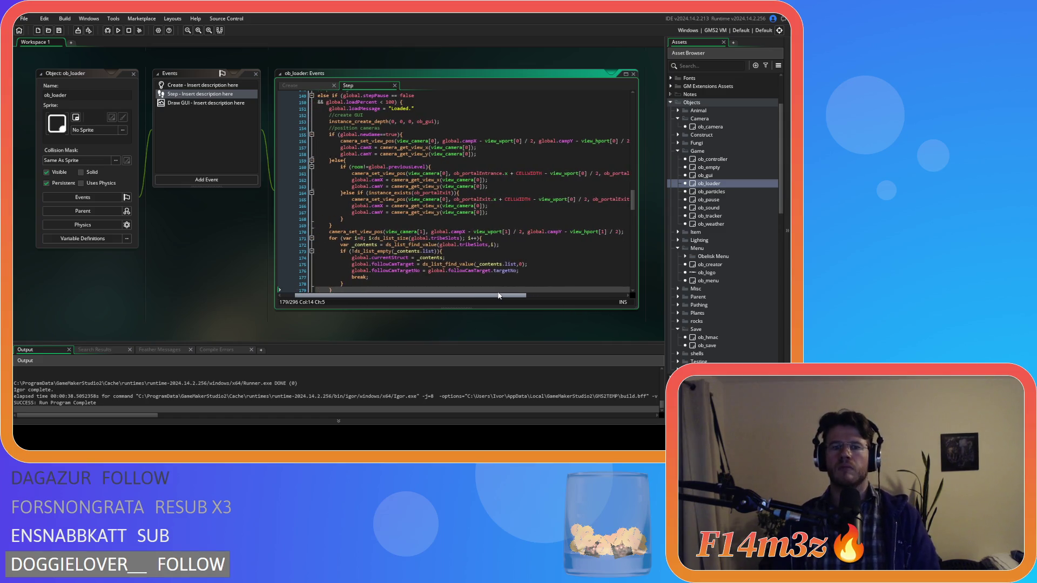
click(626, 231)
Add a viewport-position comment below the camera call and paste indented view_xport[1]/view_yport[1] lines.
key(Return)
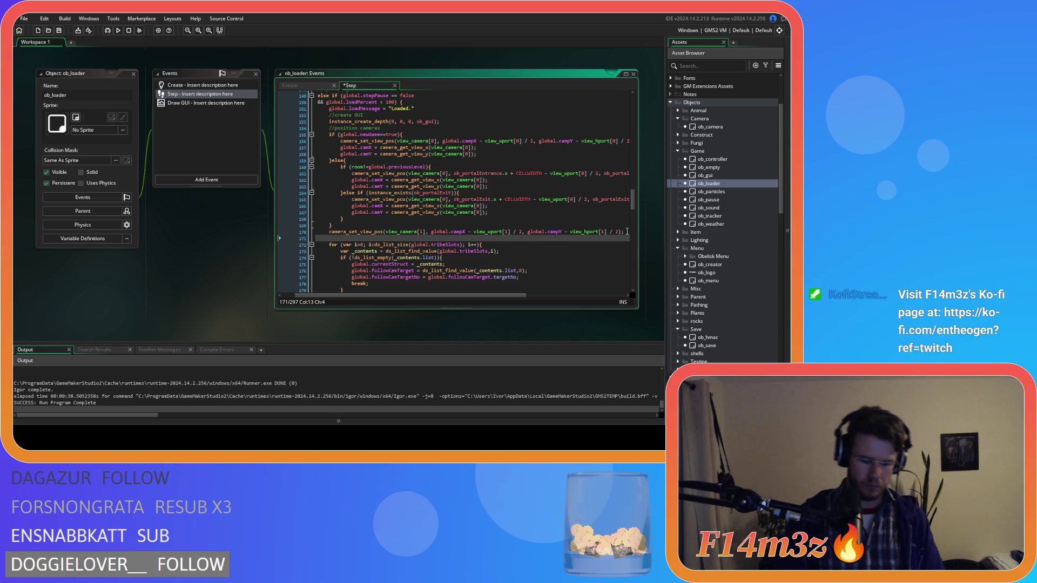
text(//set vis)
text(ew)
text(port position)
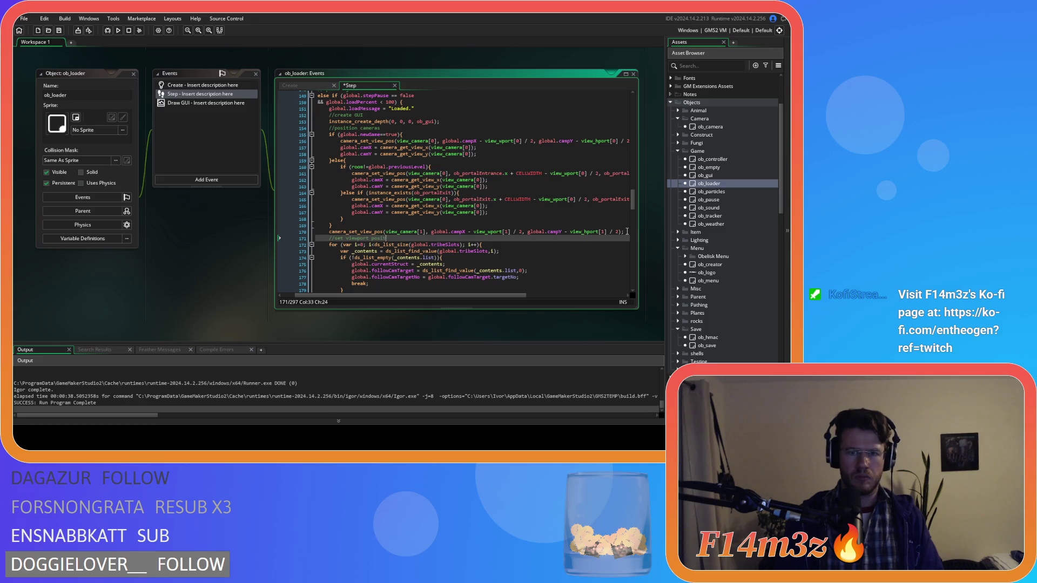
key(Return)
key(ctrl+v)
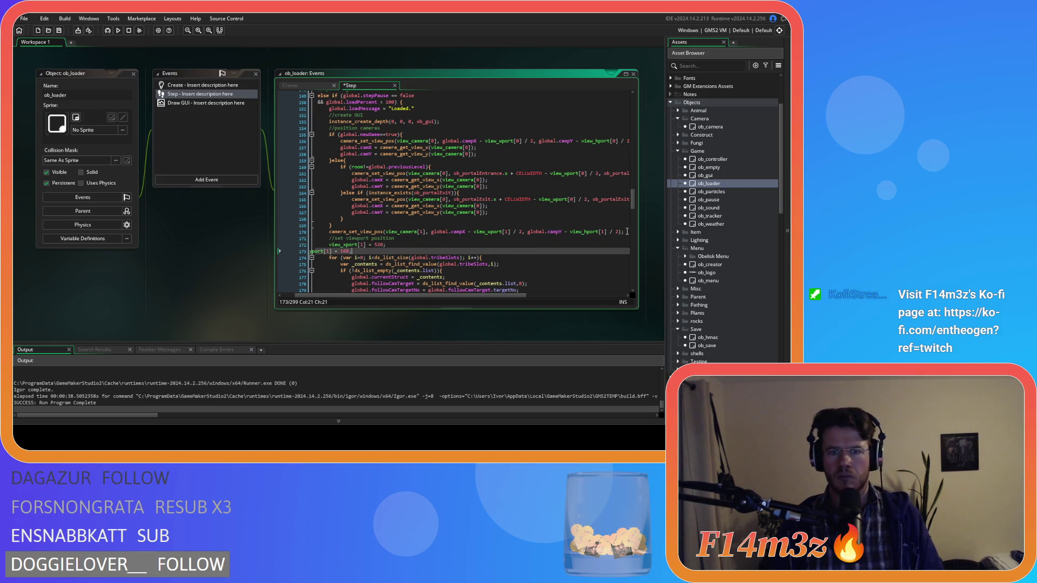
click(318, 251)
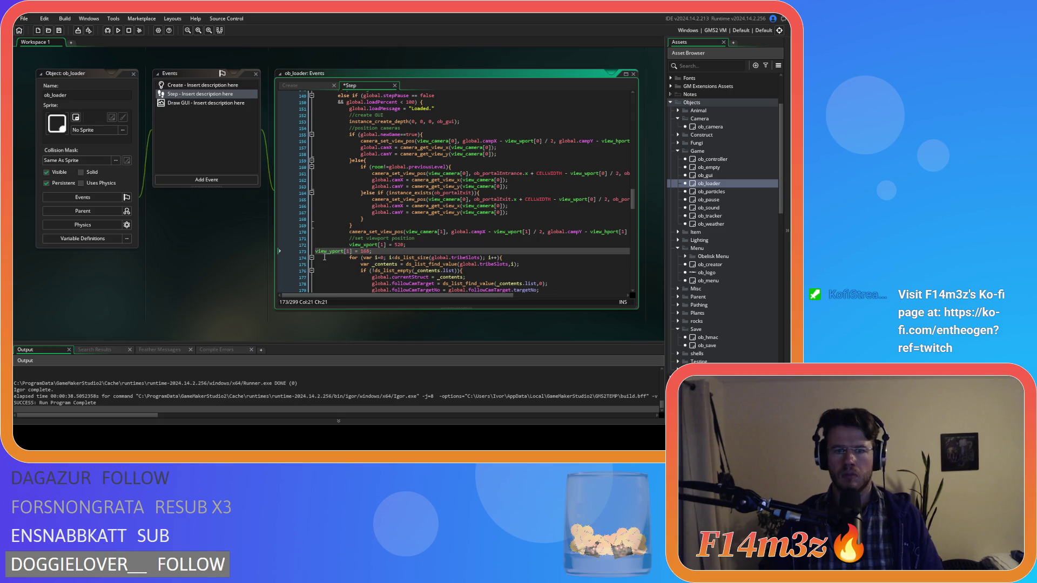
key(Tab)
key(Tab)
key(Tab)
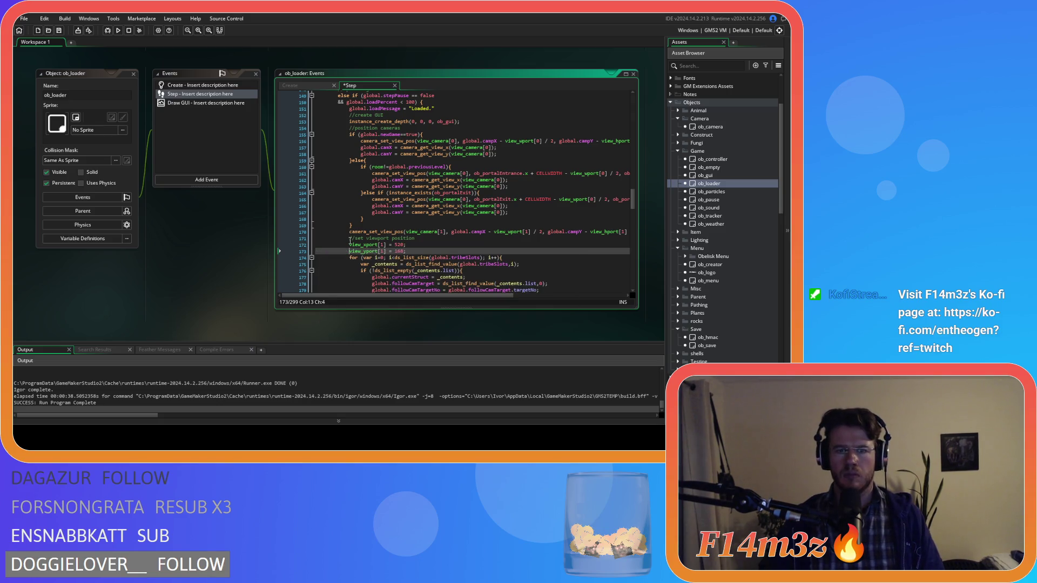
scroll(395, 254, down, 4)
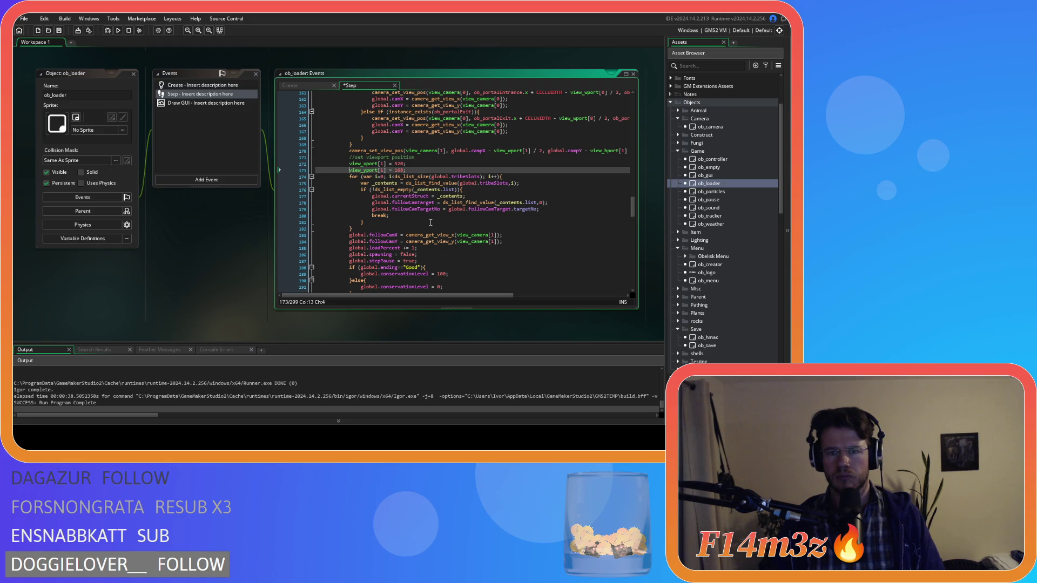
key(End)
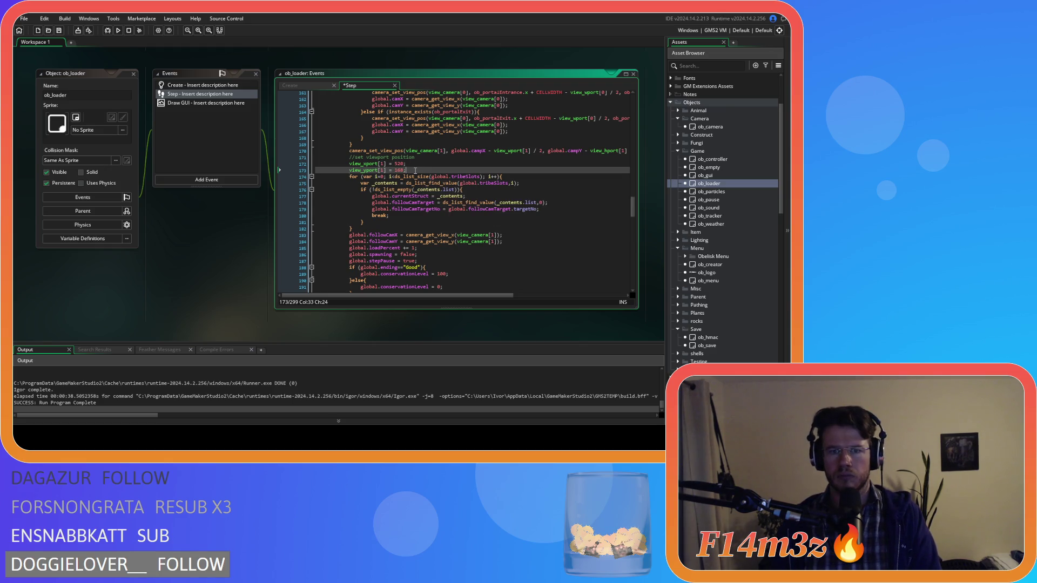
Set view_xport[1] to global.tribeX + 392 and view_yport[1] to global.tribeY + 40.
double_click(399, 163)
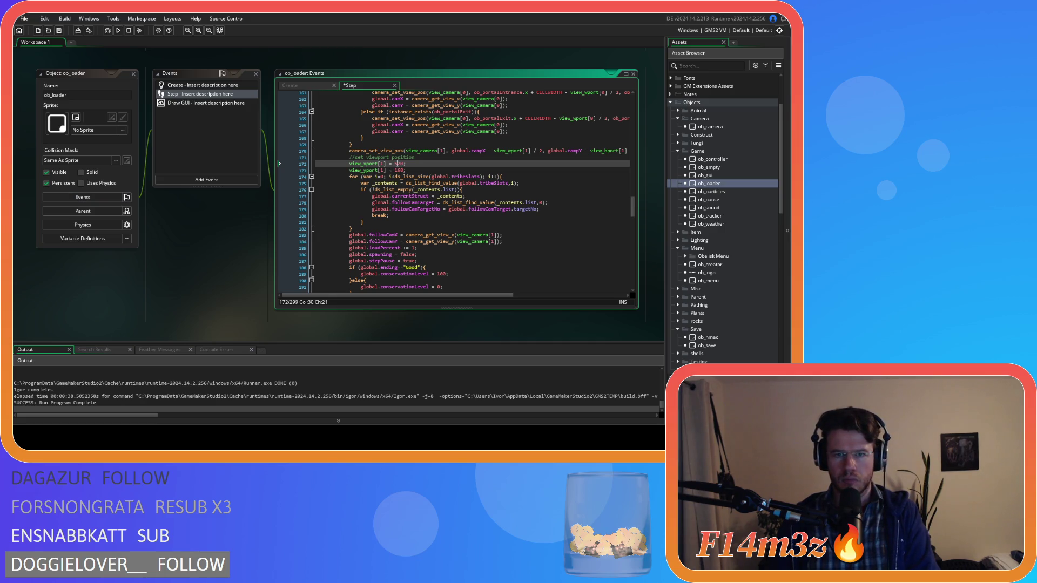
text(global.tribeX)
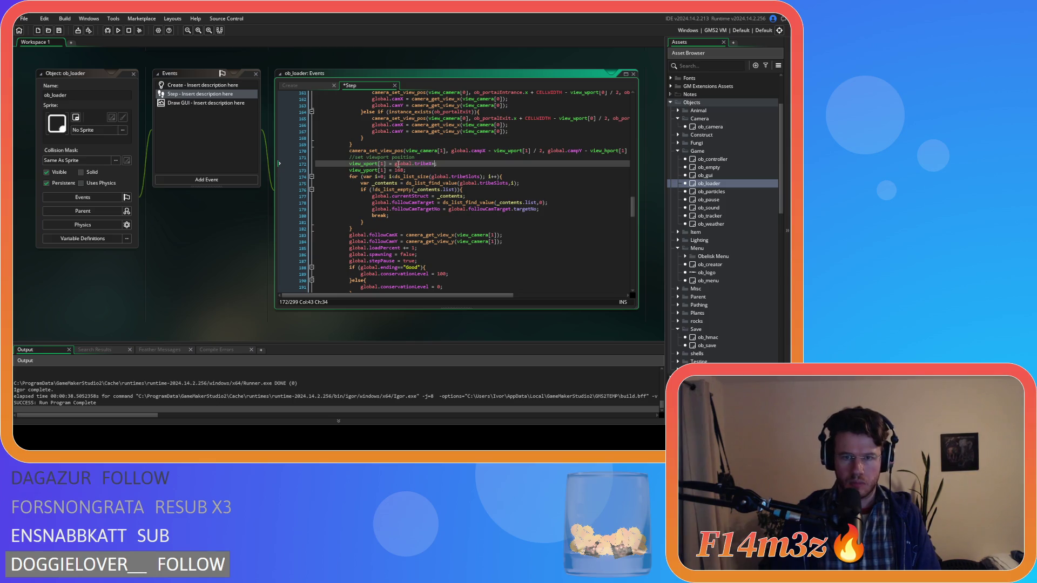
text( + 392)
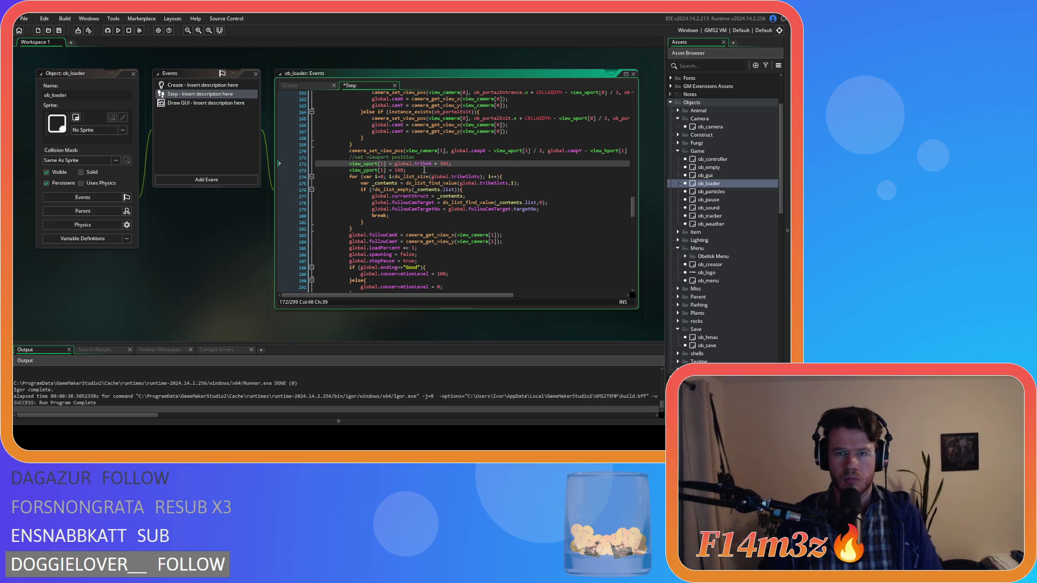
drag(394, 164, 449, 164)
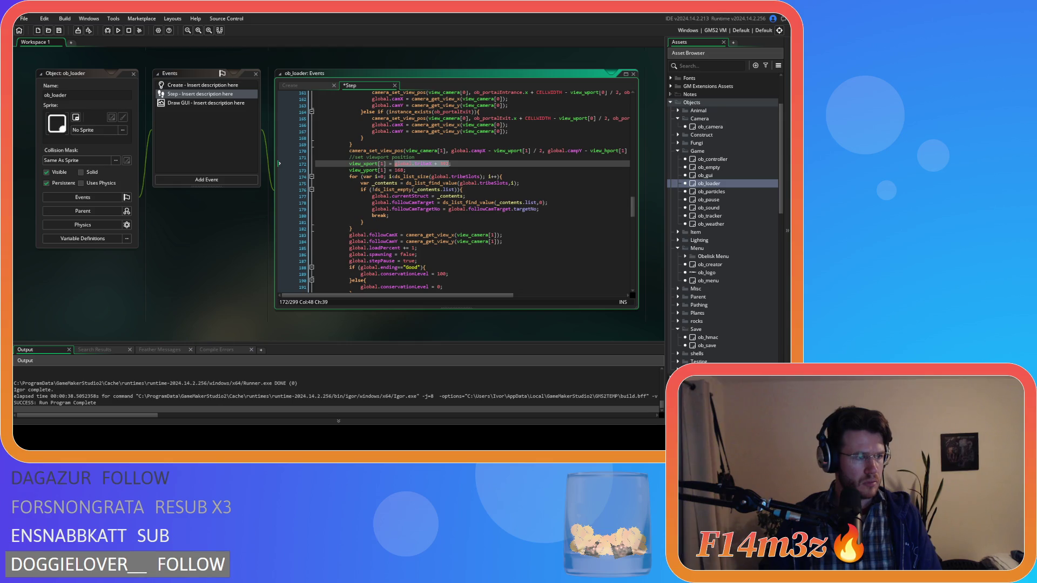
key(ctrl+c)
double_click(399, 170)
key(ctrl+v)
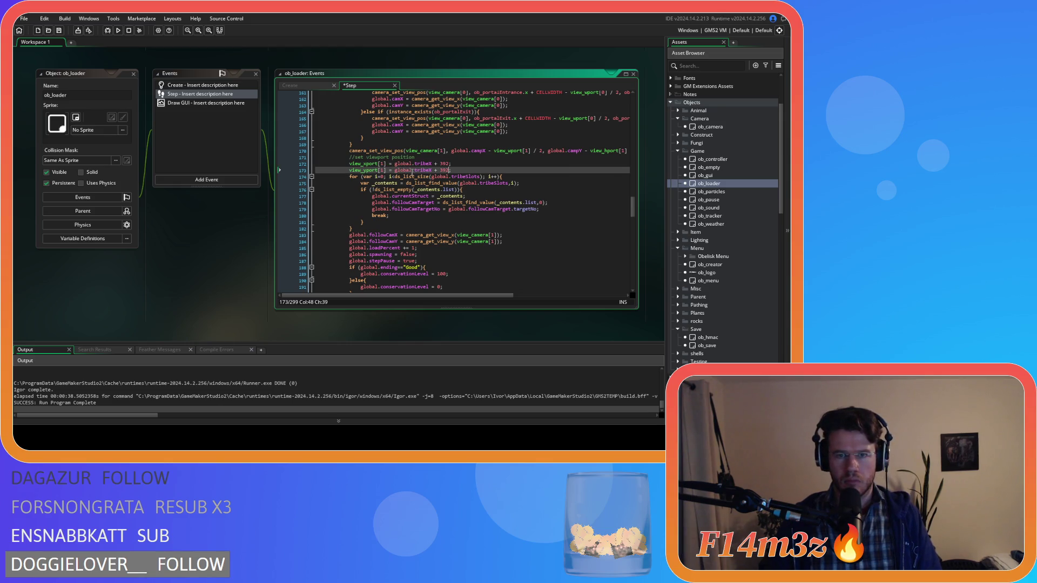
click(431, 170)
key(BackSpace)
text(Y)
click(444, 170)
double_click(444, 171)
text(40)
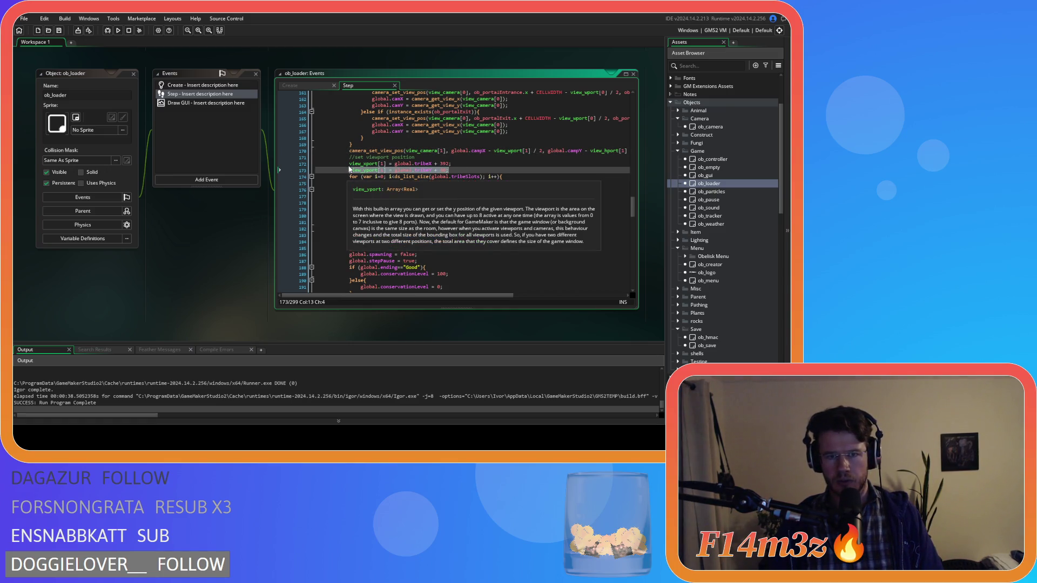
Review the new viewport lines and the ob_gui instance creation line above them.
drag(346, 171, 350, 164)
click(463, 170)
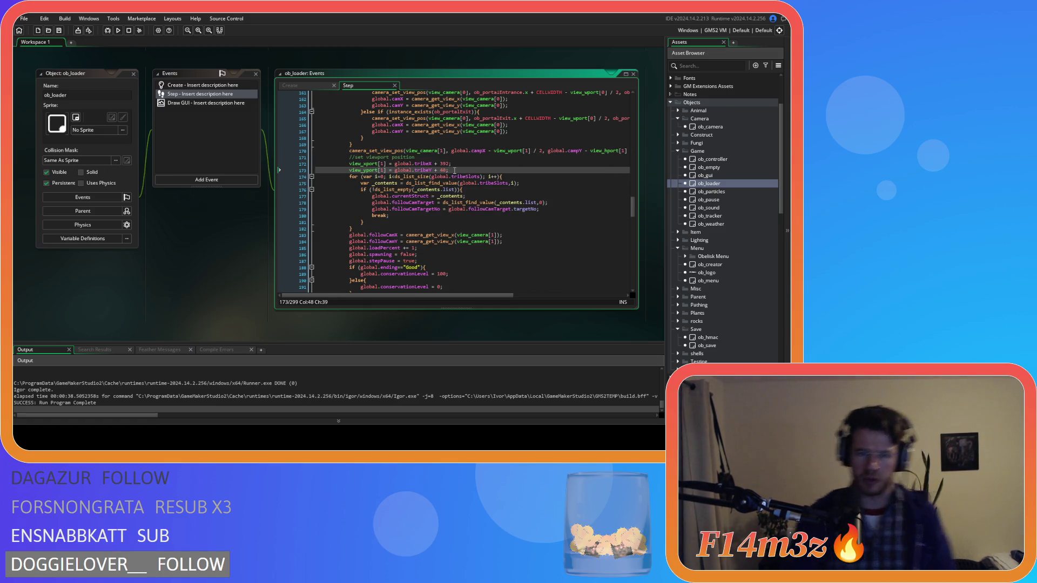
drag(455, 171, 351, 164)
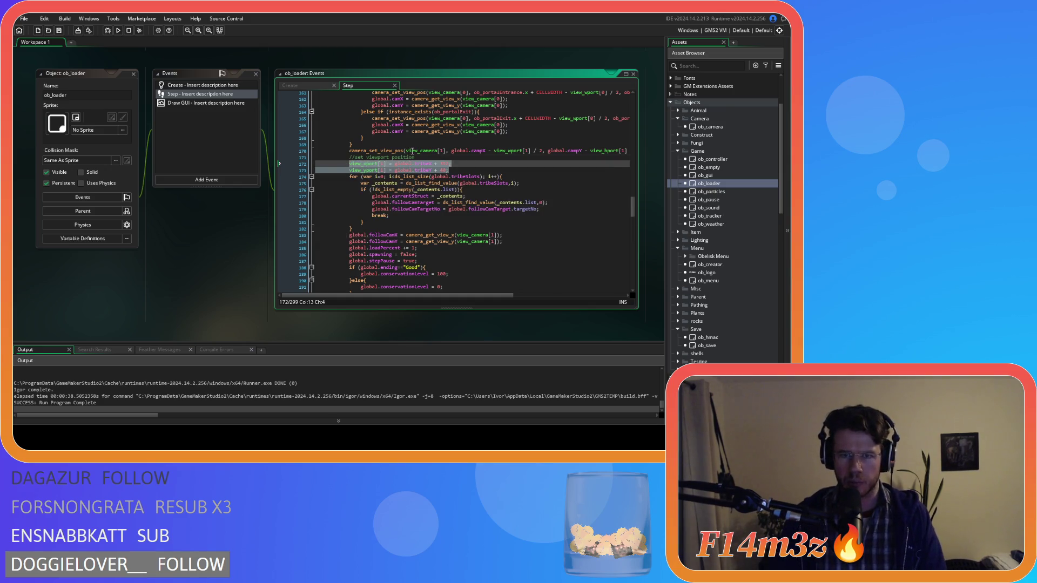
click(473, 170)
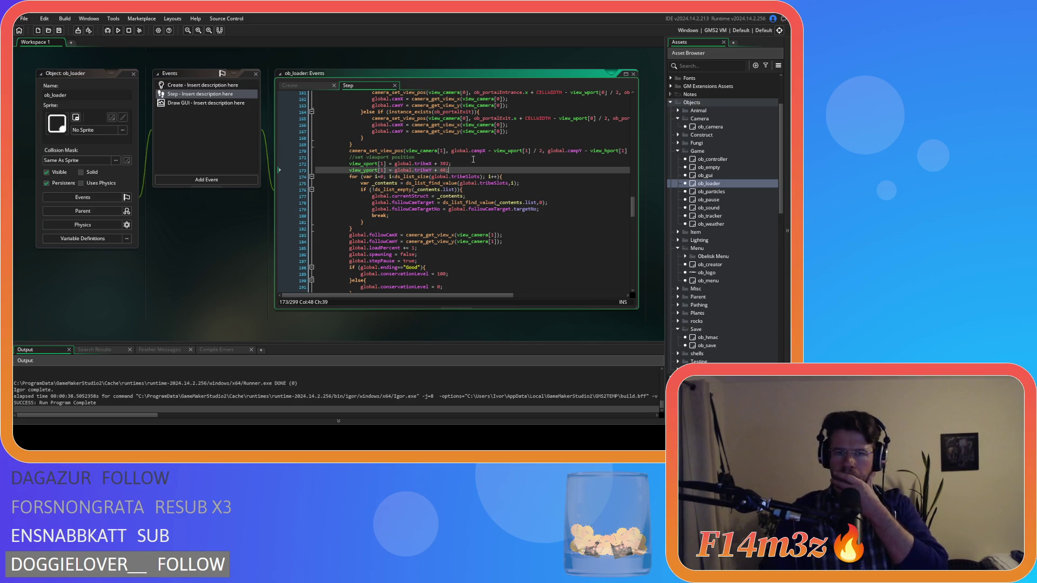
scroll(474, 159, up, 4)
drag(349, 122, 485, 122)
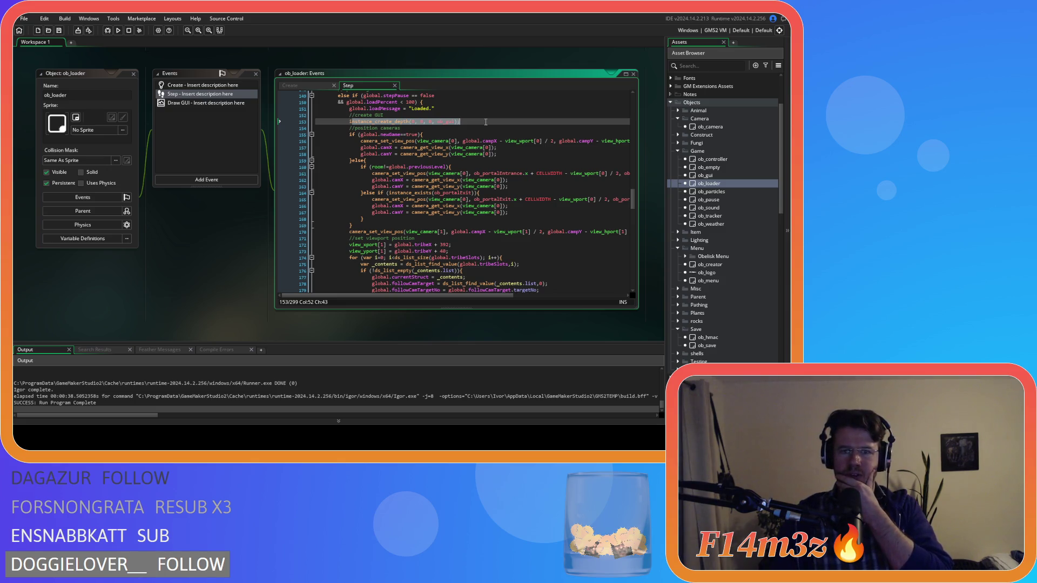
scroll(485, 122, down, 4)
Copy the viewport comment and assignments and paste them after the second camera_set_view_pos call.
drag(449, 169, 352, 161)
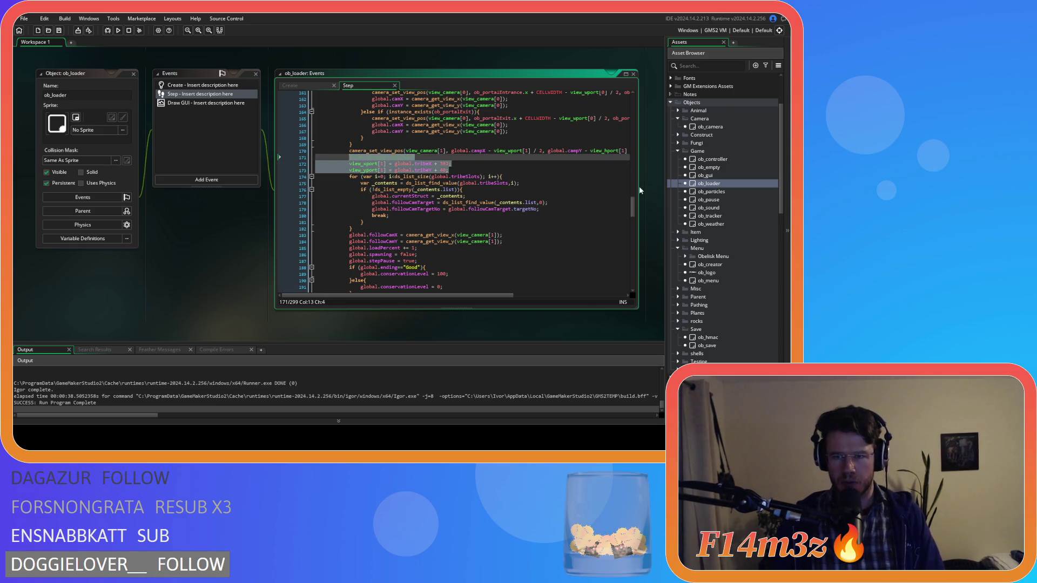
drag(635, 203, 635, 270)
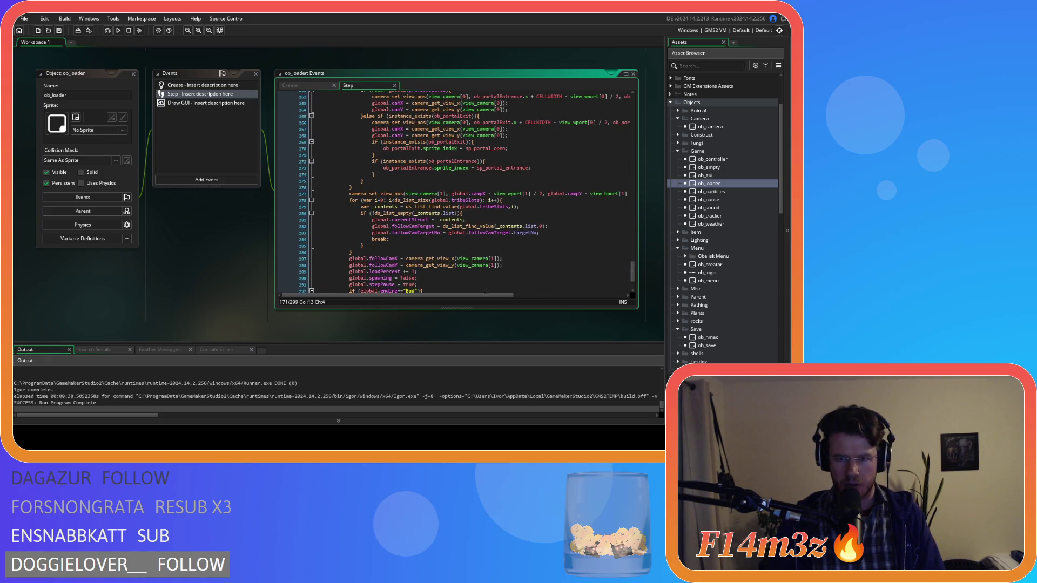
drag(482, 296, 556, 296)
click(548, 193)
key(Return)
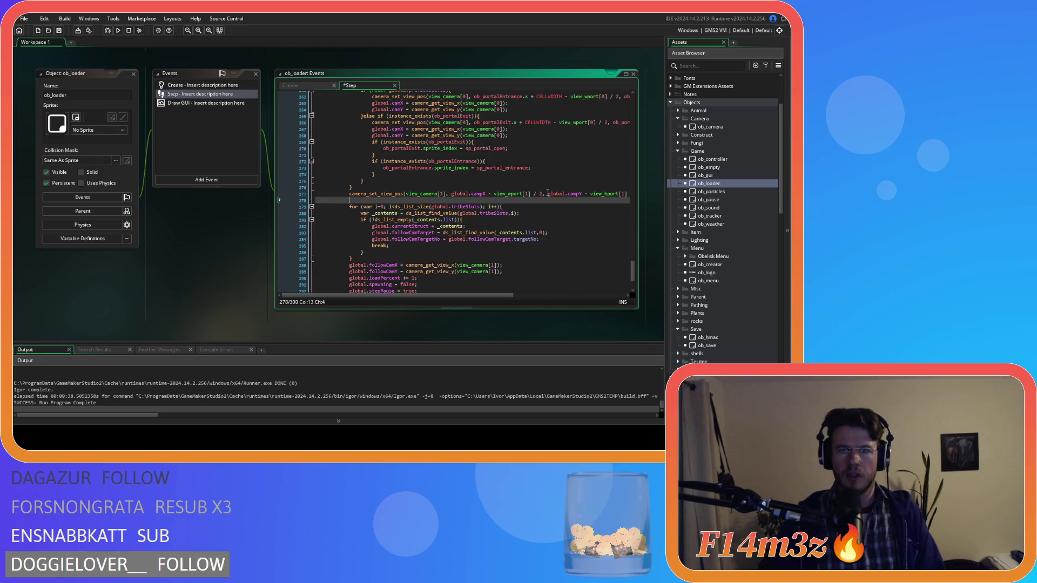
key(ctrl+v)
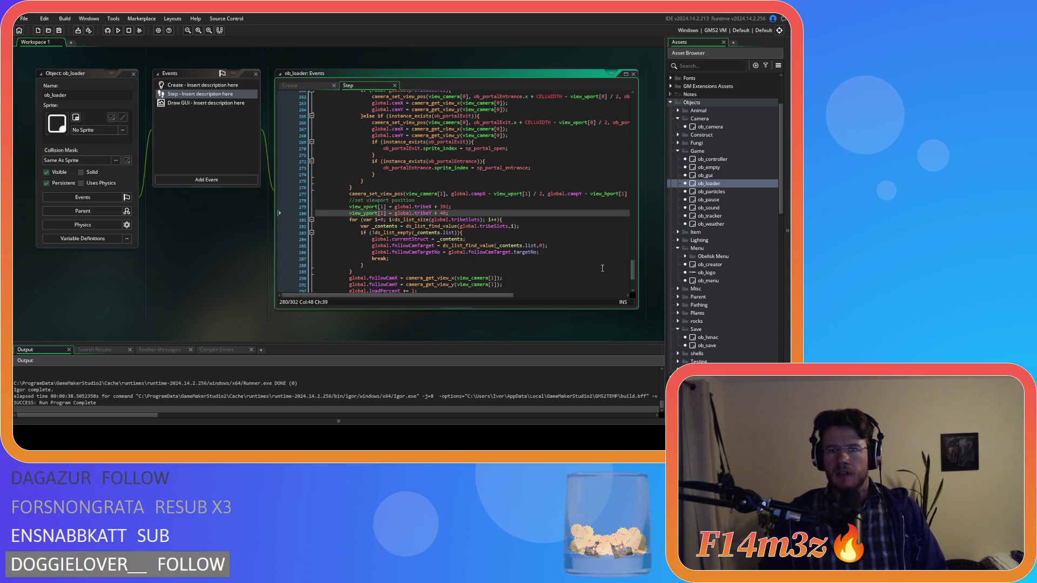
drag(635, 277, 632, 227)
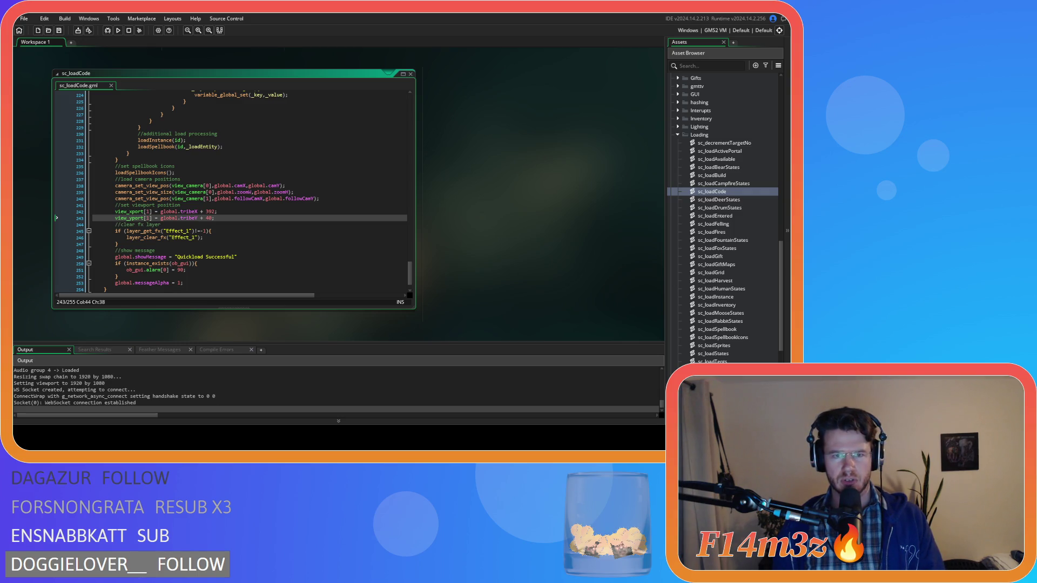
Check the finished view_xport/view_yport lines after the camera restore in sc_loadCode.
click(254, 222)
click(250, 218)
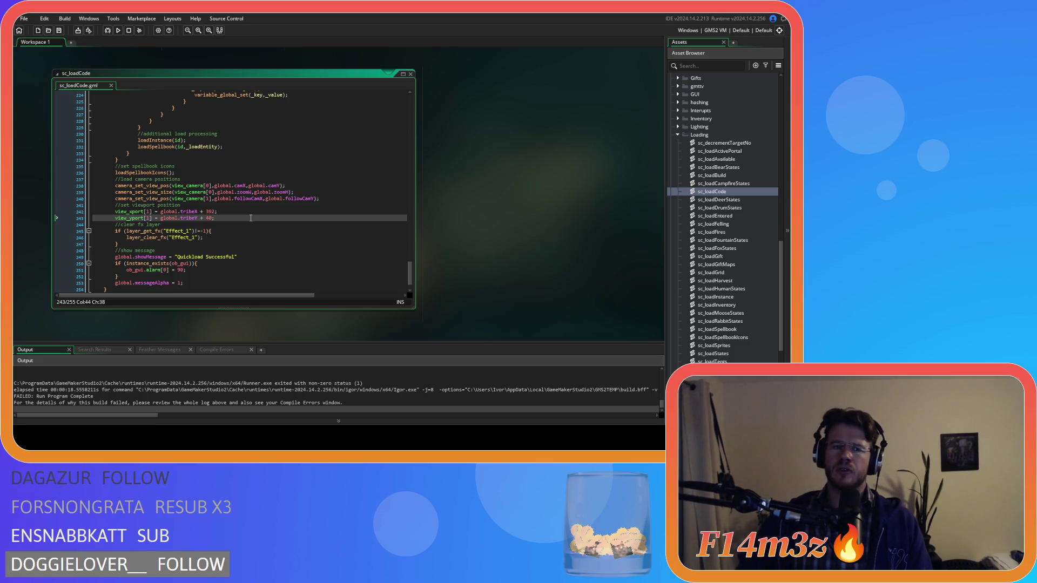
scroll(250, 218, up, 2)
scroll(250, 217, down, 1)
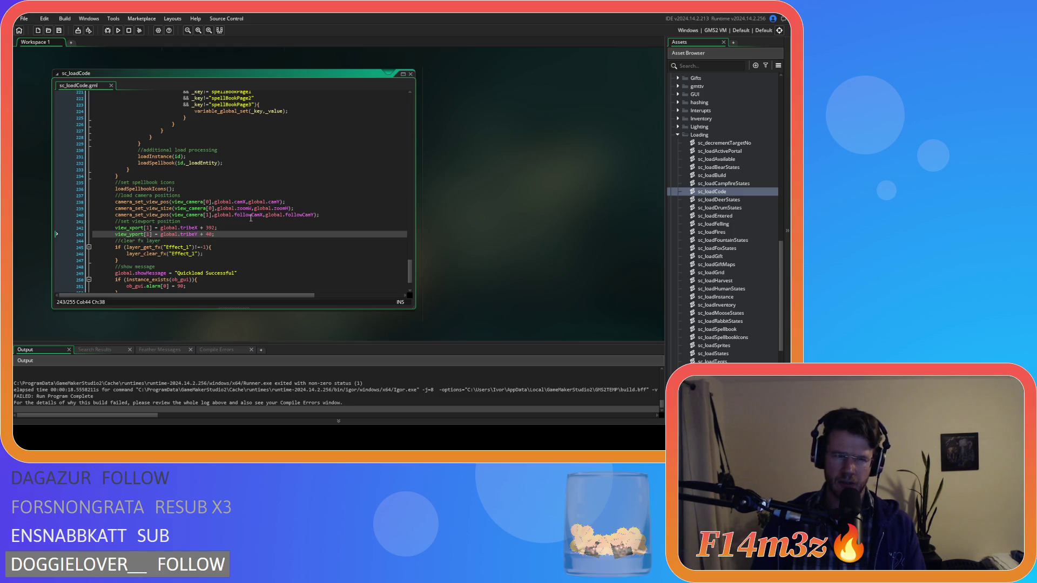
Collapse the Loading scripts folder and open the ob_menu object.
click(678, 135)
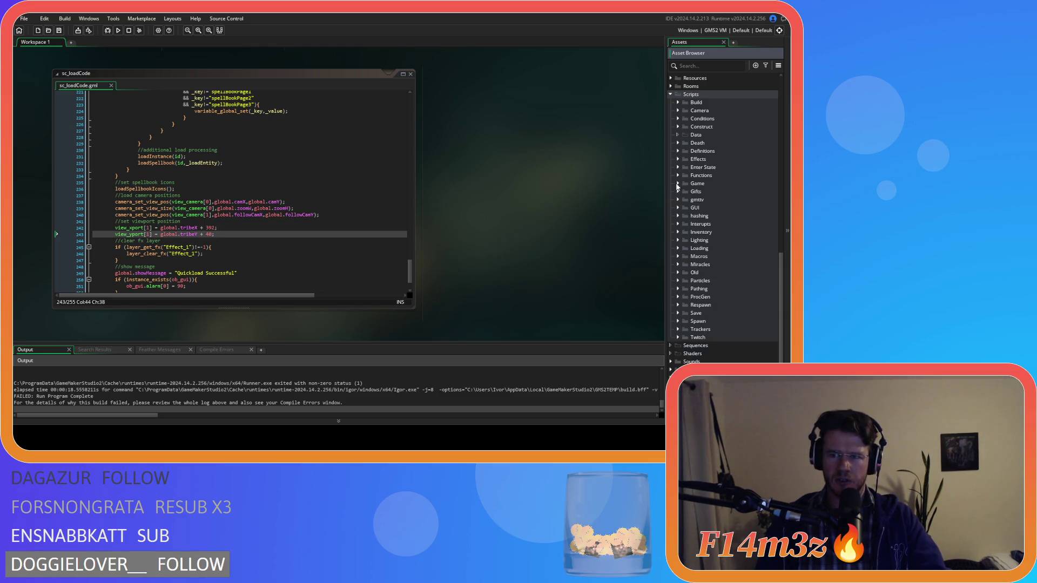
scroll(697, 186, up, 8)
click(718, 184)
double_click(719, 184)
Read through ob_menu's Enter quickload code, including the room search loop and room_goto target, then open ob_save.
click(488, 207)
scroll(479, 176, down, 5)
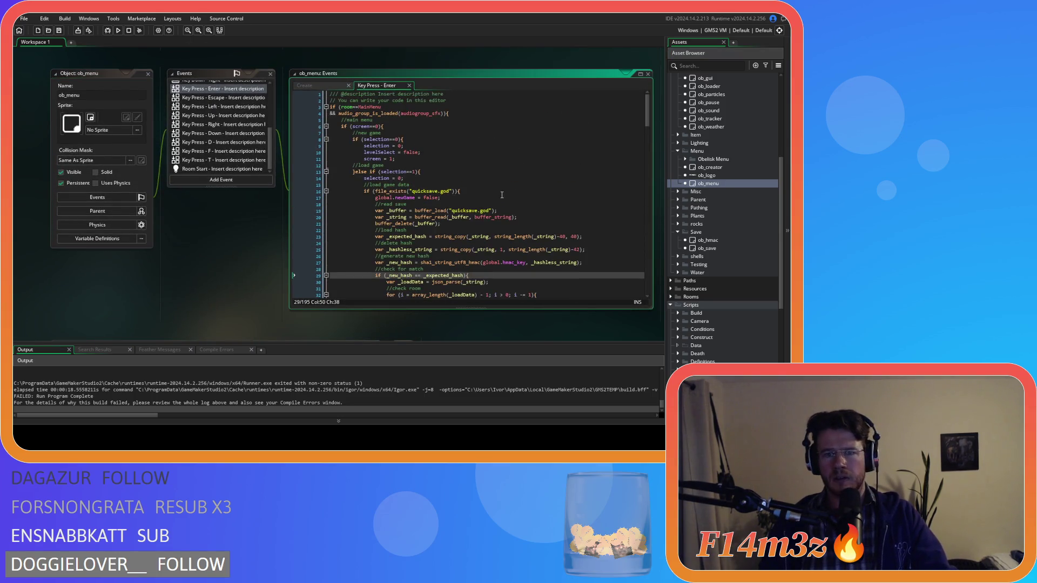
scroll(520, 201, down, 2)
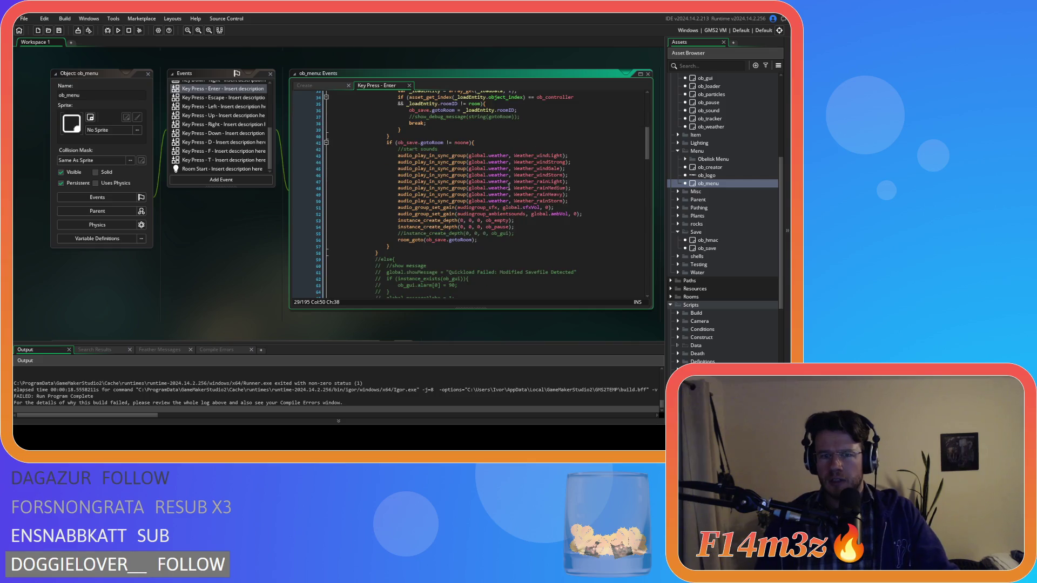
click(474, 240)
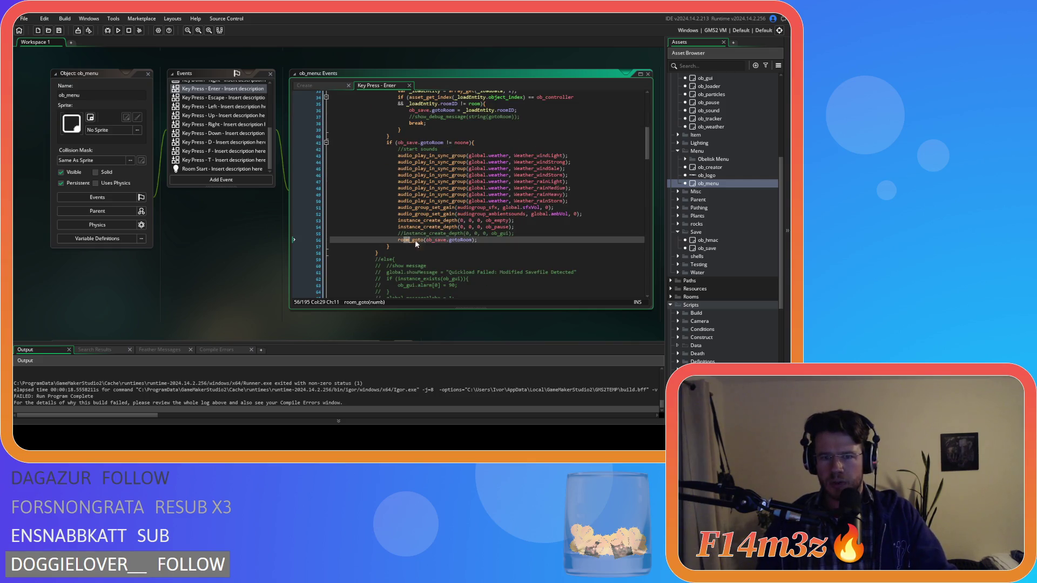
scroll(474, 242, up, 3)
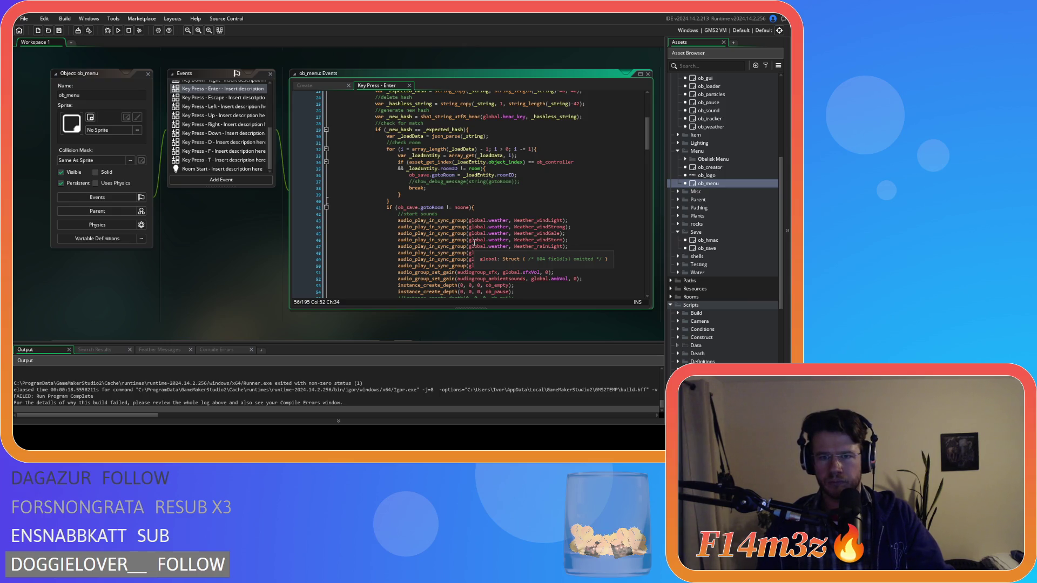
scroll(459, 161, up, 1)
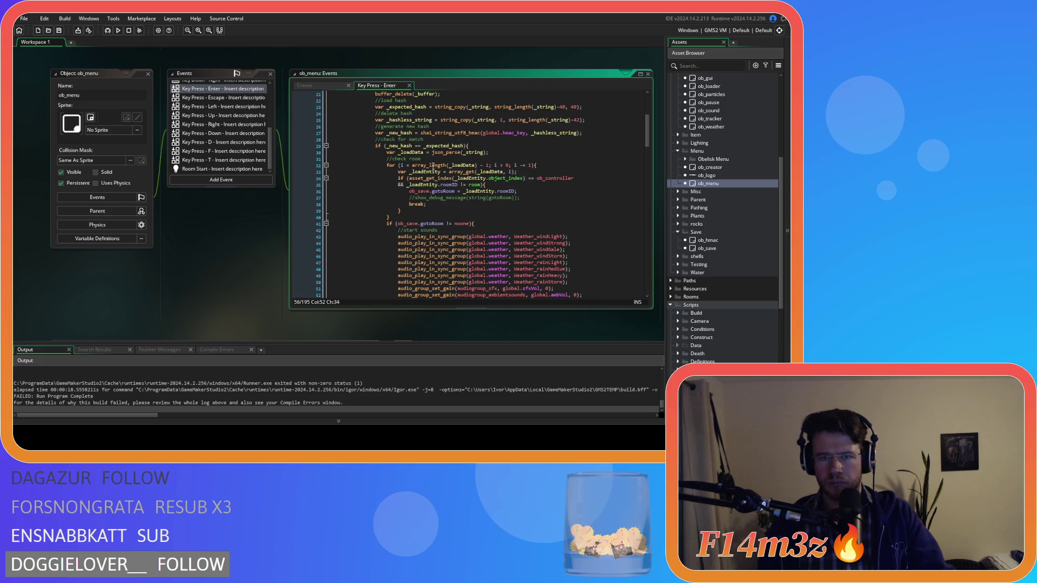
click(401, 165)
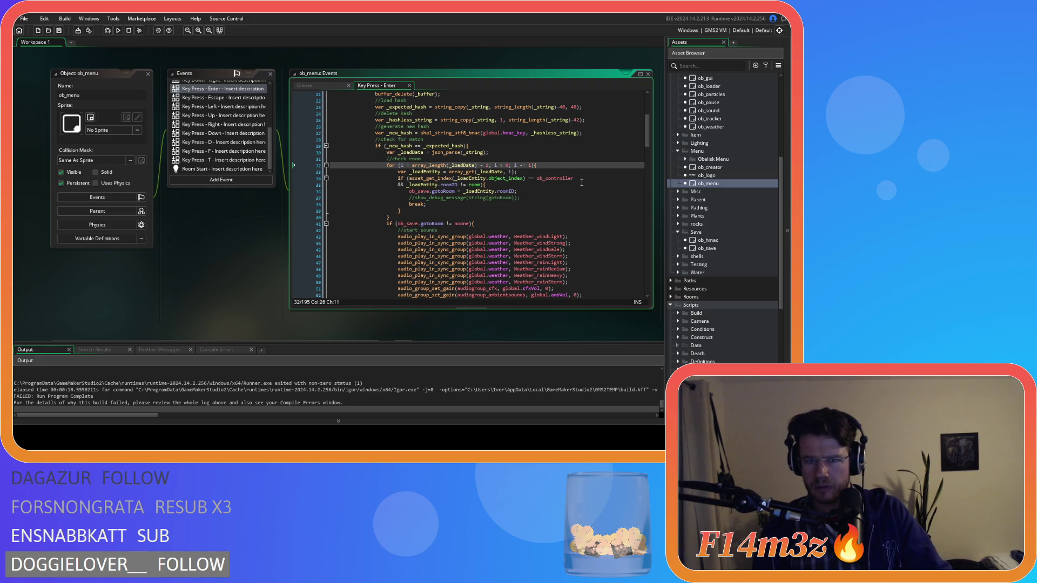
click(472, 193)
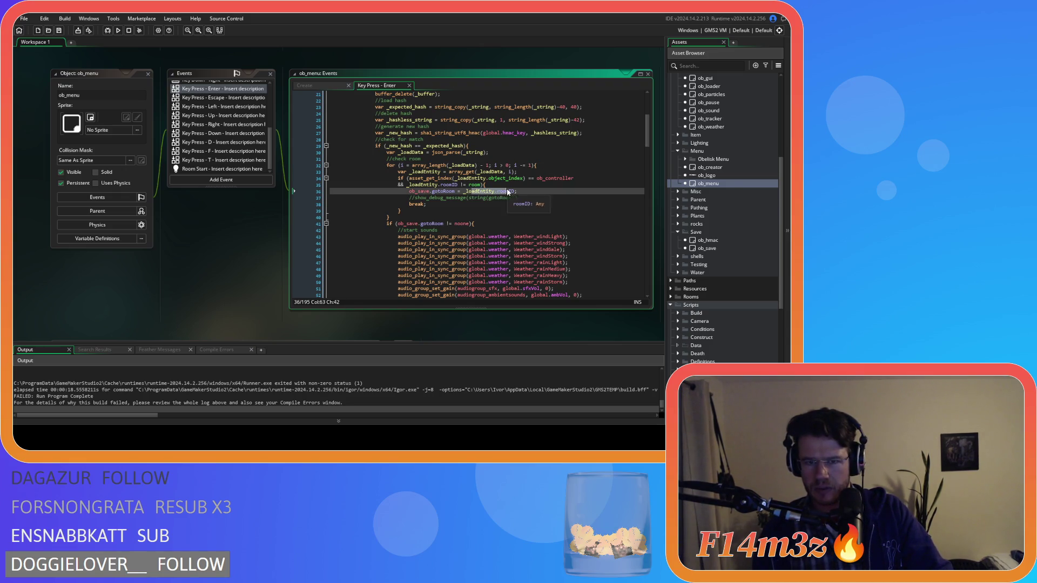
mouse_move(438, 230)
mouse_down()
mouse_move(427, 230)
mouse_move(488, 226)
mouse_up()
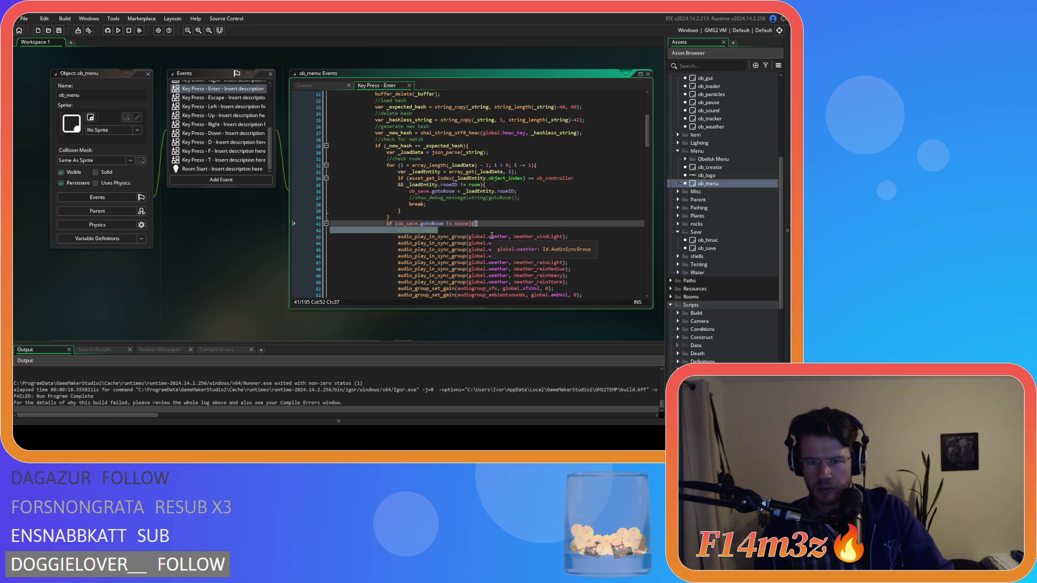
scroll(541, 248, down, 3)
mouse_move(511, 171)
mouse_down()
mouse_move(505, 232)
mouse_move(578, 238)
mouse_up()
drag(432, 256, 484, 259)
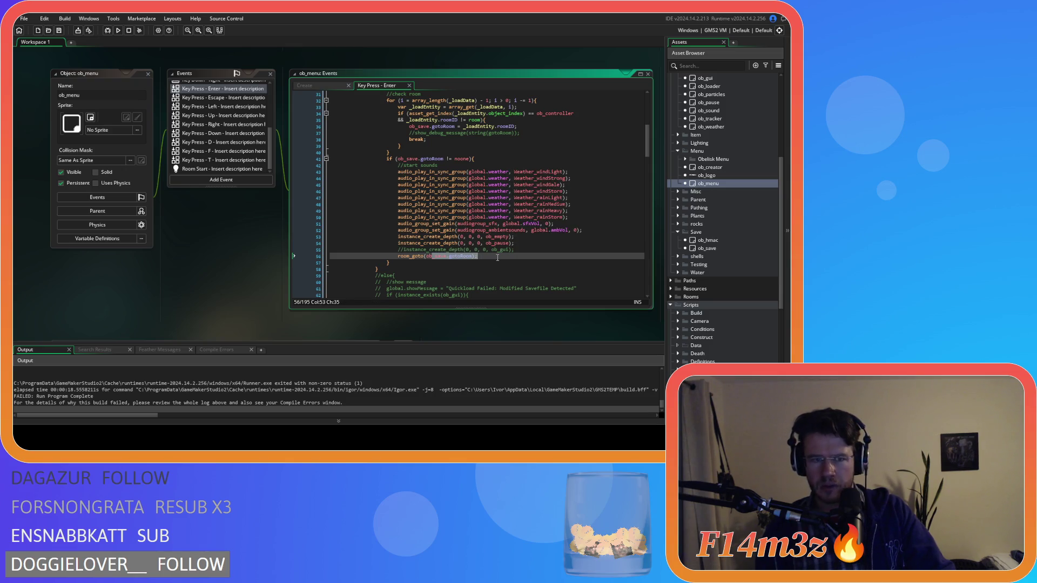
double_click(722, 248)
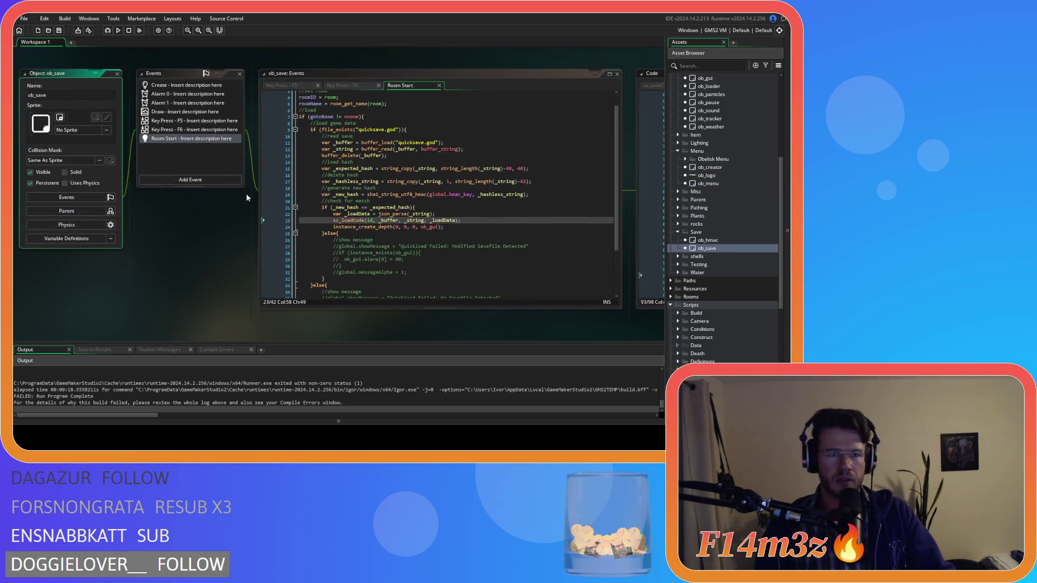
Move the ob_gui instance_create_depth line above the sc_loadCode call and run the game with F5.
click(352, 136)
mouse_move(310, 116)
mouse_down()
mouse_move(411, 130)
mouse_move(430, 211)
mouse_move(334, 214)
mouse_up()
scroll(398, 174, down, 1)
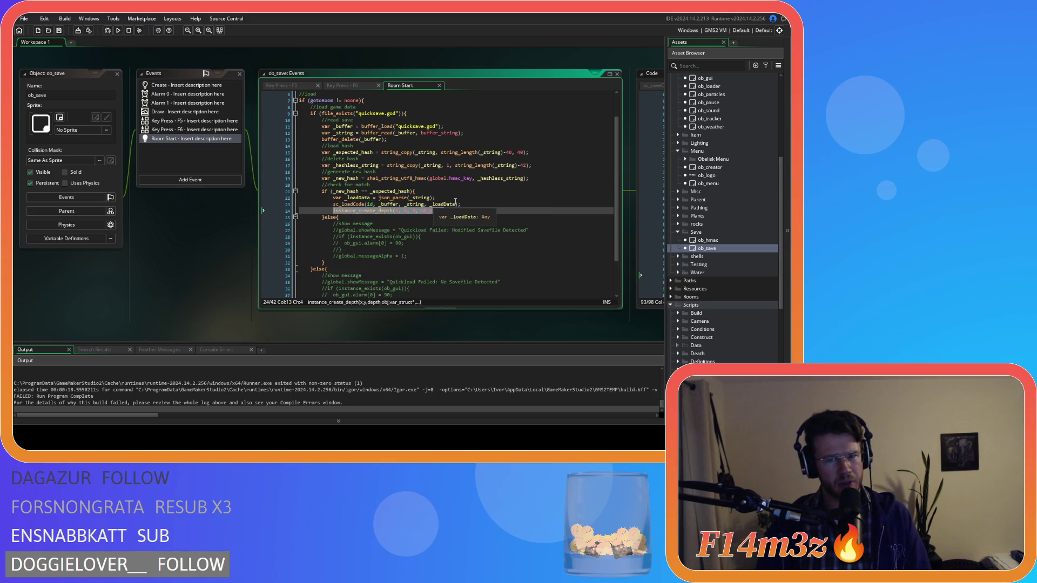
key(BackSpace)
key(BackSpace)
key(BackSpace)
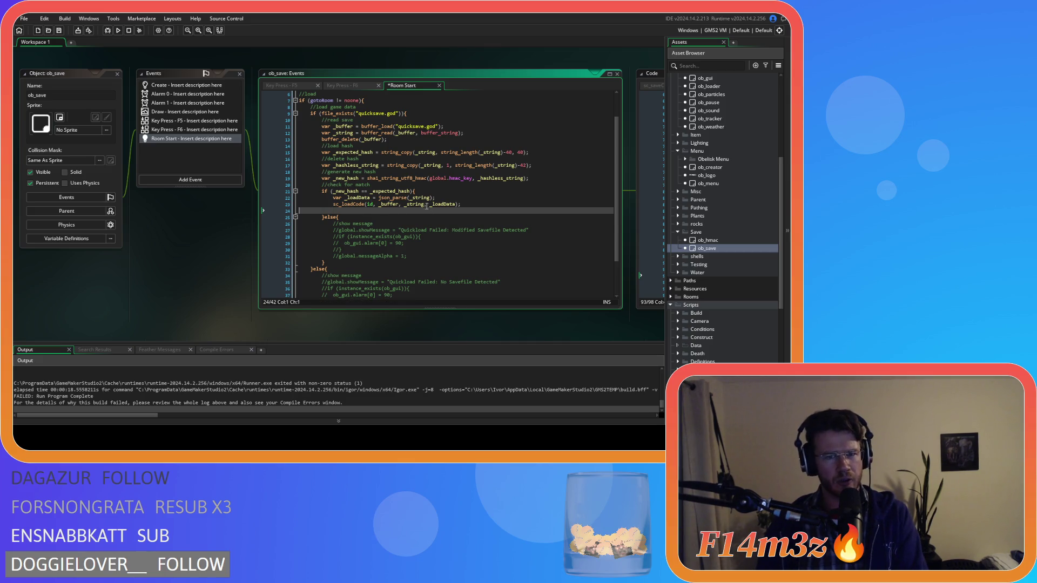
key(BackSpace)
key(Up)
key(Return)
text(instance_create_depth(0, 0, 0, ob_gui);)
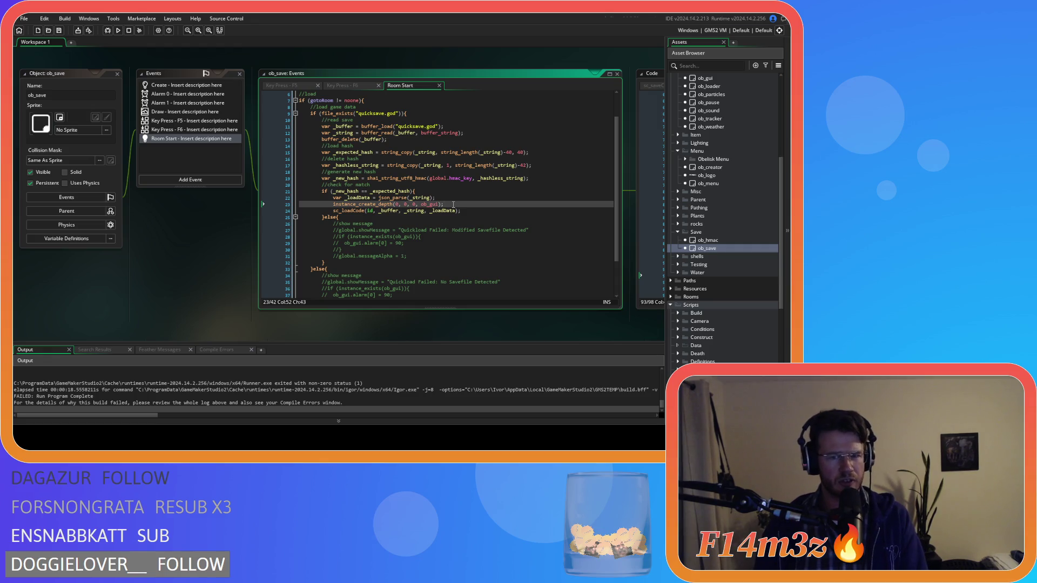
key(F5)
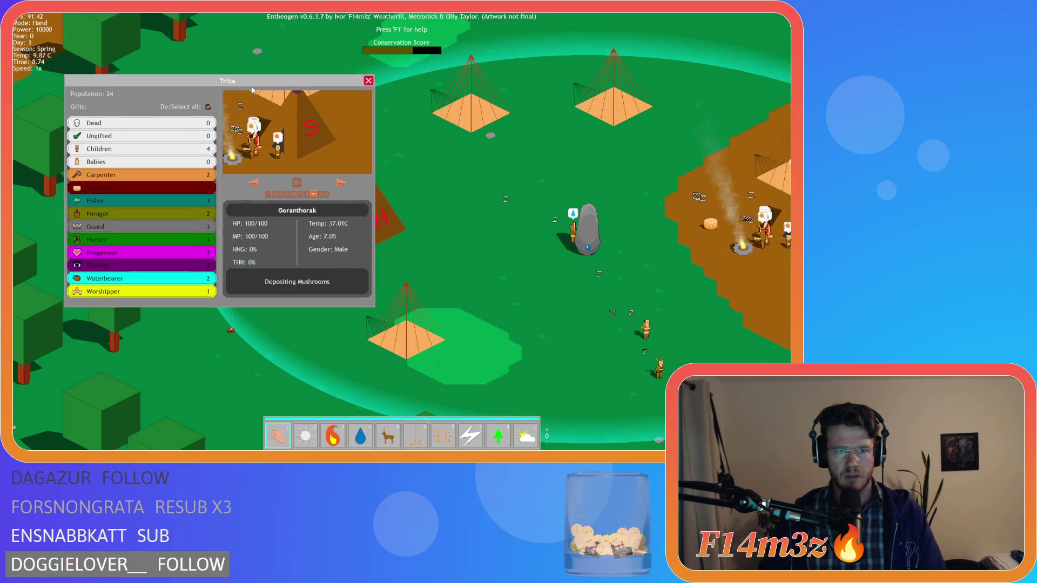
Quickload with F9 and move the Tribe window, then quit to the main menu and reload the save.
mouse_move(251, 83)
mouse_down()
mouse_move(245, 185)
mouse_move(235, 187)
mouse_up()
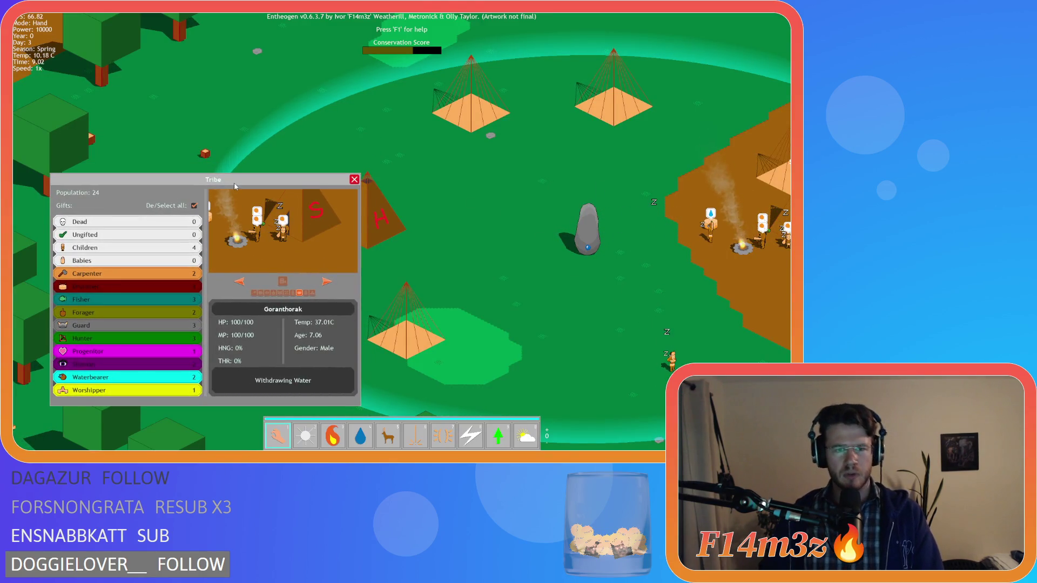
key(F9)
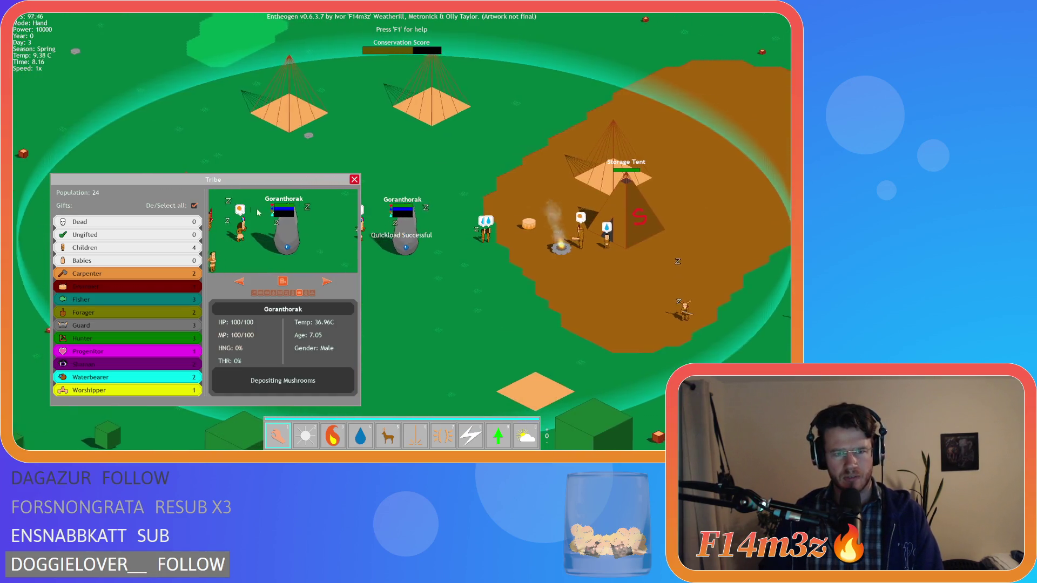
mouse_move(275, 174)
mouse_down()
mouse_move(311, 135)
mouse_move(310, 108)
mouse_move(188, 189)
mouse_up()
key(Escape)
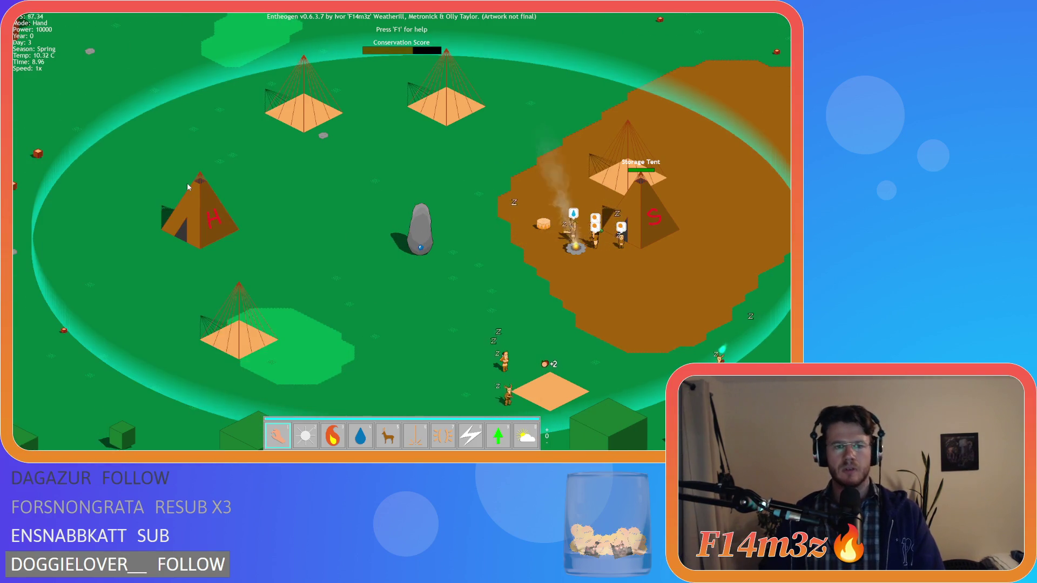
key(Escape)
key(Return)
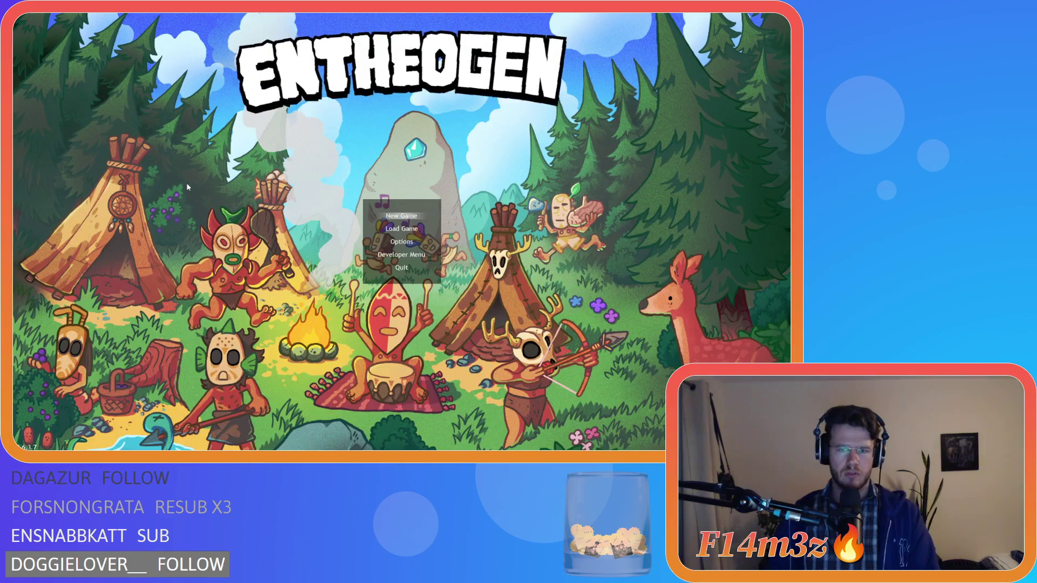
key(Return)
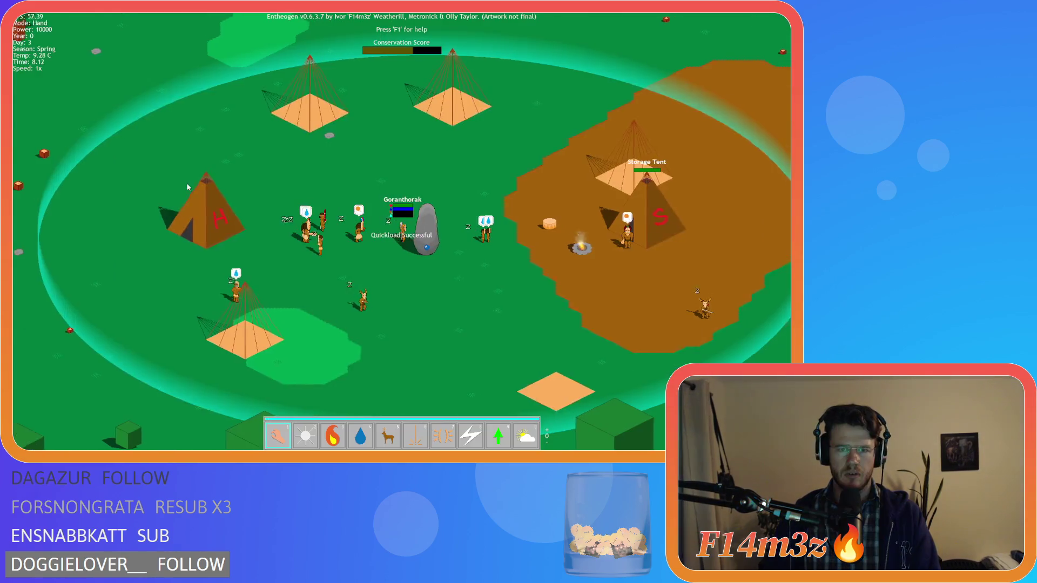
Toggle the Dead, Ungifted and Children gift groups in the Tribe window, then move and close it.
key(t)
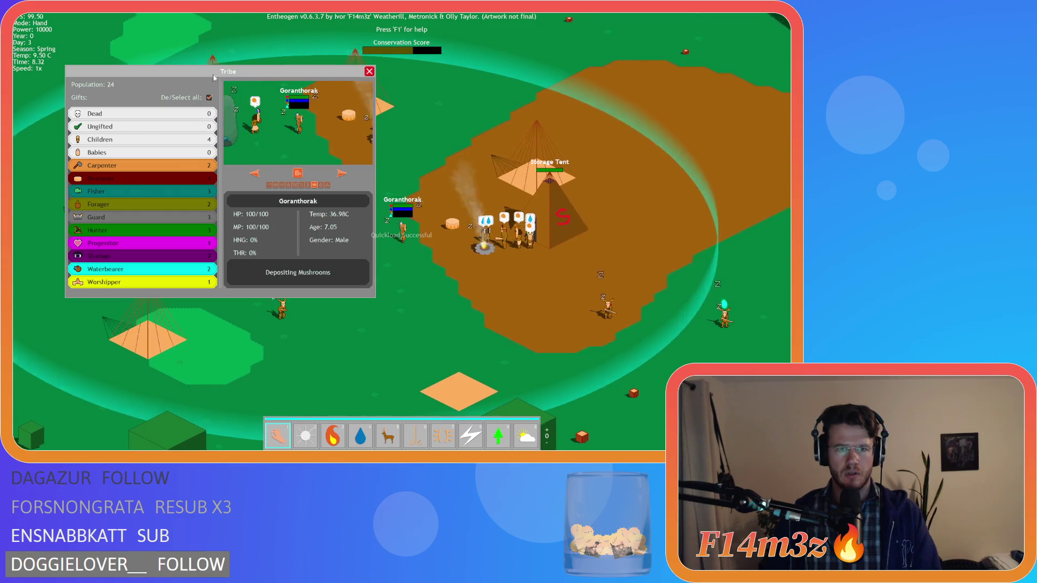
click(181, 140)
click(181, 126)
click(181, 113)
click(209, 98)
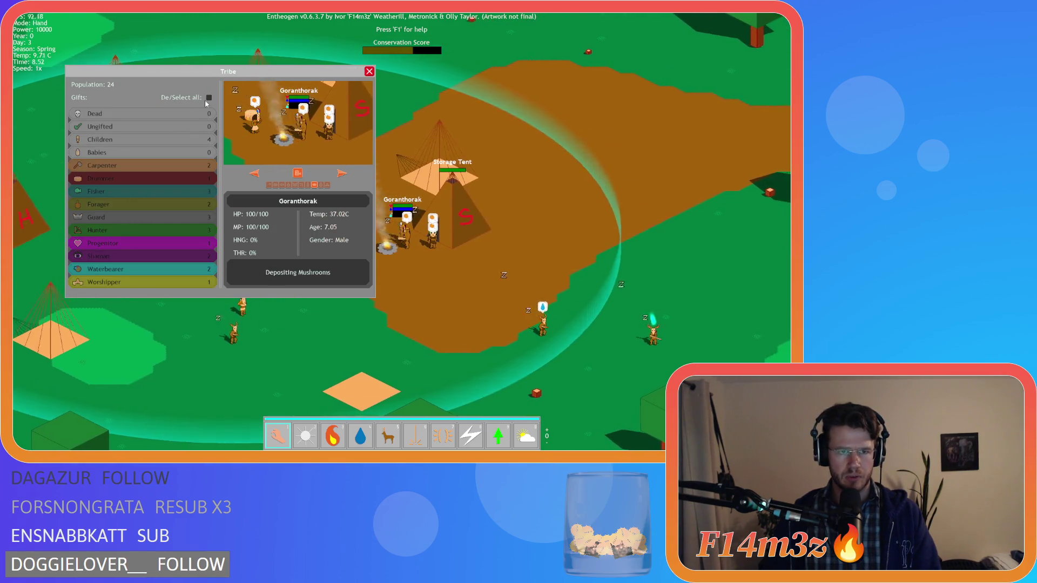
click(209, 97)
mouse_move(227, 82)
mouse_down()
mouse_move(227, 148)
mouse_move(185, 154)
mouse_move(189, 187)
mouse_up()
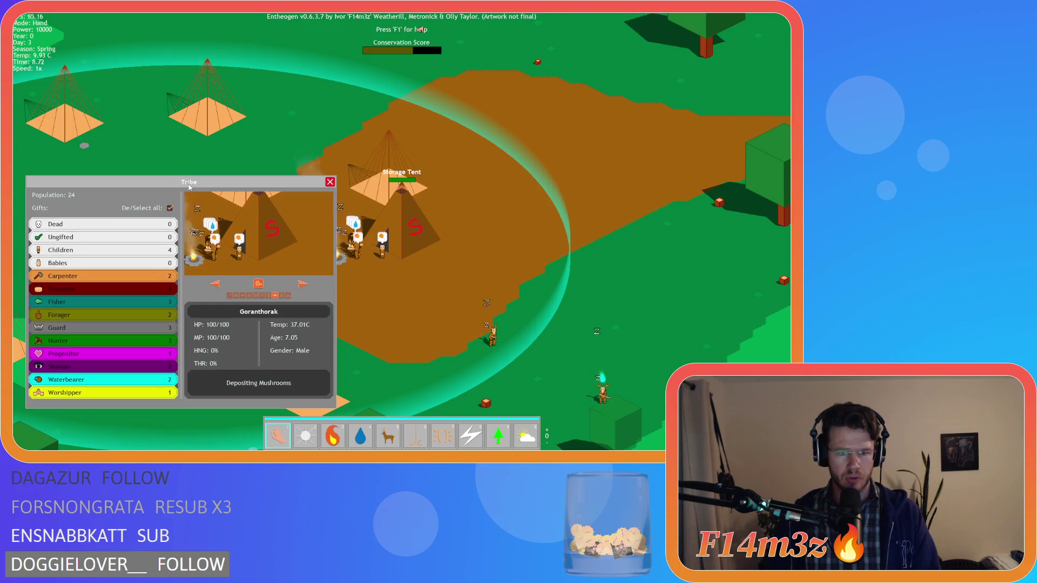
key(t)
key(t)
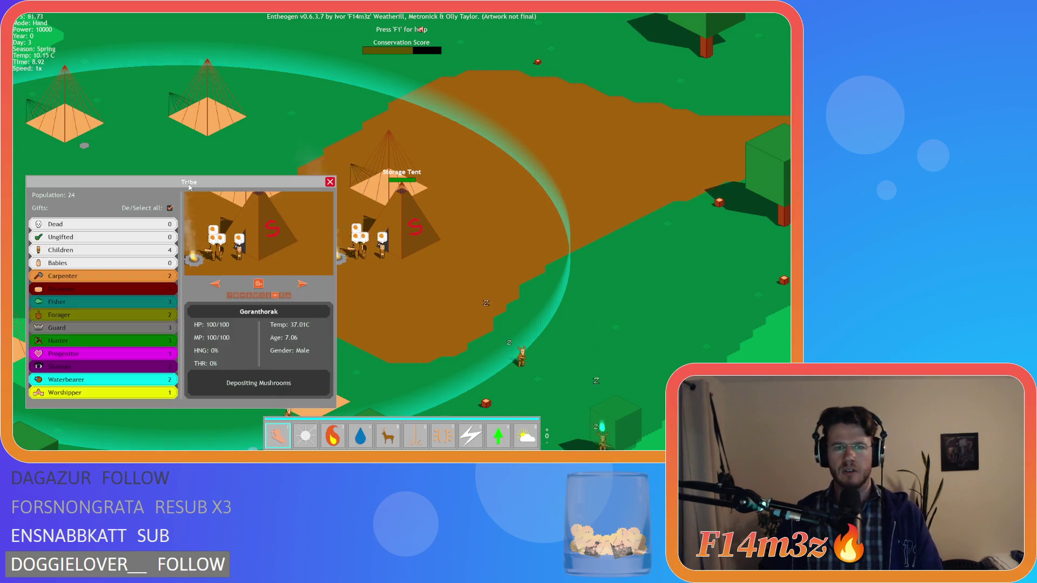
Centre the Inventory window, quicksave with F5, quickload with F9, then quit to the title and reload.
key(i)
mouse_move(647, 79)
mouse_down()
mouse_move(435, 75)
mouse_move(405, 88)
mouse_up()
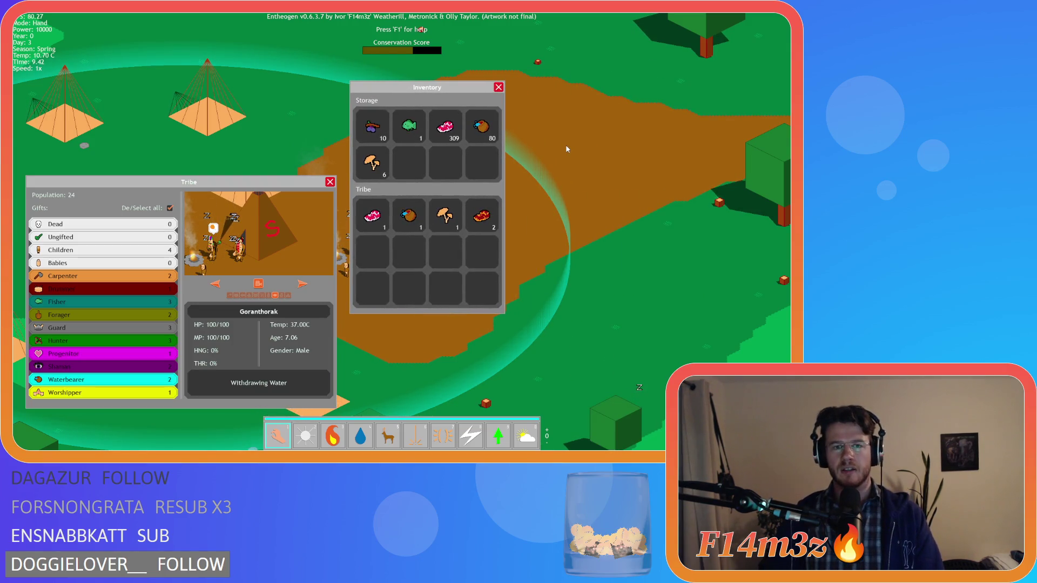
key(F5)
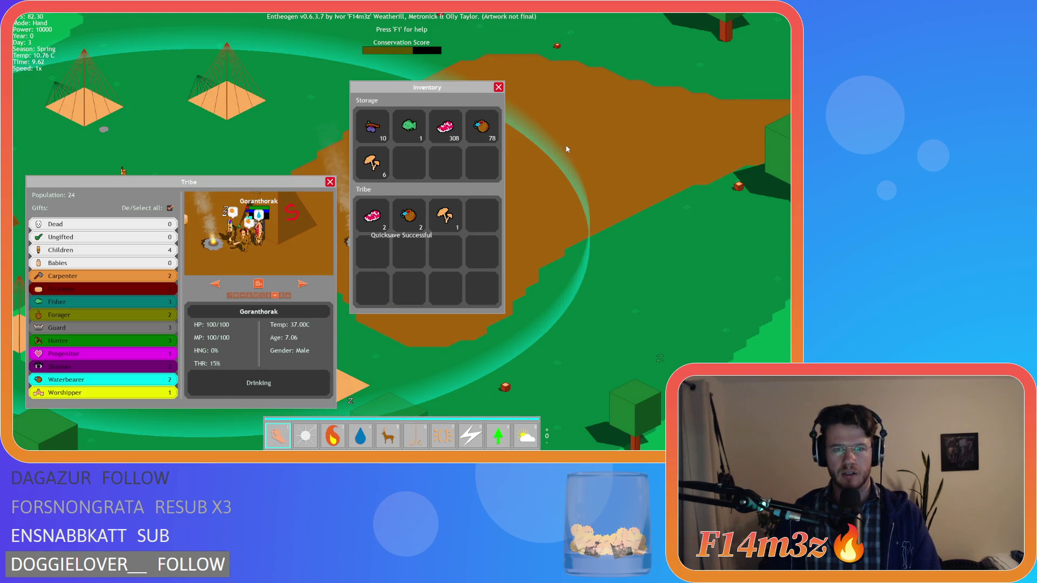
key(F9)
key(Escape)
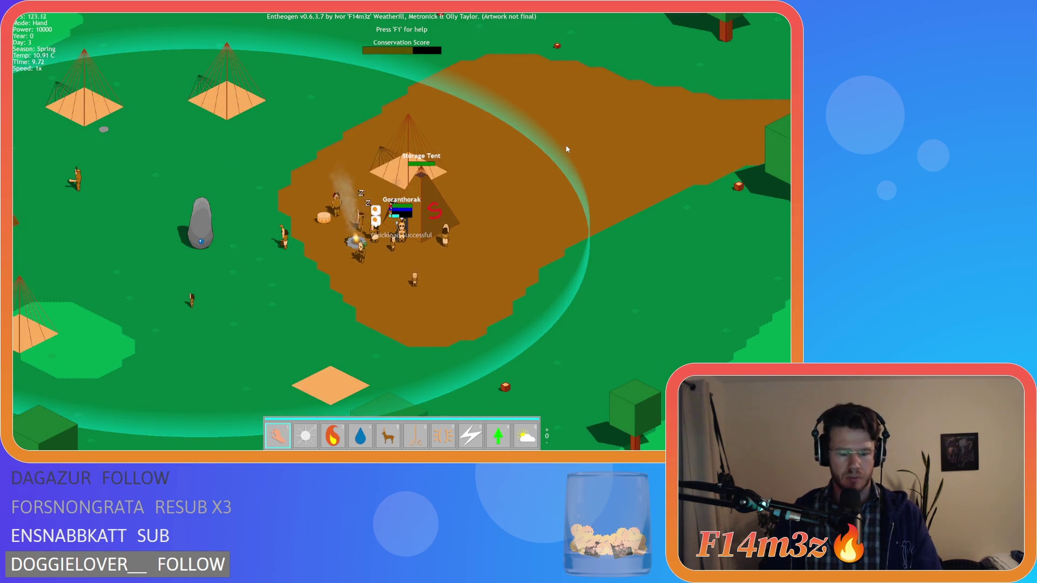
key(Escape)
key(y)
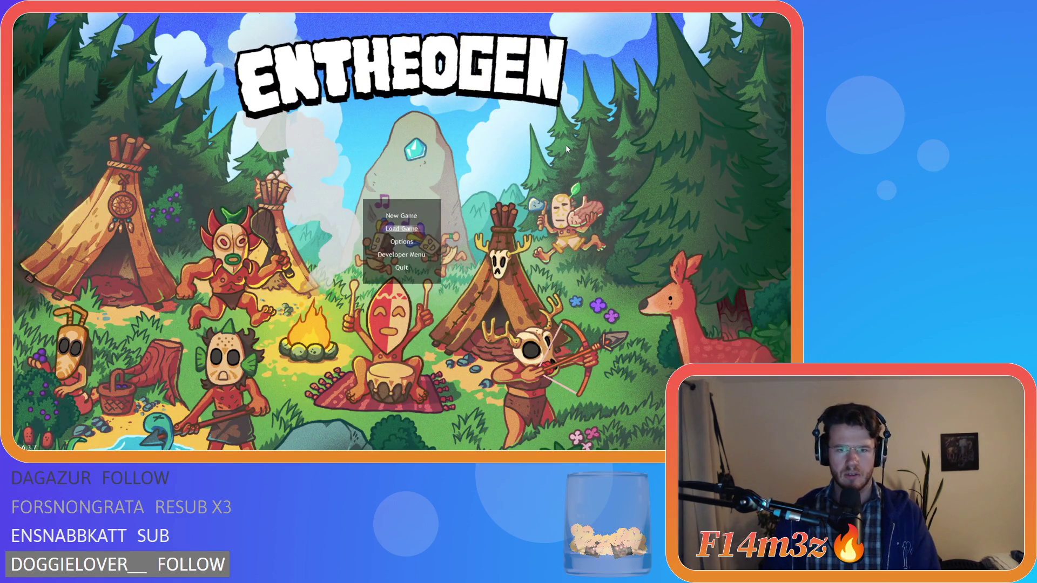
key(Return)
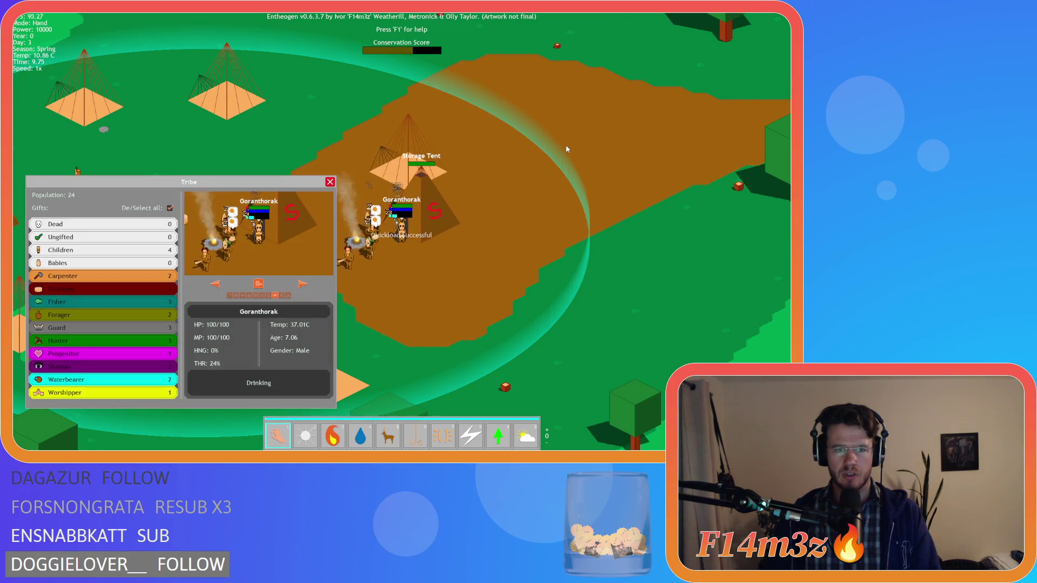
Open the Inventory, pan the map, then quit to the title screen and exit the game.
key(i)
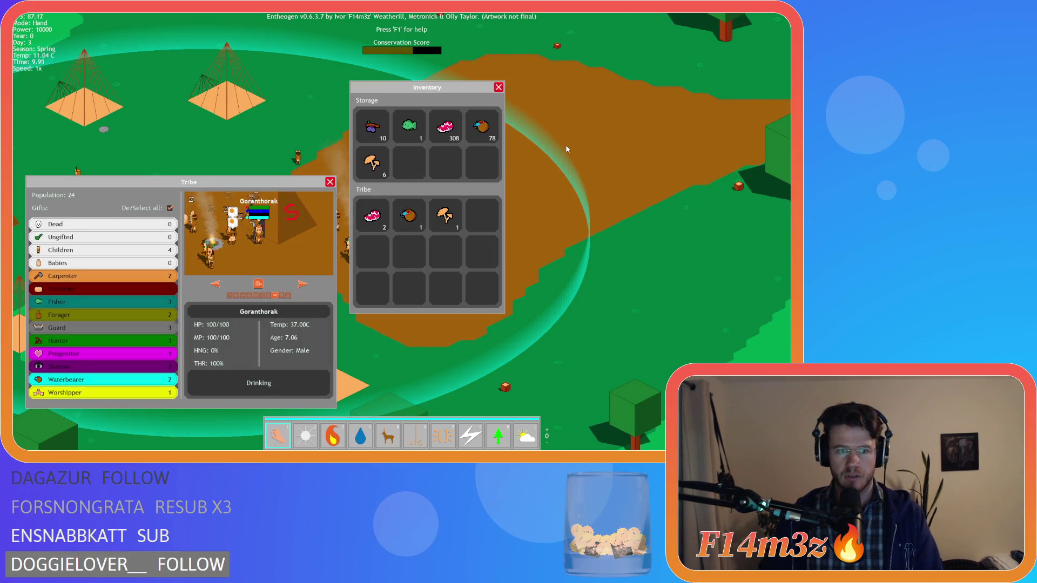
key(w)
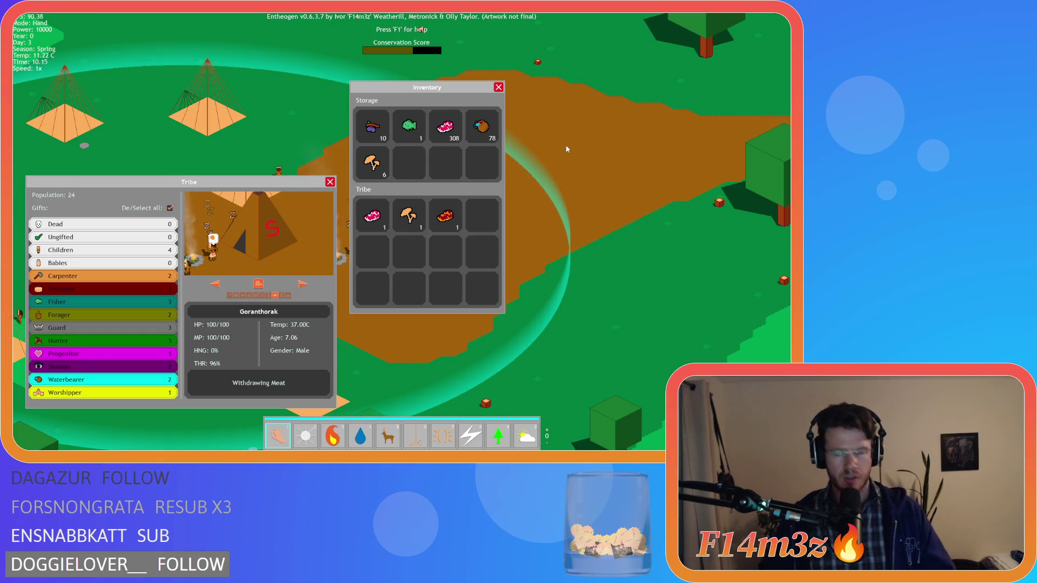
key(Escape)
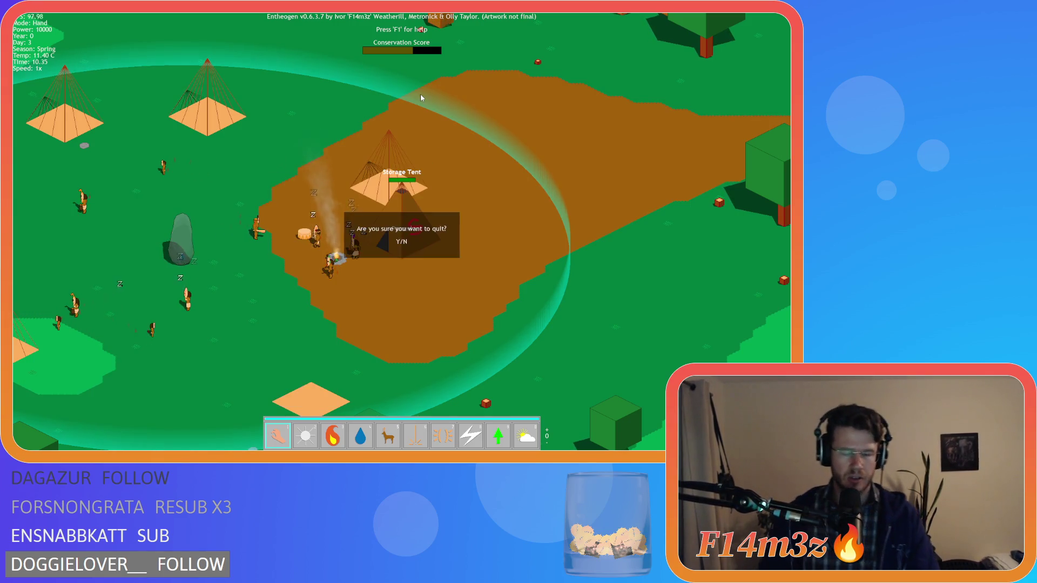
key(Escape)
key(Return)
key(Escape)
Rebuild and run the project with F5, bring the game forward and nudge the Tribe panel up.
key(F5)
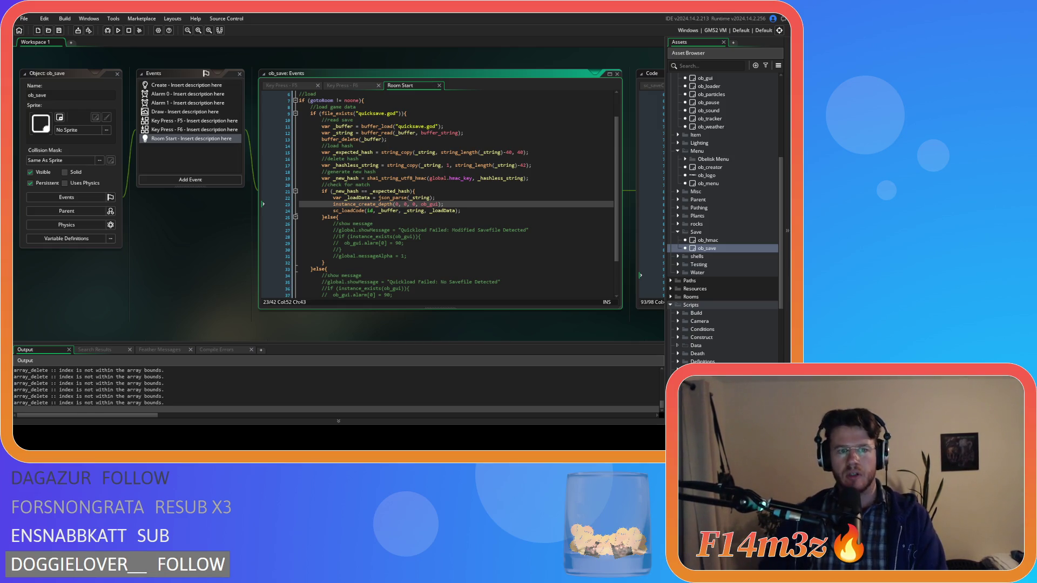
key(alt+Tab)
mouse_move(218, 186)
mouse_down()
mouse_move(228, 148)
mouse_move(210, 75)
mouse_move(219, 177)
mouse_up()
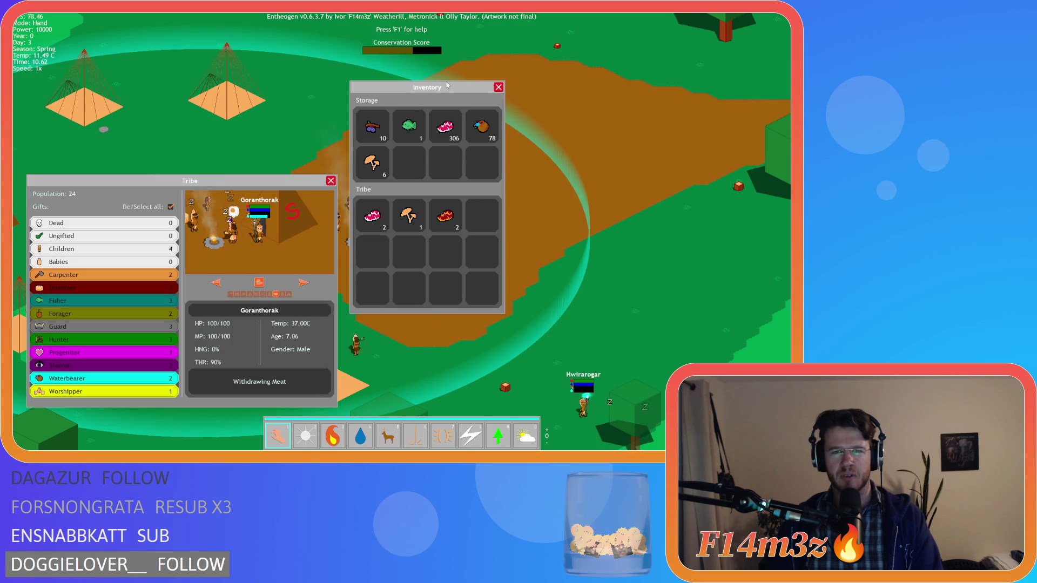
Reposition the Tribe and Inventory panels, then close them and confirm quitting to the title with Y.
mouse_move(446, 89)
mouse_down()
mouse_move(693, 70)
mouse_move(715, 51)
mouse_up()
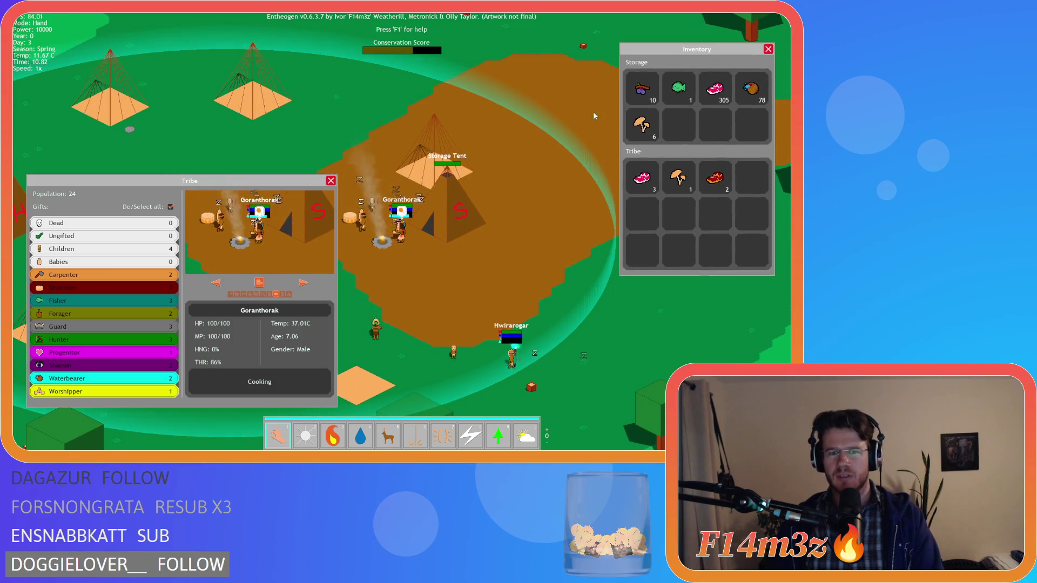
mouse_move(258, 188)
mouse_down()
mouse_move(316, 96)
mouse_move(265, 165)
mouse_move(266, 152)
mouse_move(299, 139)
mouse_move(276, 175)
mouse_up()
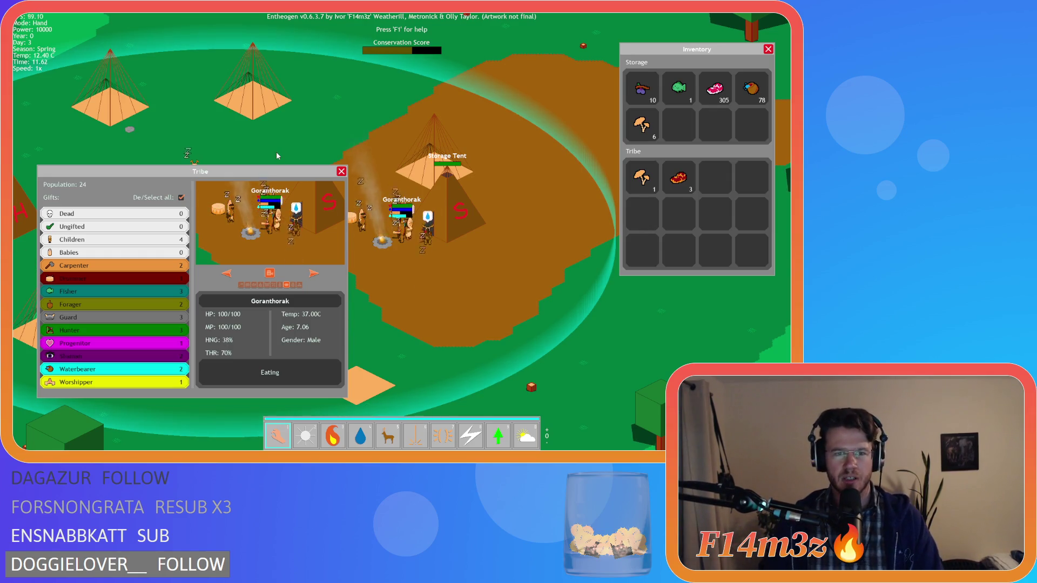
mouse_move(276, 172)
mouse_down()
mouse_move(276, 47)
mouse_move(272, 181)
mouse_up()
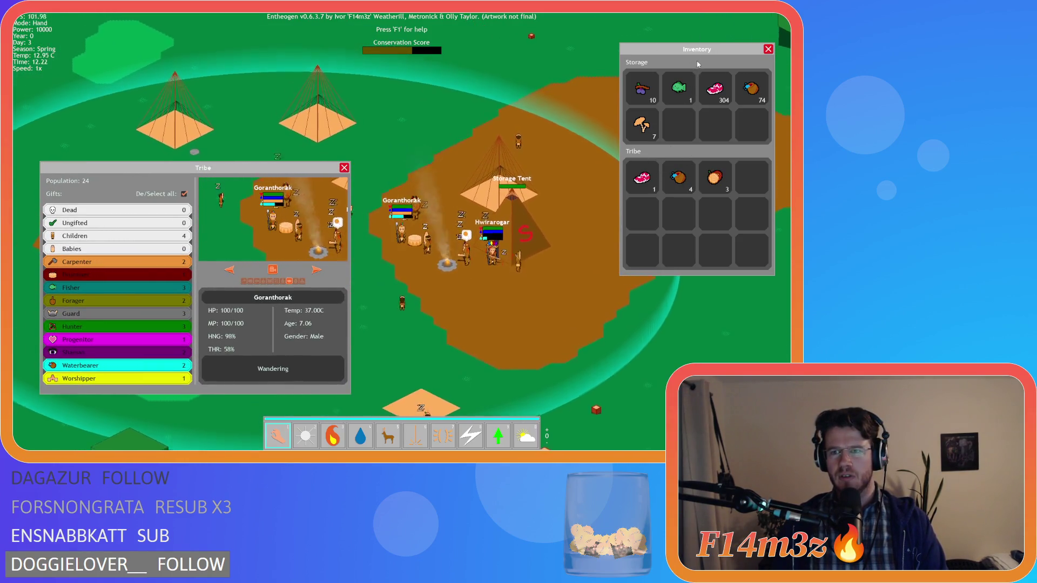
mouse_move(697, 66)
mouse_down()
mouse_move(651, 116)
mouse_move(683, 221)
mouse_up()
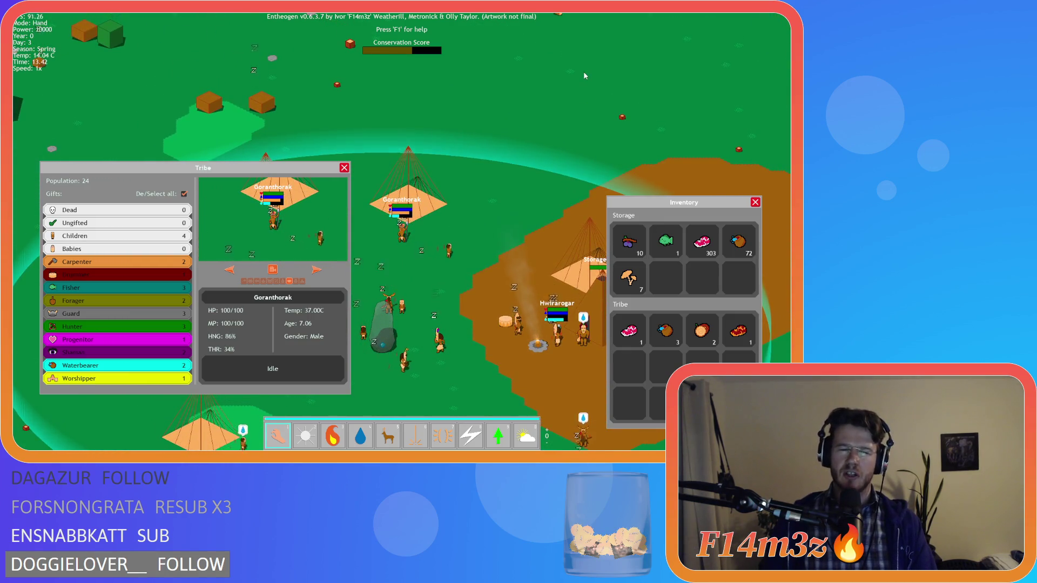
key(Escape)
key(Escape)
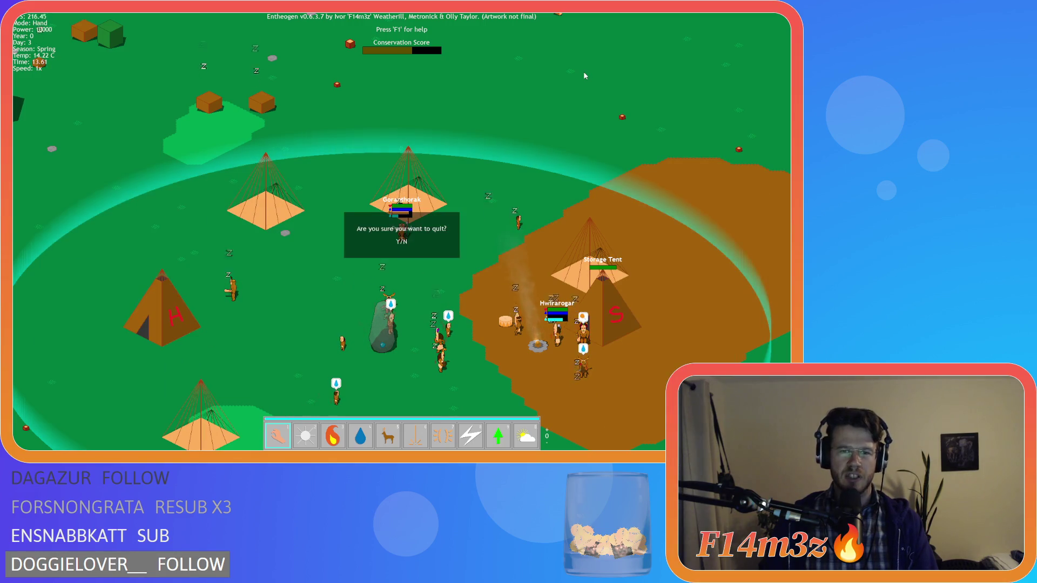
key(y)
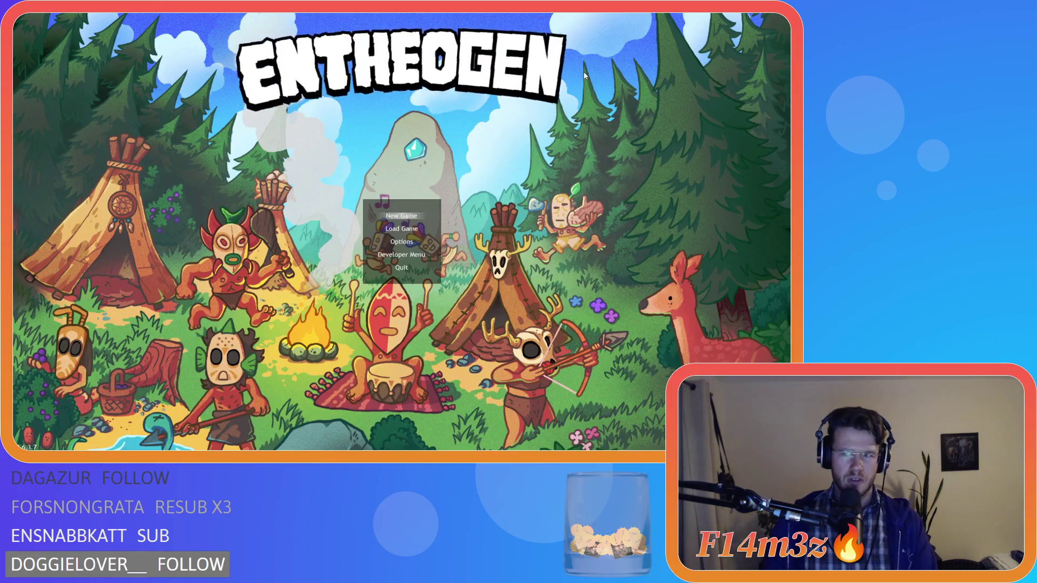
key(Return)
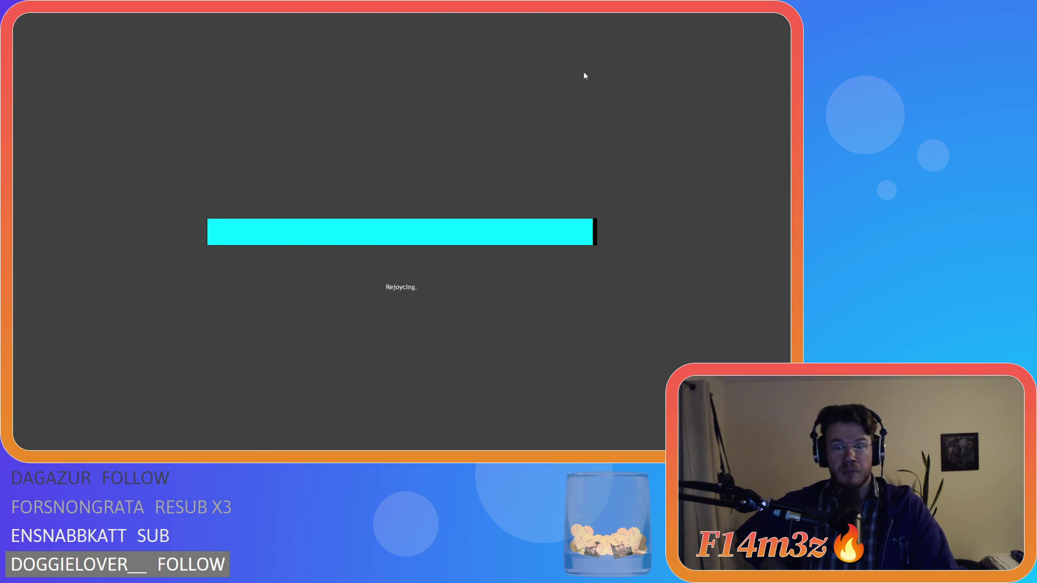
key(F1)
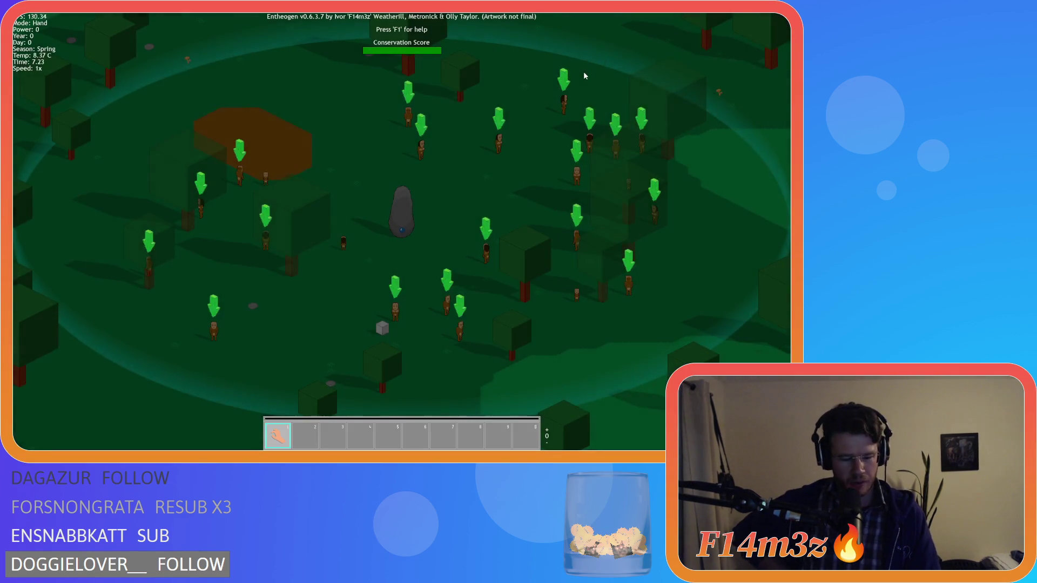
key(Tab)
key(i)
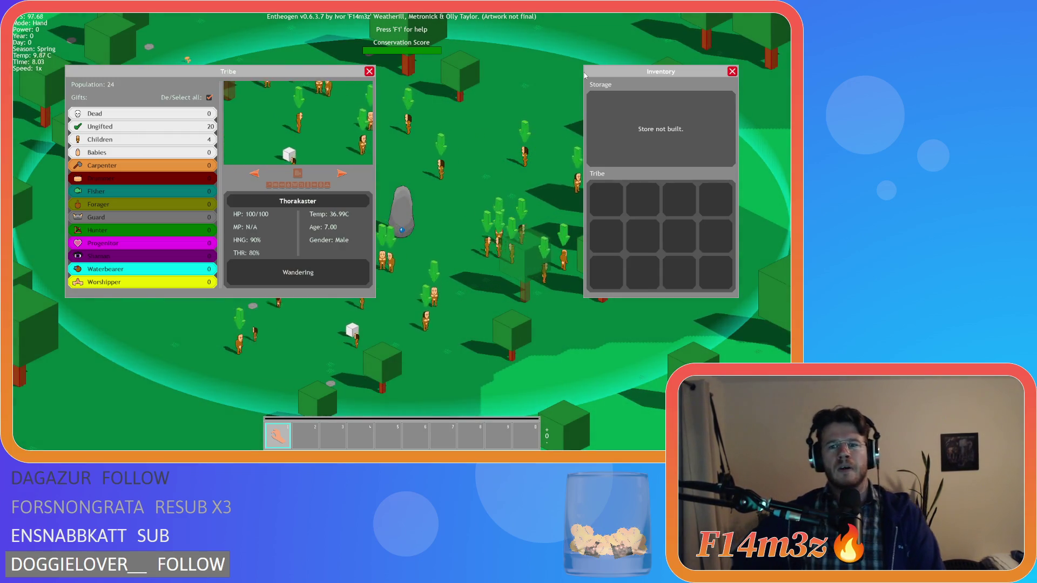
key(e)
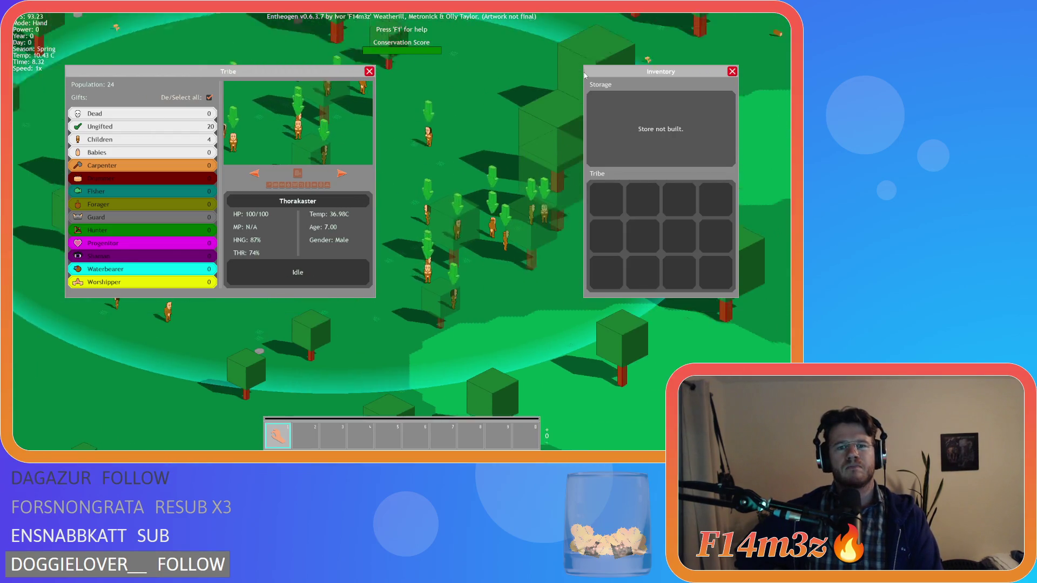
key(e)
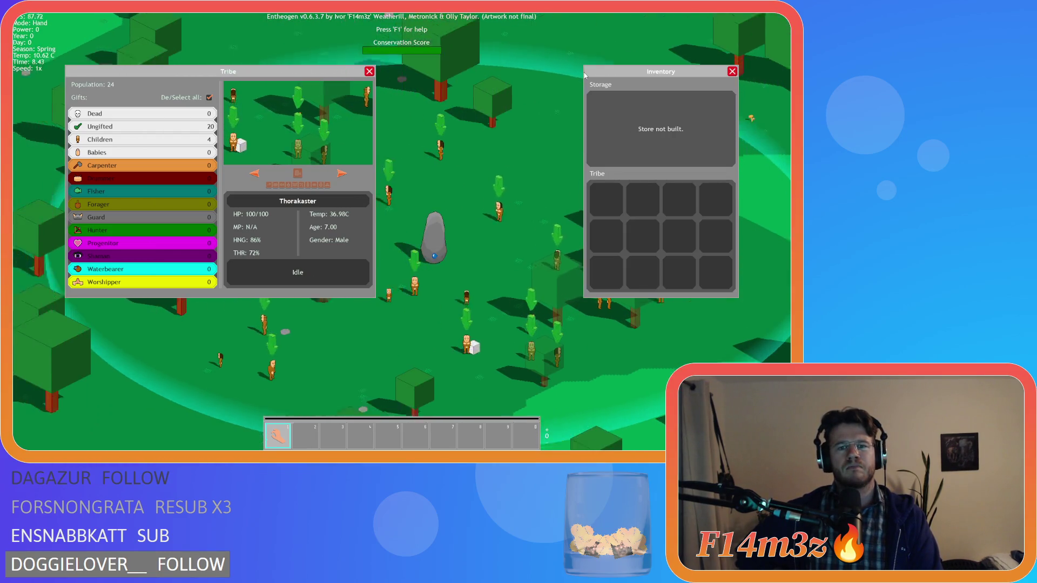
key(e)
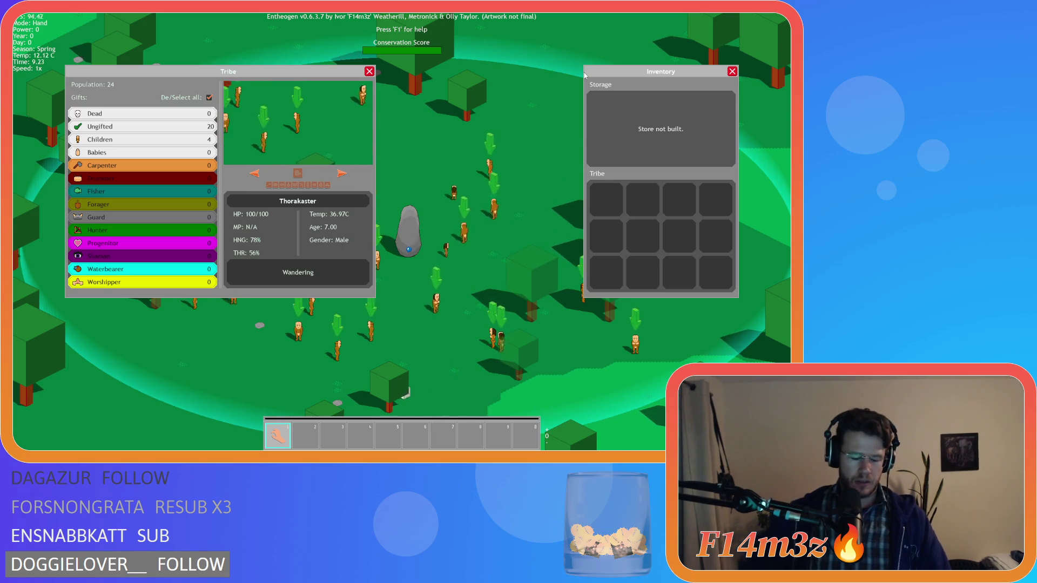
key(Escape)
key(Escape)
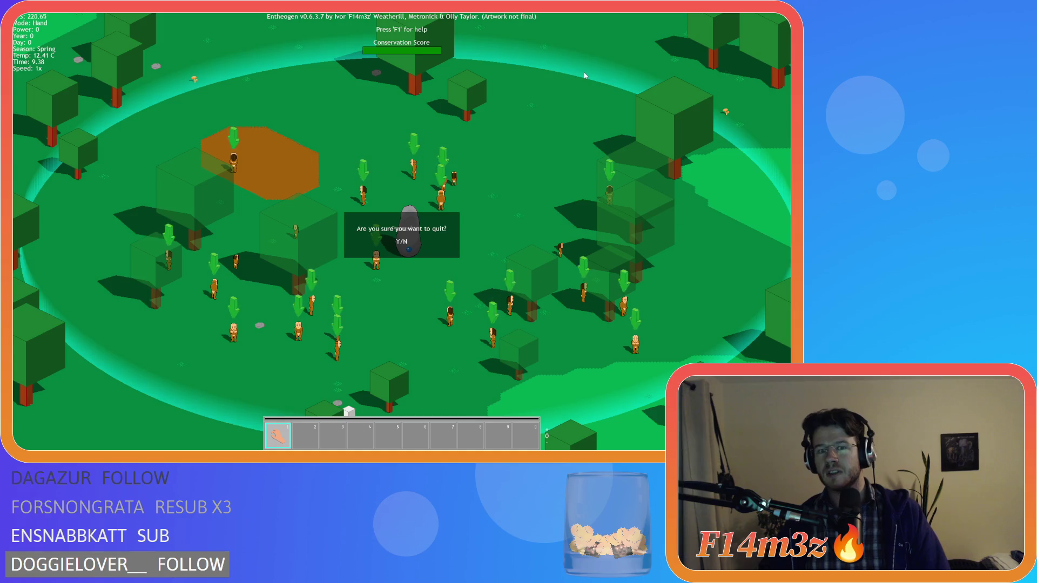
key(Return)
key(Down)
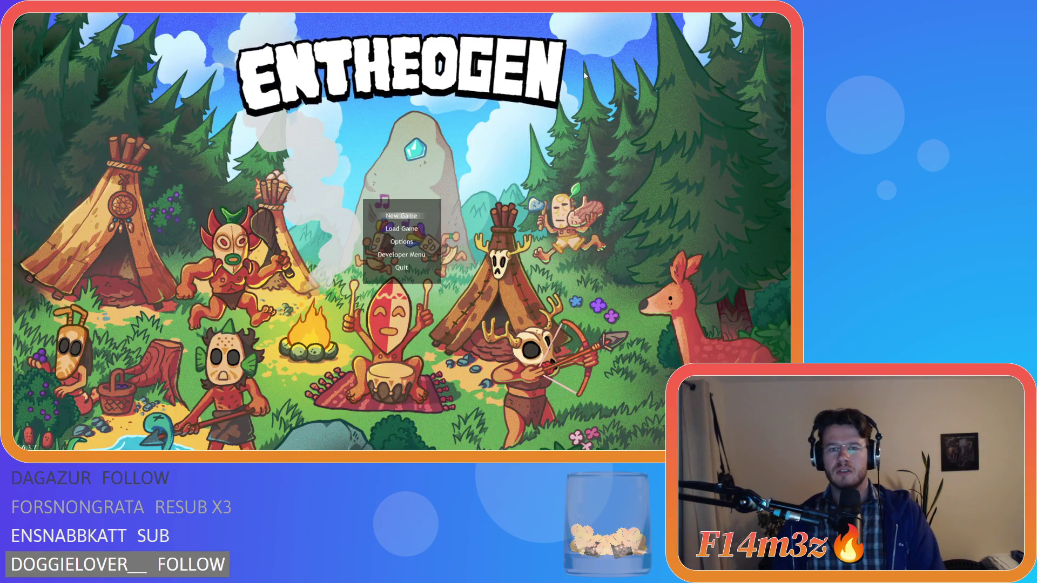
Load the quicksave, open the Tribe and Inventory panels, move Inventory to the right and zoom the map.
key(Return)
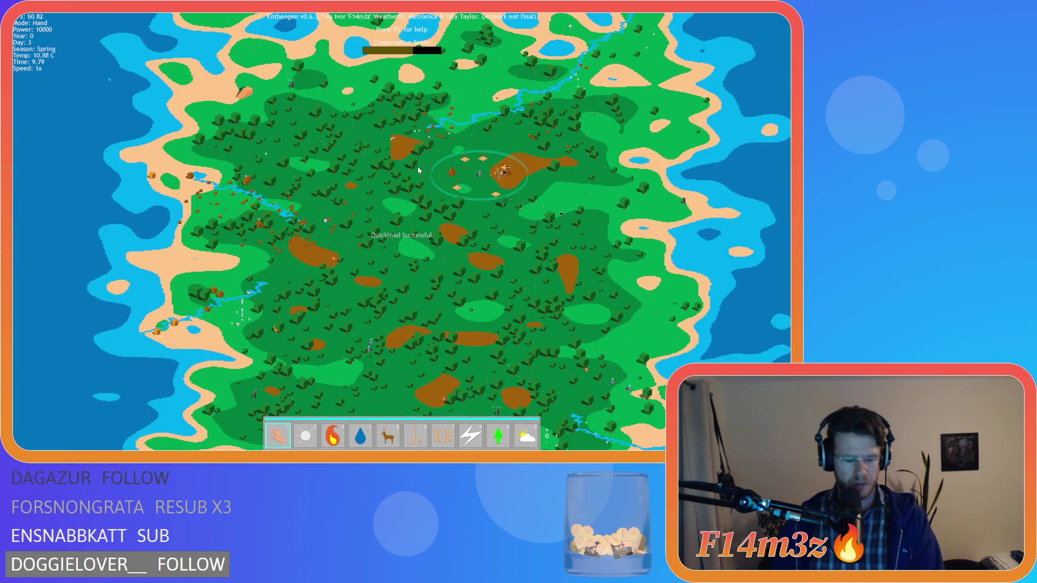
key(t)
key(i)
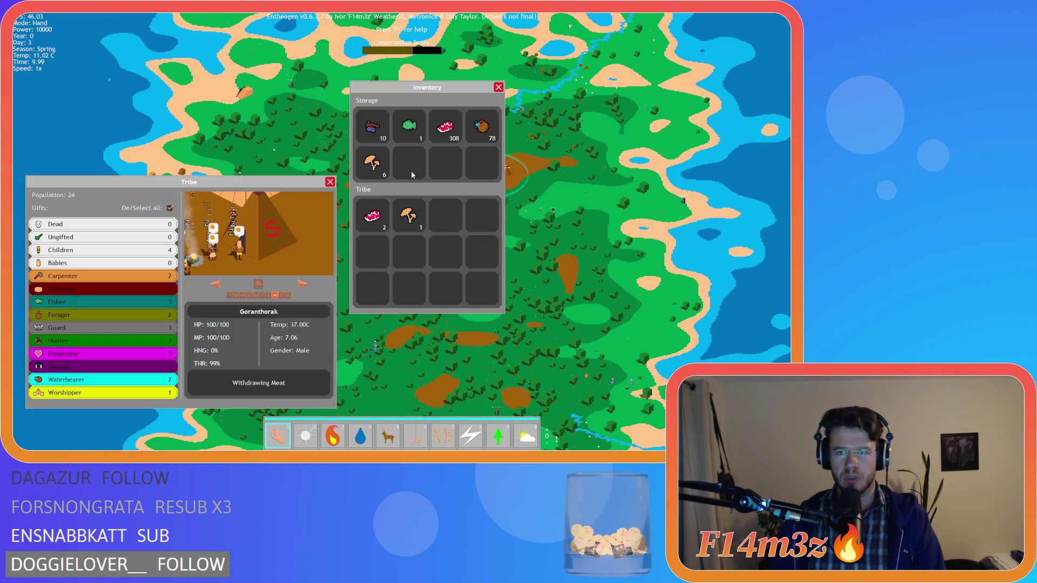
mouse_move(455, 100)
mouse_down()
mouse_move(698, 191)
mouse_move(734, 230)
mouse_up()
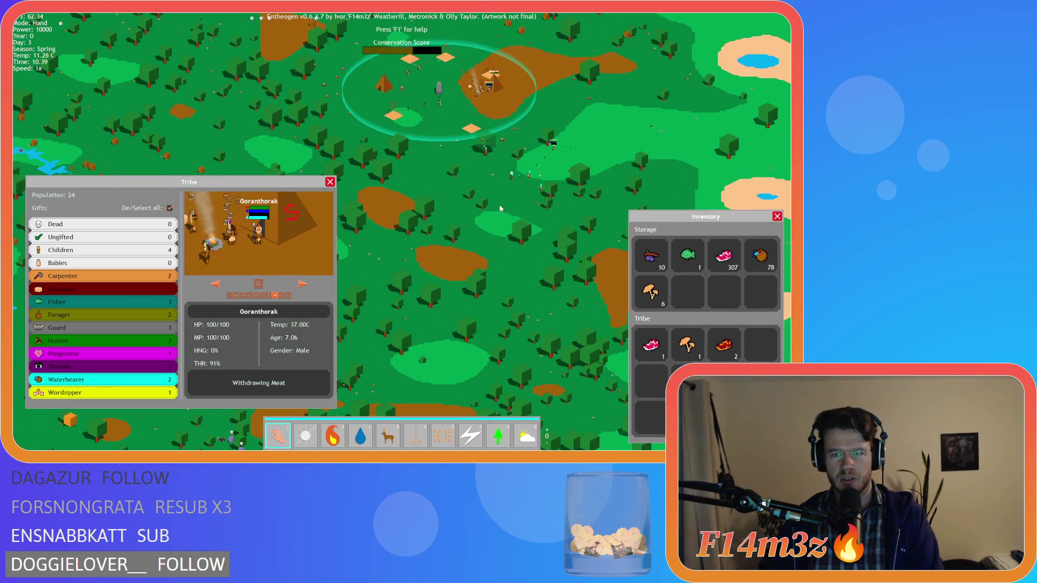
scroll(500, 208, up, 5)
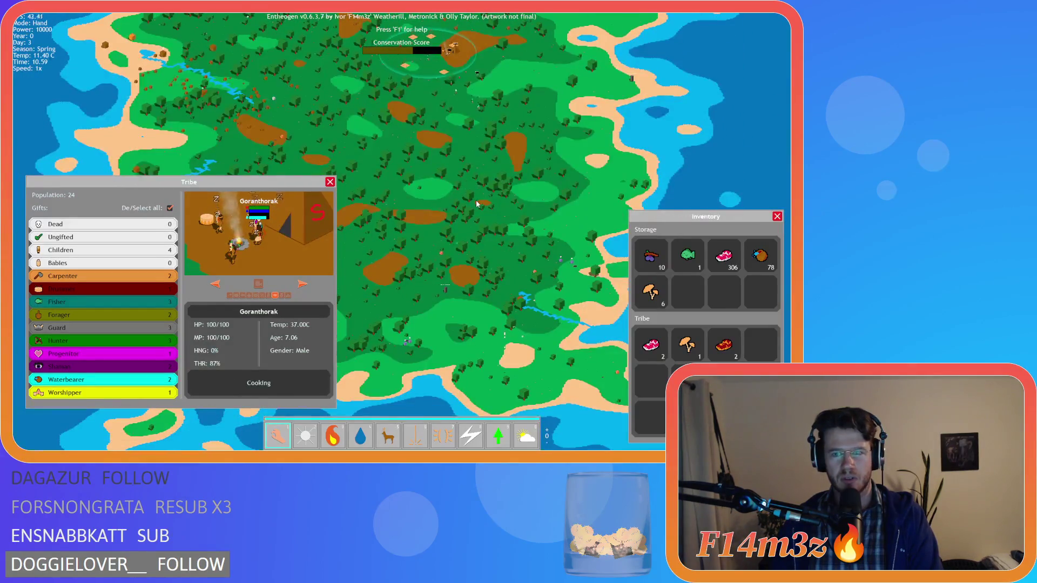
scroll(477, 204, down, 6)
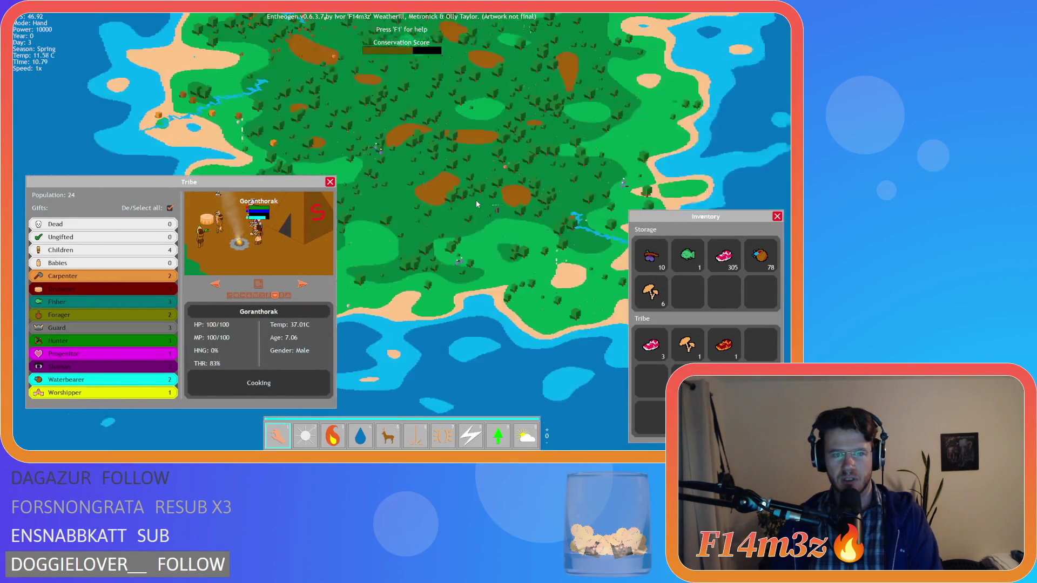
scroll(265, 112, up, 8)
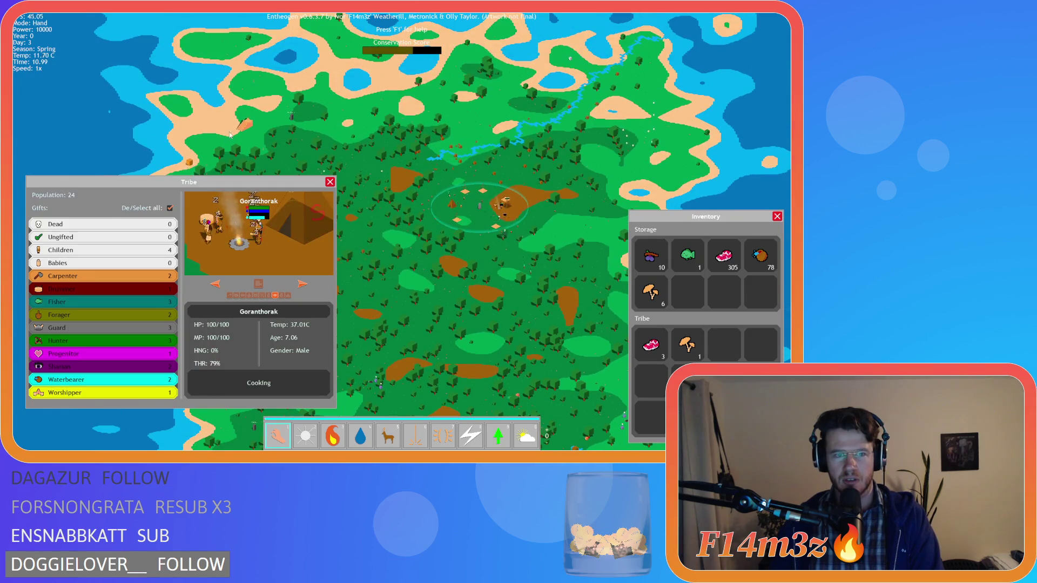
Bring up the advance-to-next-level prompt and decline it with N.
click(265, 112)
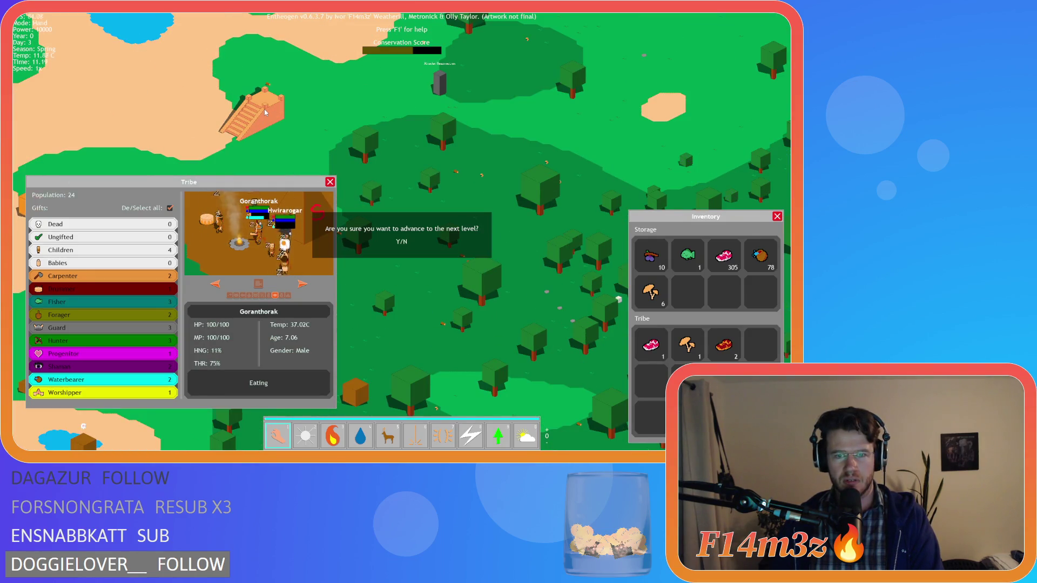
scroll(276, 123, up, 3)
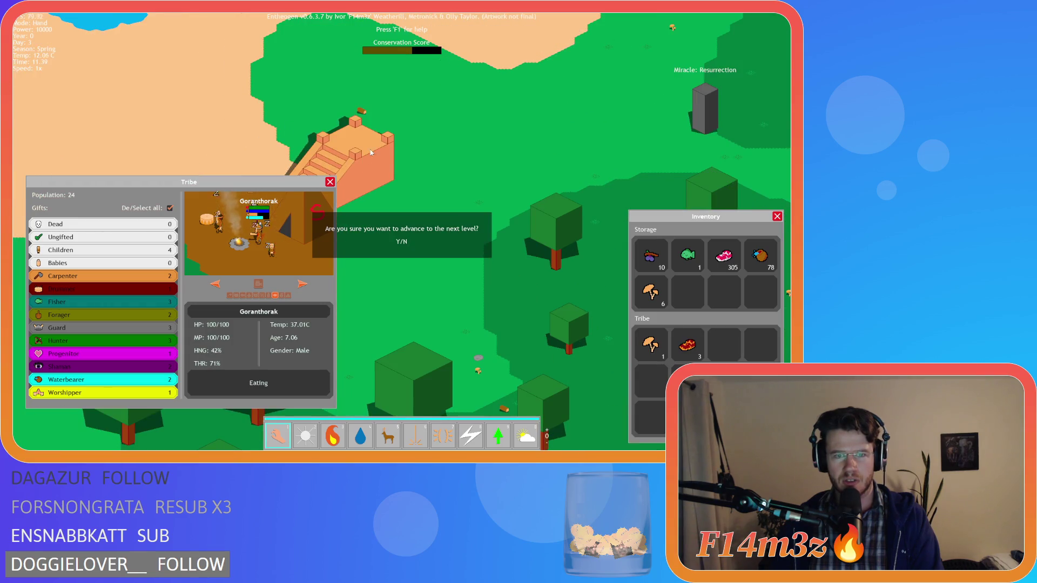
scroll(368, 153, down, 10)
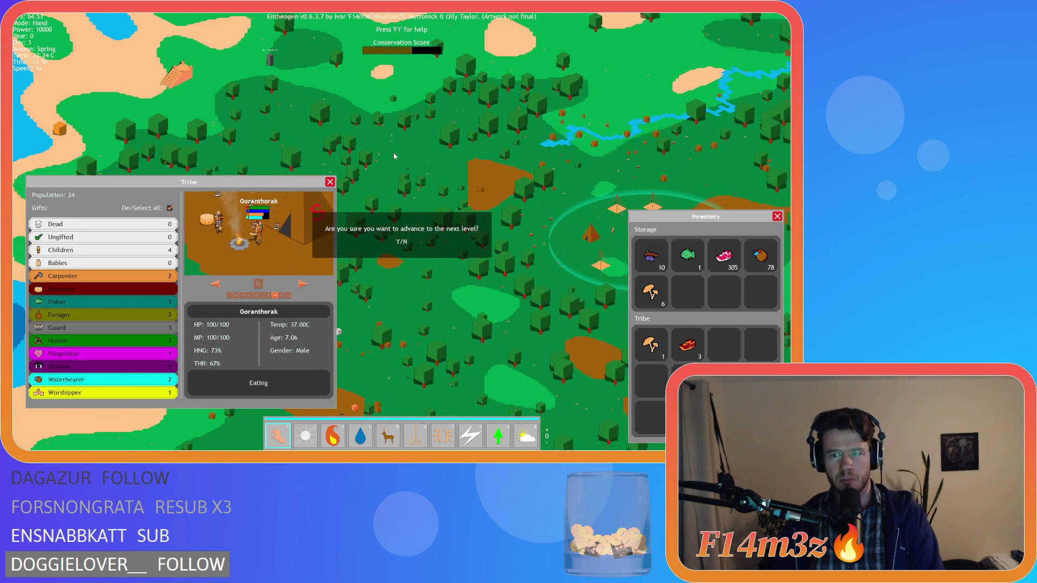
key(d)
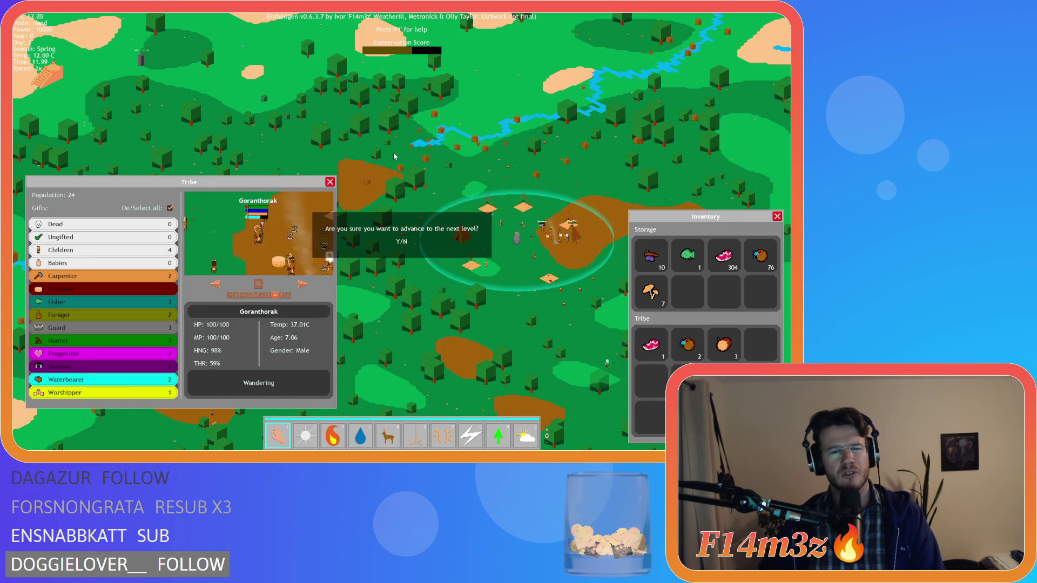
key(n)
Pan the map and zoom in toward the tribe's pyramid.
key(d)
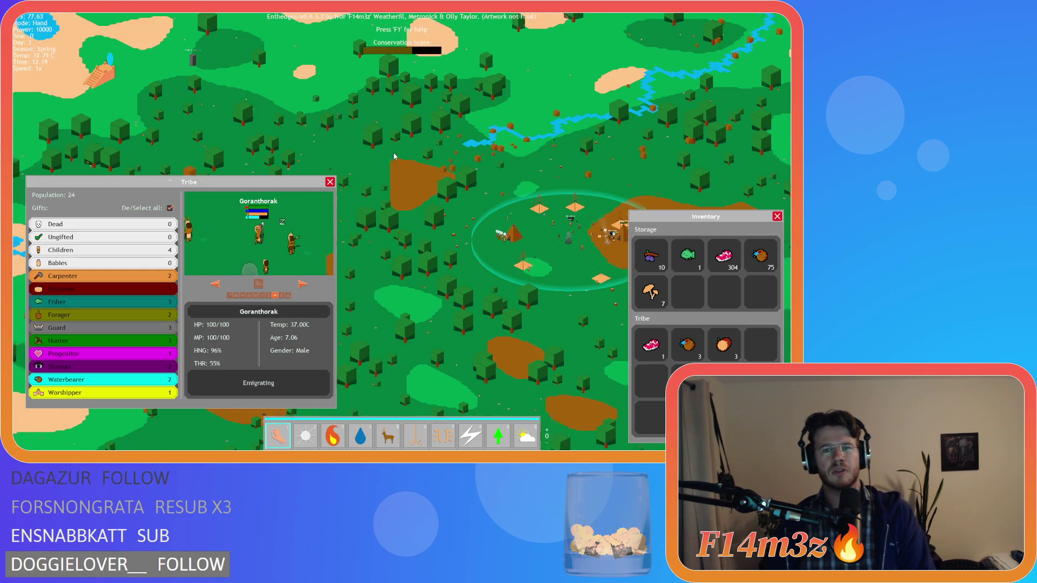
key(a)
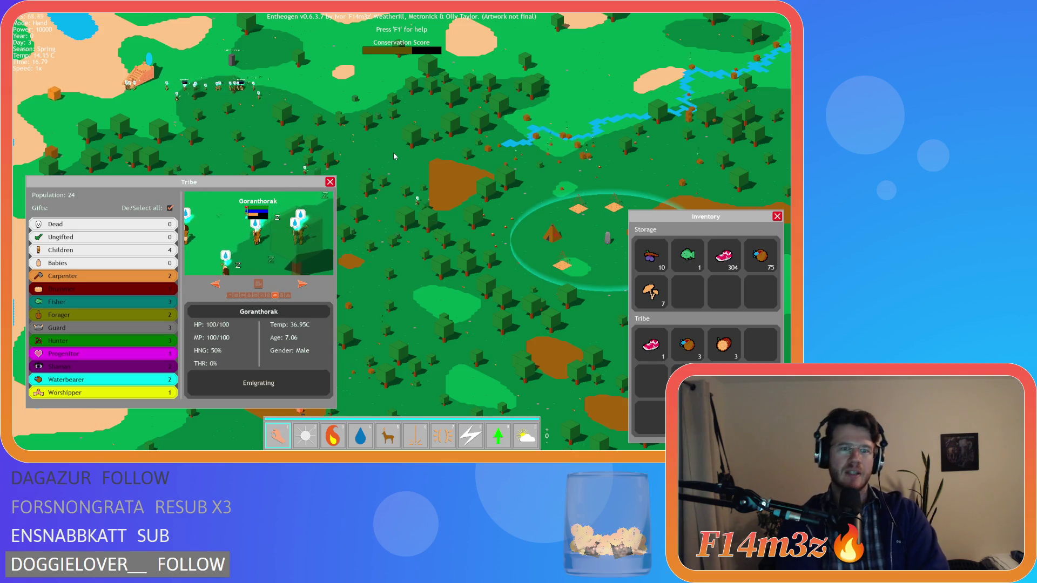
key(w)
key(a)
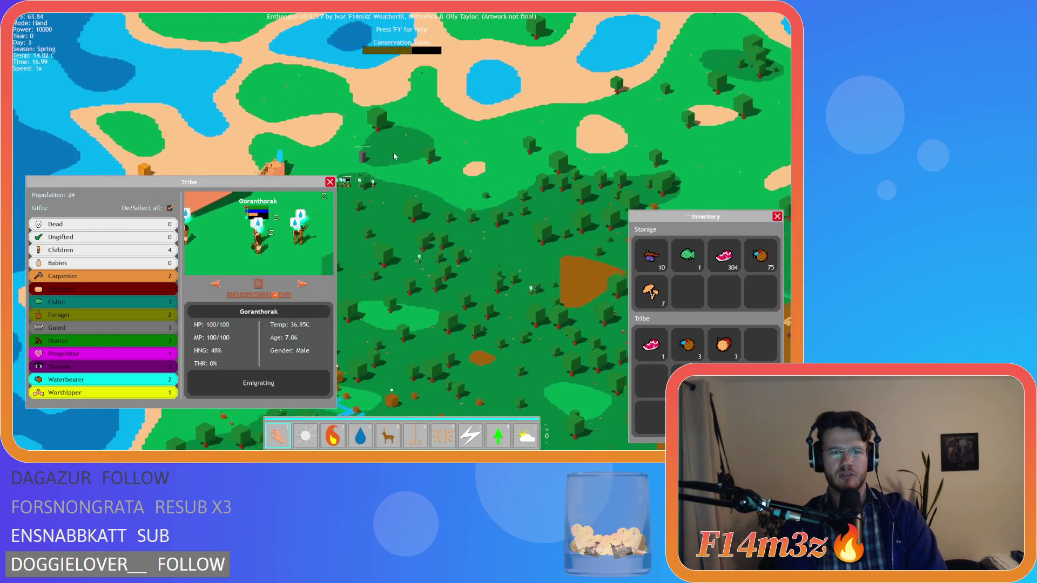
scroll(394, 156, up, 5)
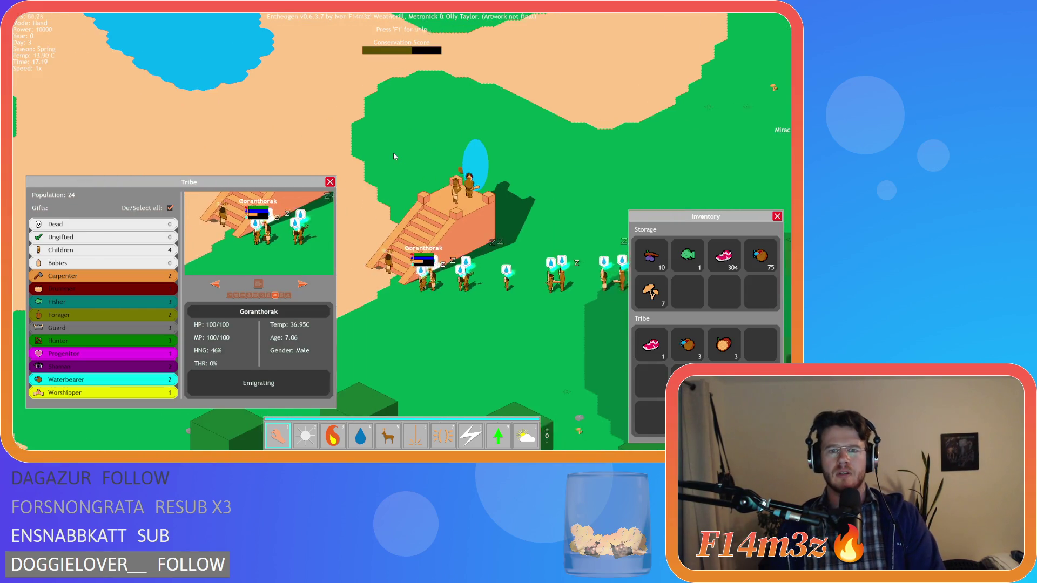
key(d)
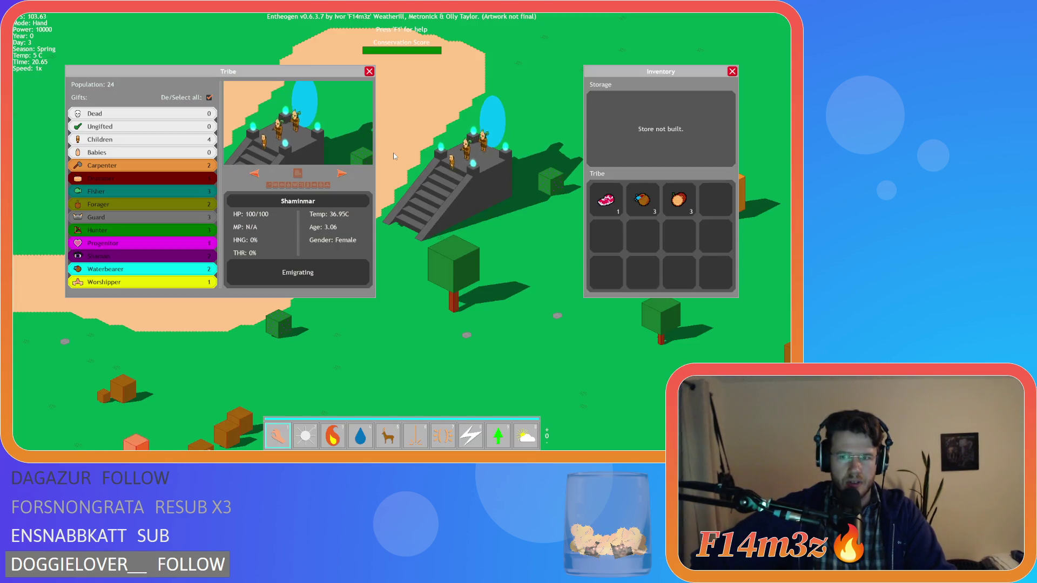
Pan to follow the tribe, then quit to the title with Escape and Y and exit the game.
key(a)
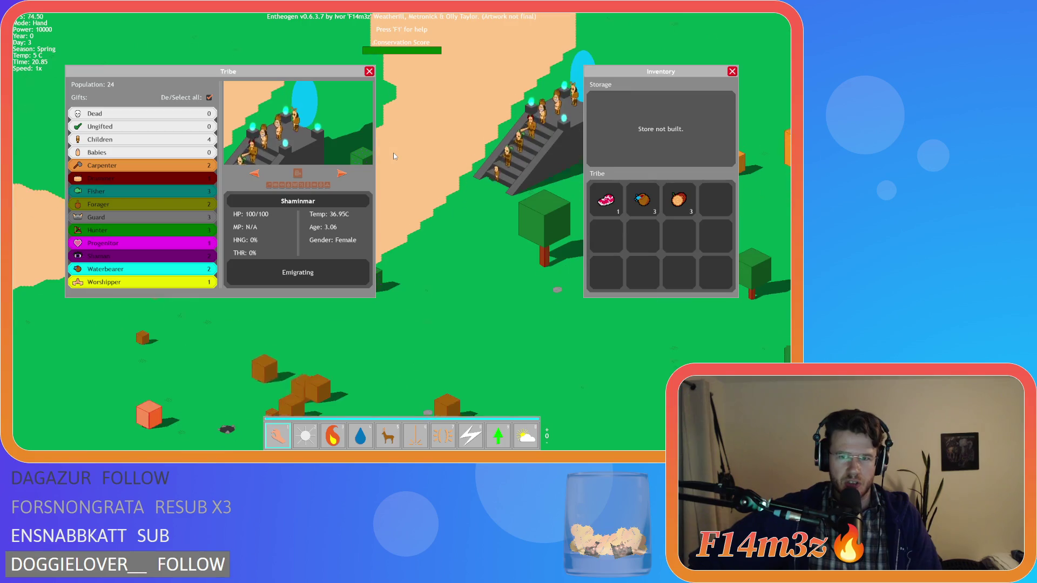
key(Escape)
key(Escape)
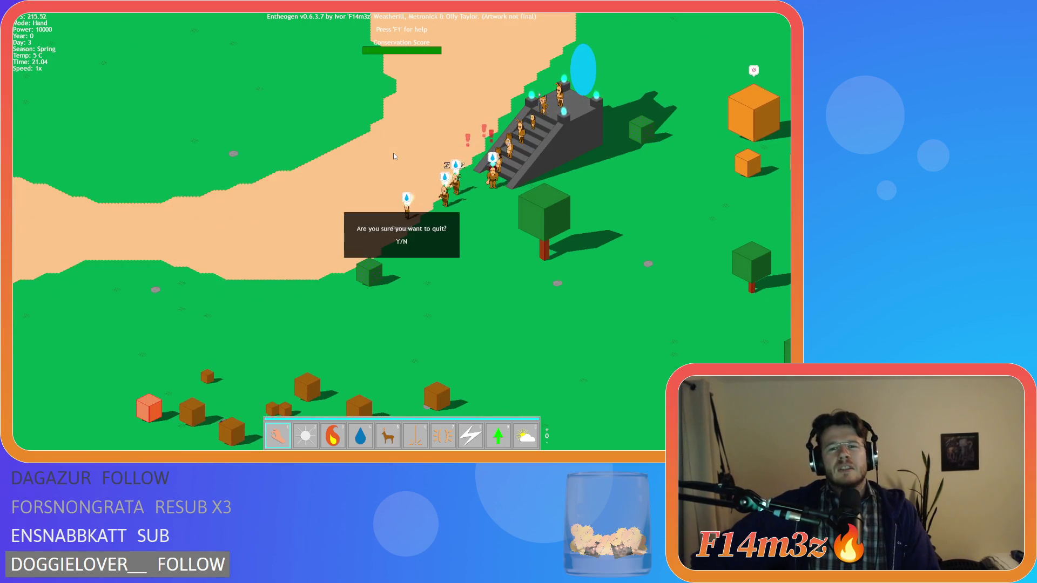
key(y)
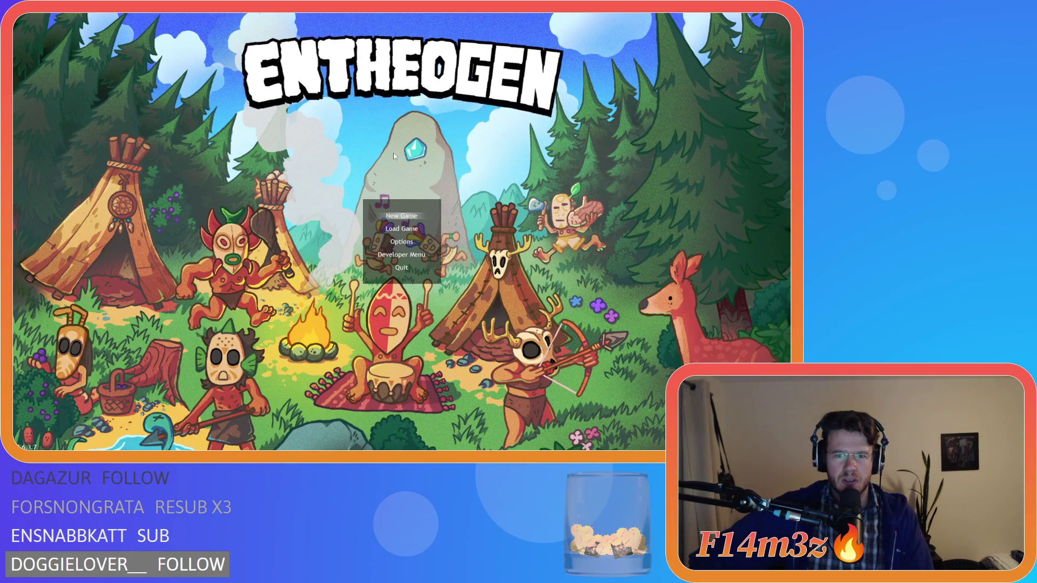
key(Escape)
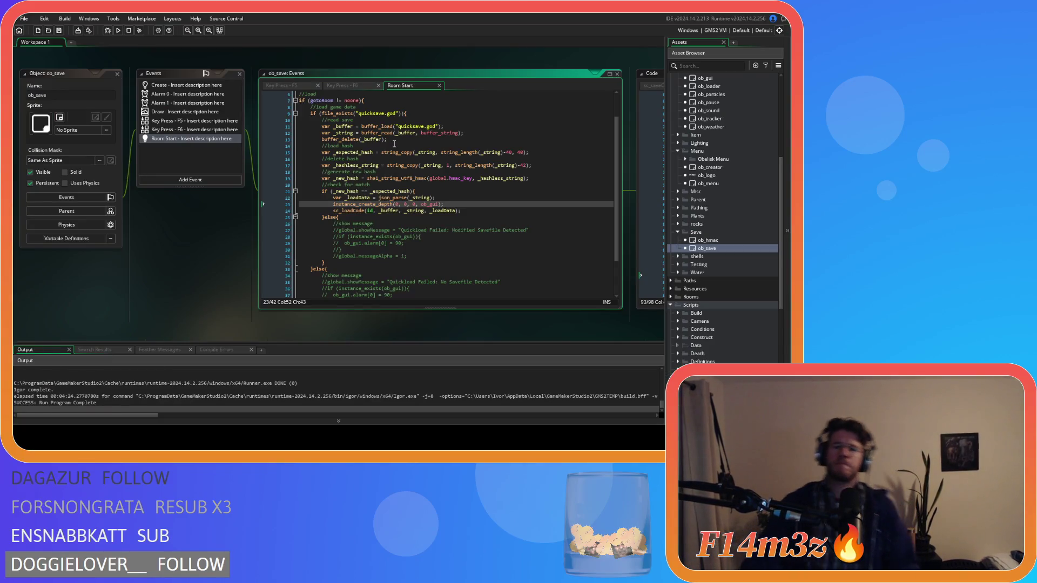
click(426, 211)
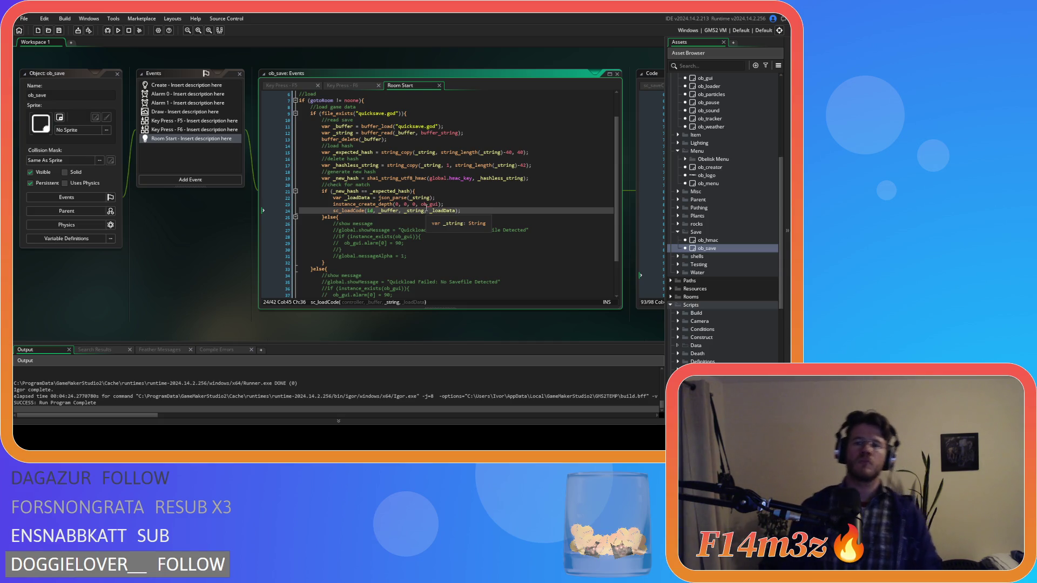
scroll(722, 192, up, 5)
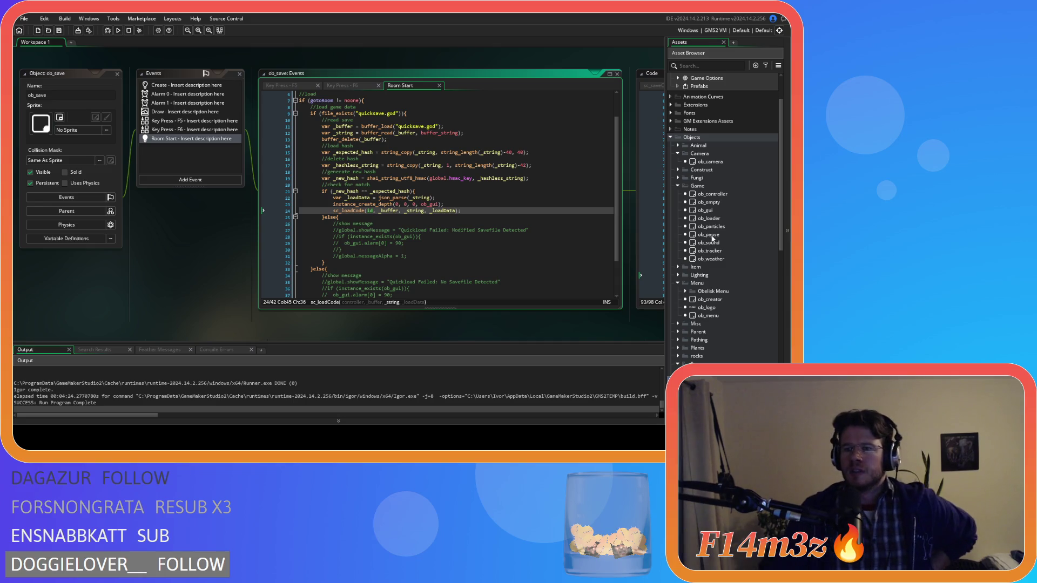
Open ob_gui and review its Draw, Draw End and Draw GUI event code, including the loader check.
double_click(706, 210)
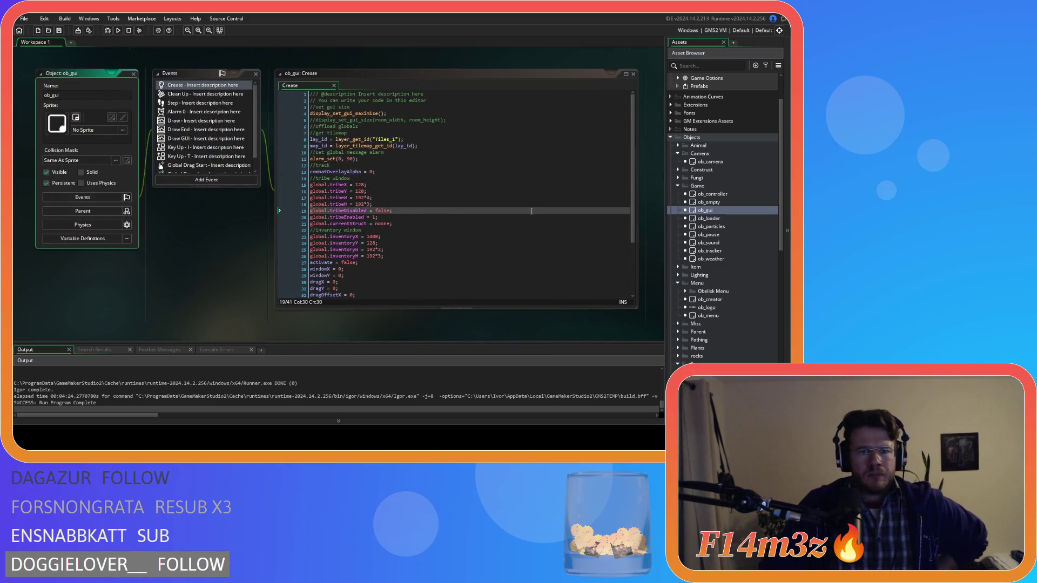
scroll(531, 211, down, 4)
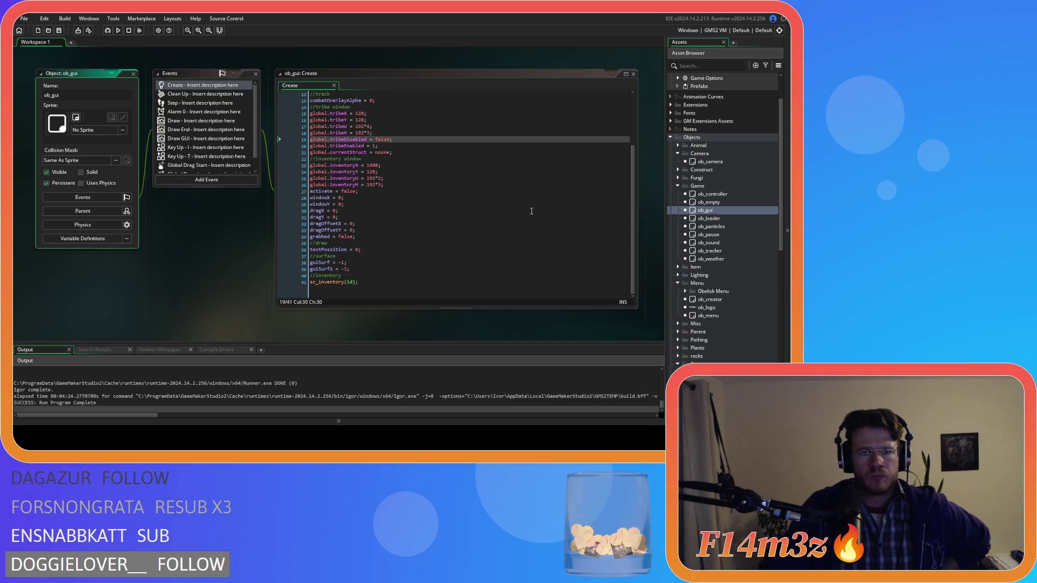
scroll(531, 211, up, 4)
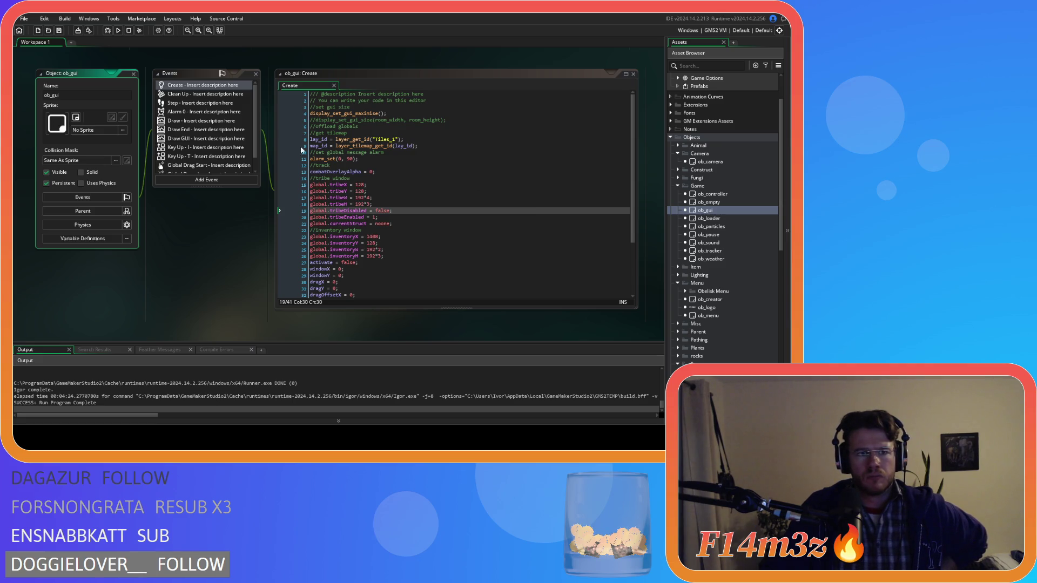
click(192, 122)
click(189, 131)
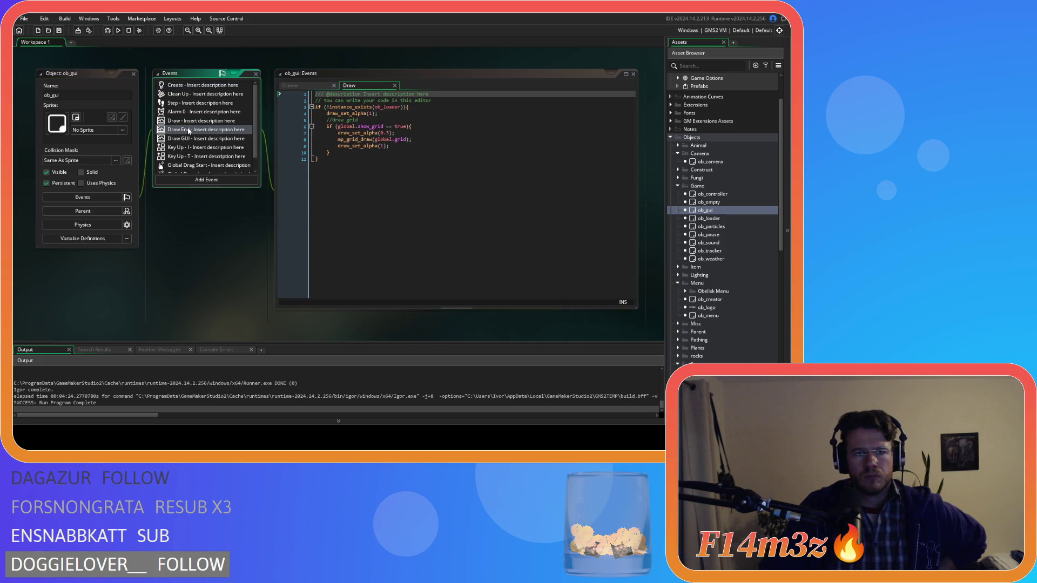
click(188, 140)
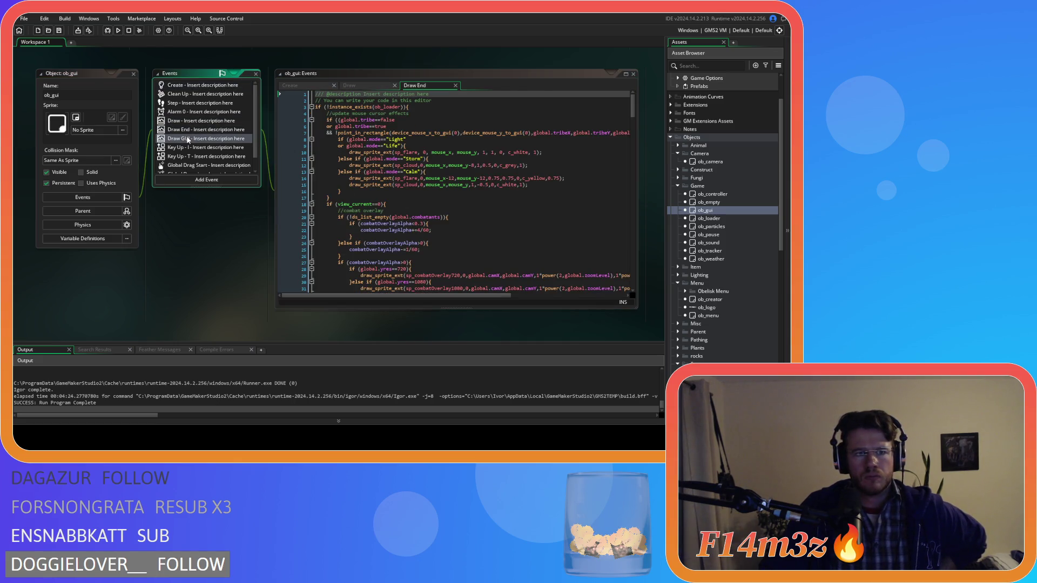
click(424, 108)
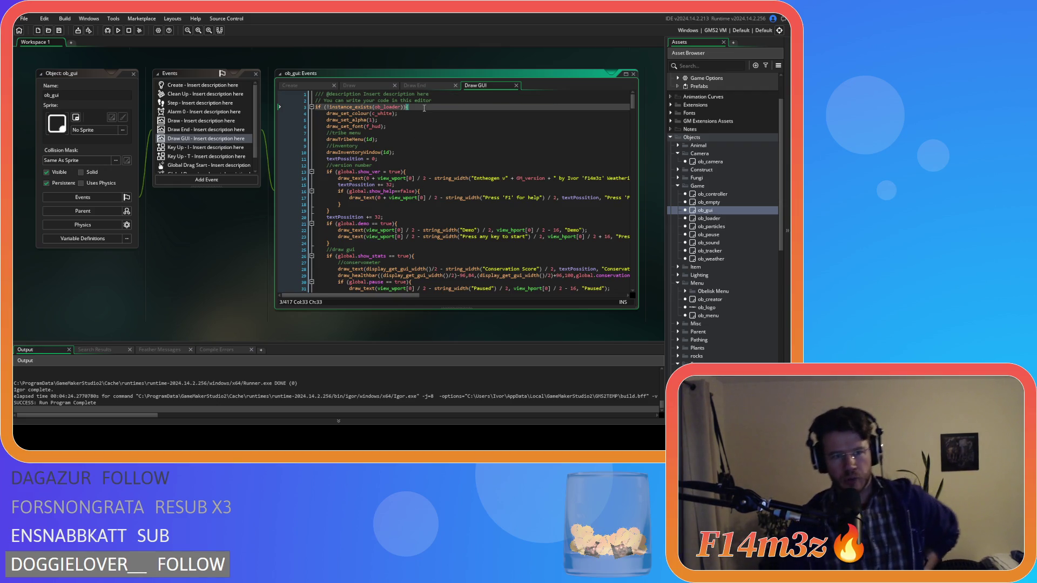
Check the Step event code, then close the Draw, Draw End, Draw GUI and Step tabs.
click(209, 104)
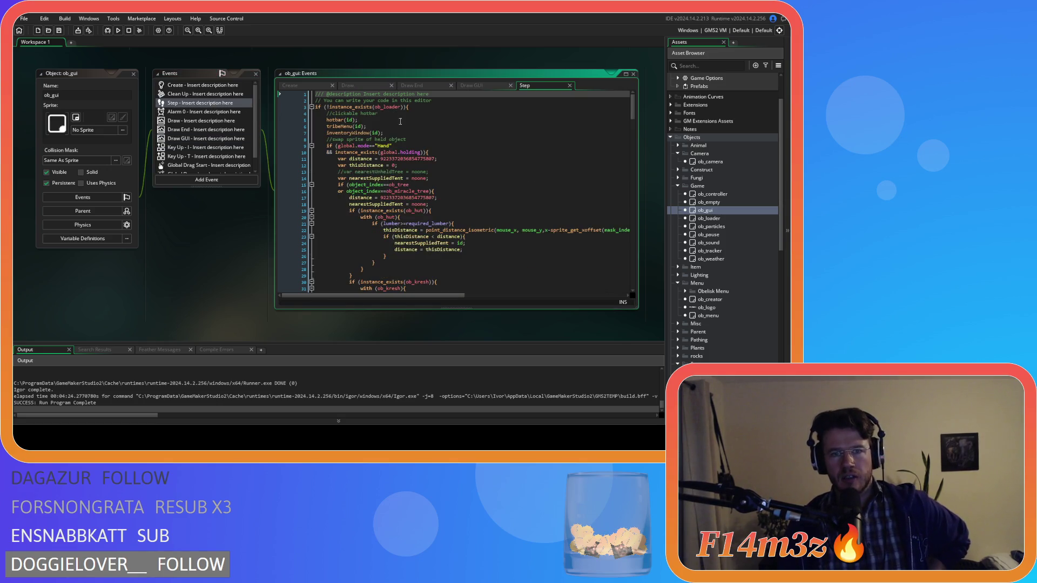
scroll(443, 231, down, 12)
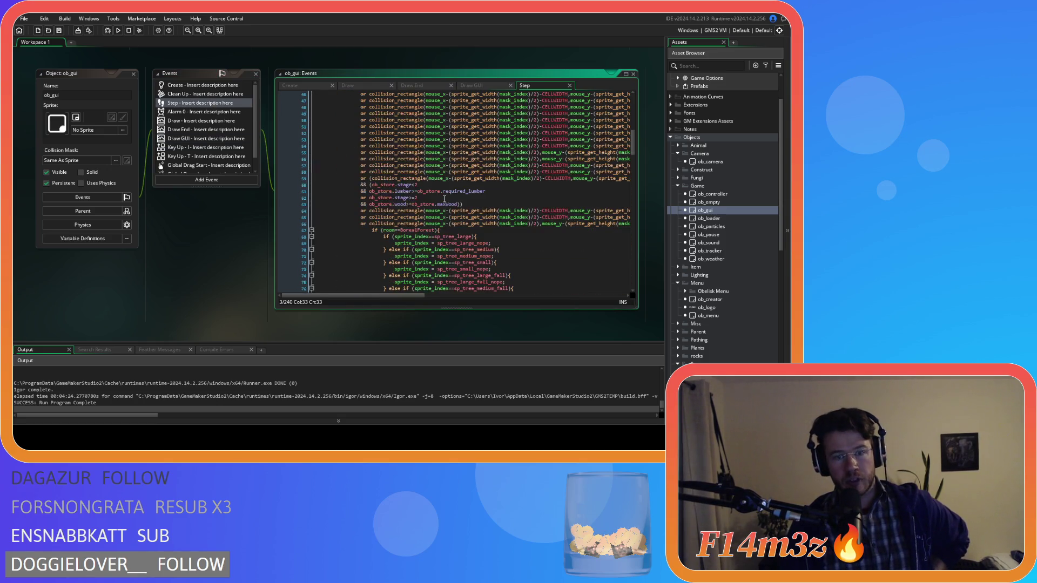
scroll(443, 231, up, 12)
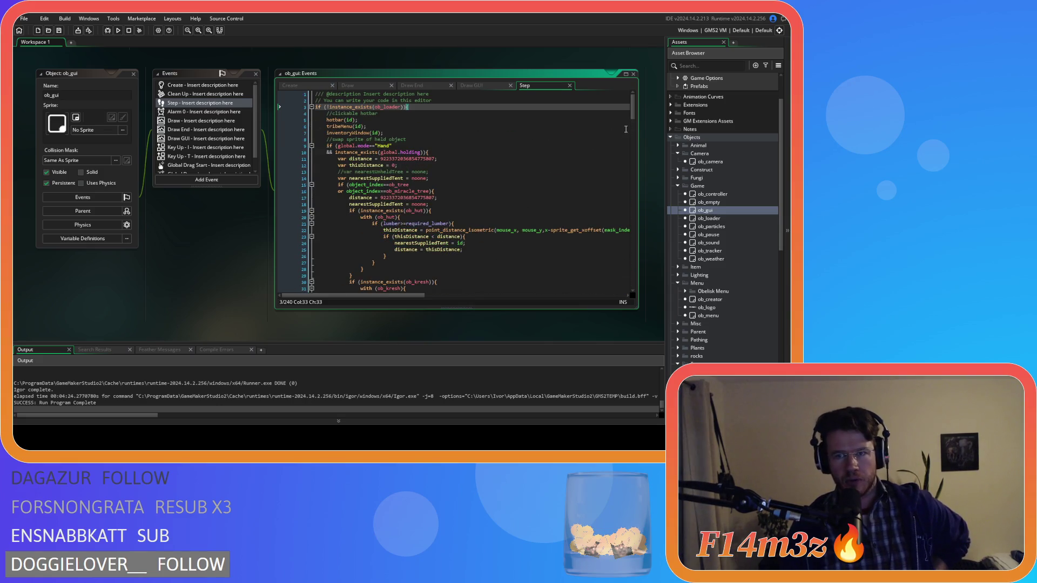
mouse_move(636, 114)
mouse_down()
mouse_move(632, 243)
mouse_move(605, 162)
mouse_move(549, 85)
mouse_up()
click(392, 85)
click(392, 86)
click(392, 85)
middle_click(394, 86)
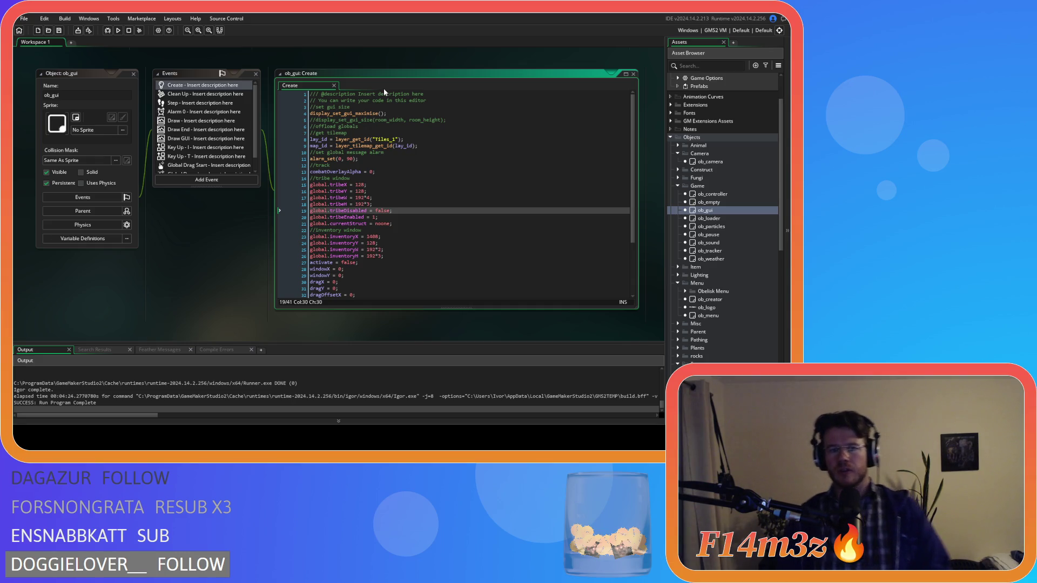
Inspect the tribe window position line in ob_gui's Create event.
scroll(384, 89, down, 3)
scroll(386, 162, up, 3)
click(386, 191)
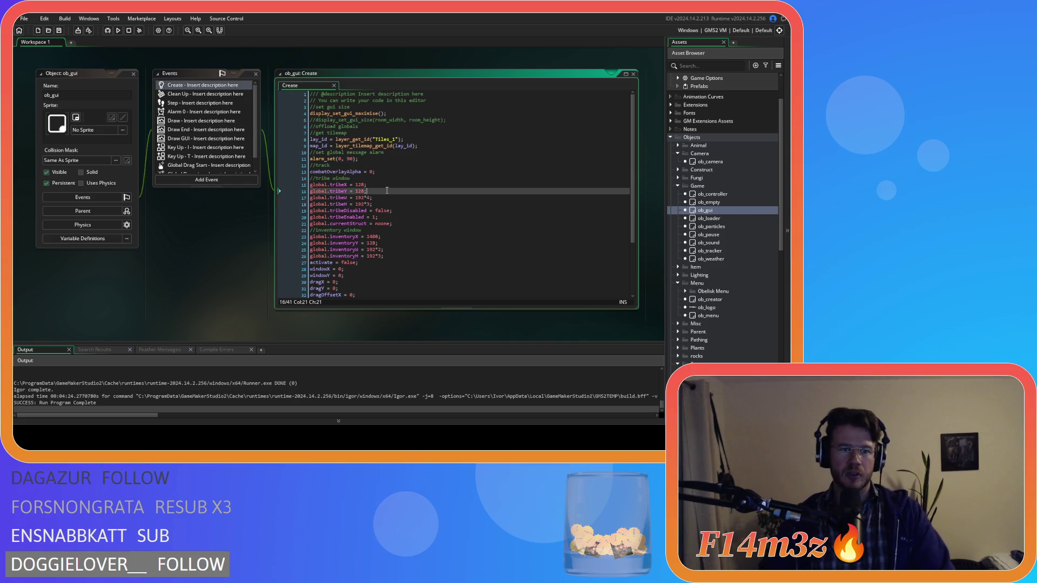
scroll(386, 191, down, 4)
scroll(387, 191, up, 4)
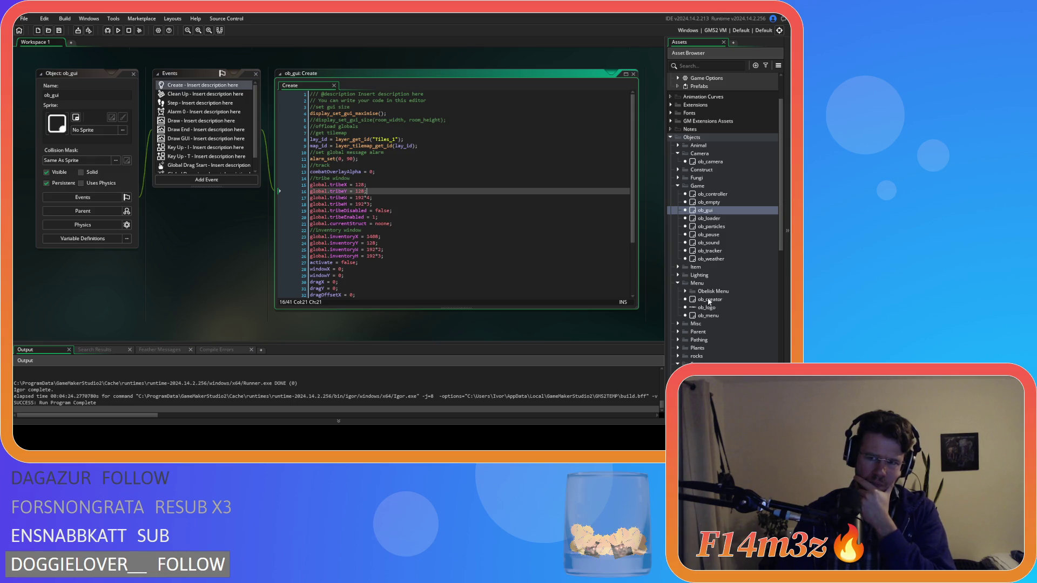
Reopen ob_save's Key Press - F6 code and examine the commented-out destroy lines.
scroll(708, 302, down, 3)
double_click(707, 313)
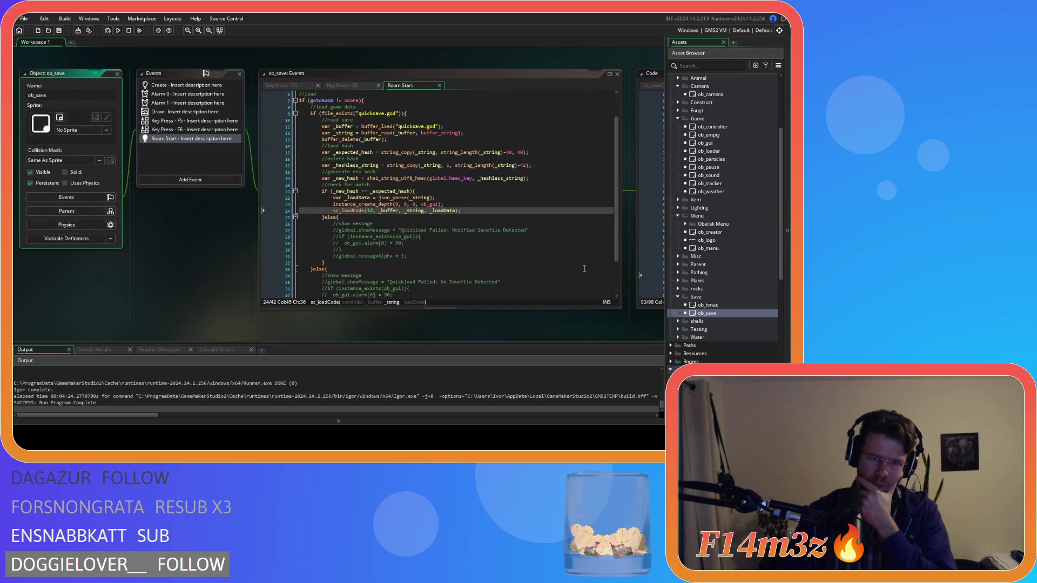
click(350, 84)
scroll(487, 182, down, 10)
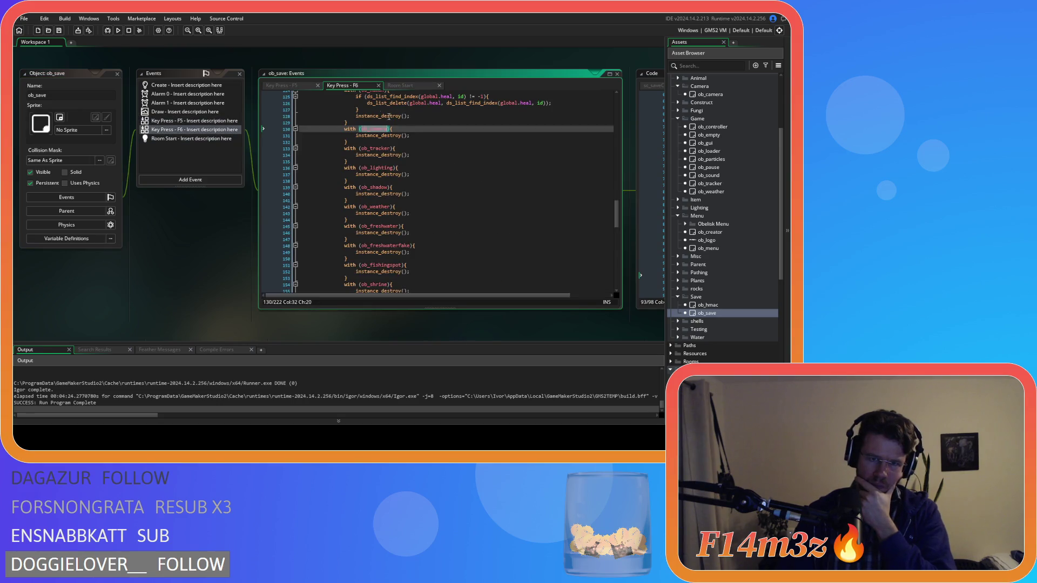
scroll(487, 182, down, 8)
click(433, 161)
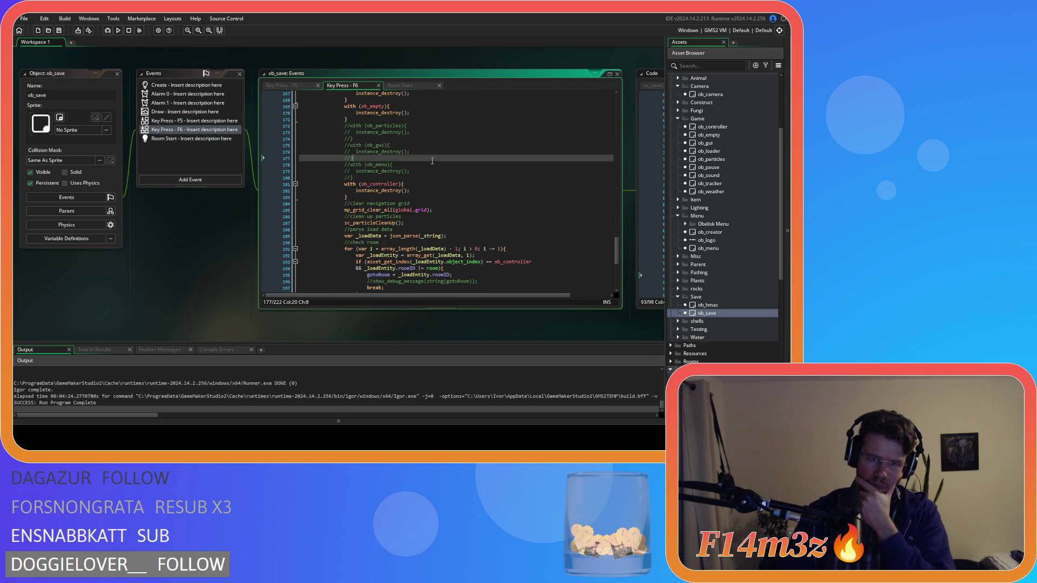
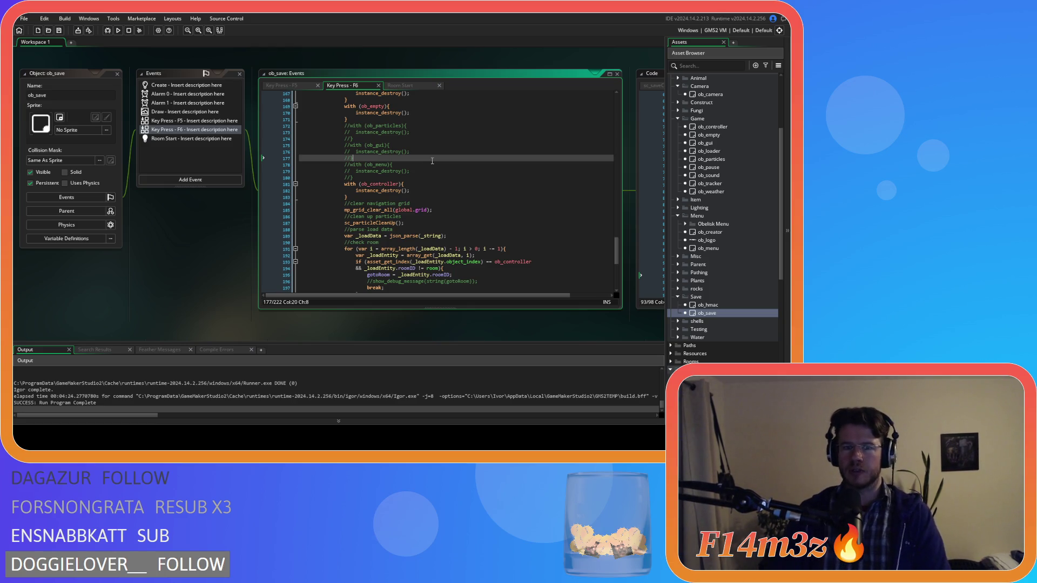
Place the caret after the ob_controller block in the ob_save load code.
click(490, 184)
click(494, 196)
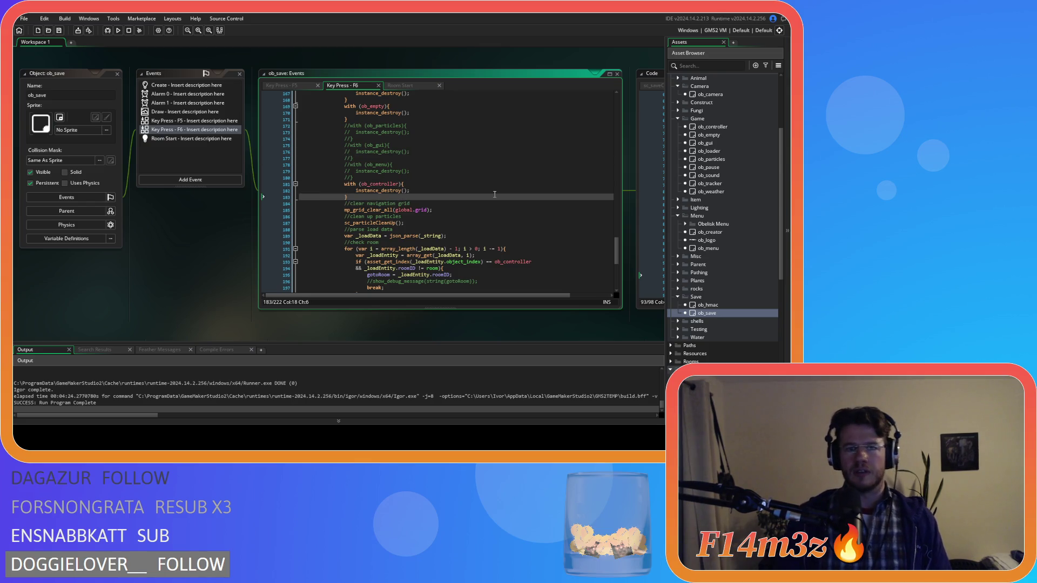
scroll(494, 194, down, 5)
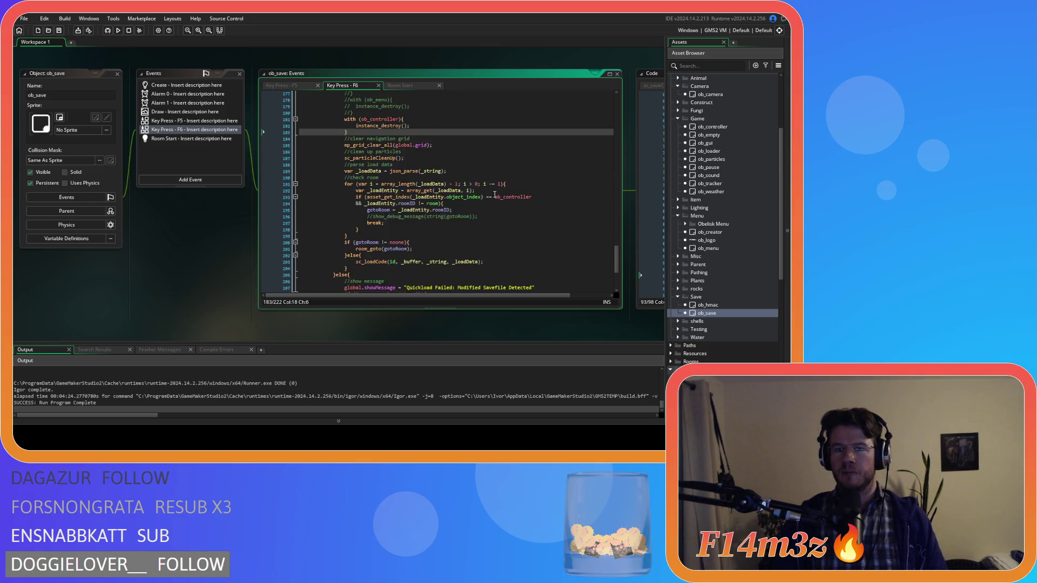
scroll(497, 197, up, 10)
scroll(501, 199, up, 3)
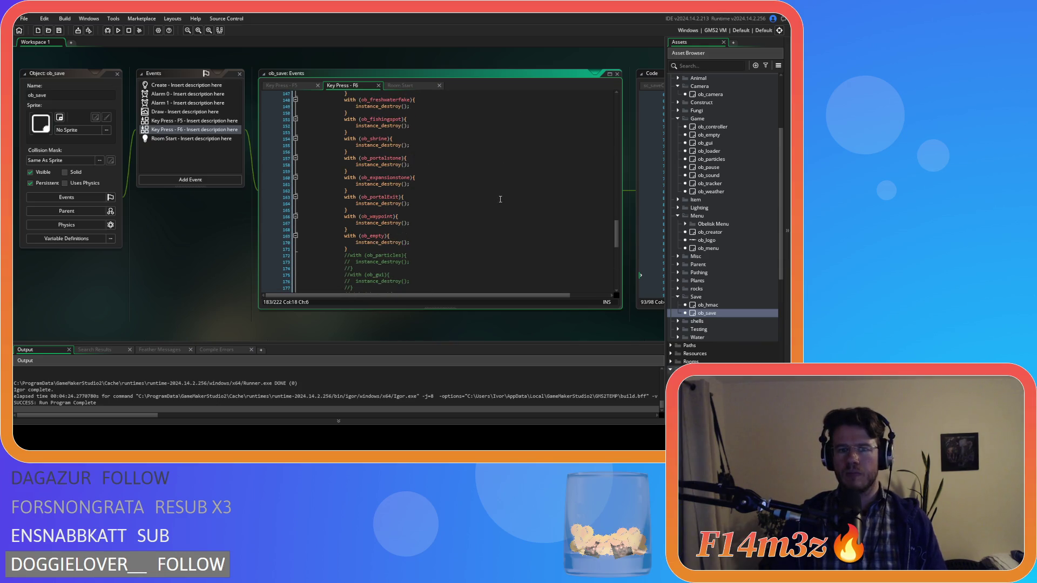
scroll(500, 199, down, 5)
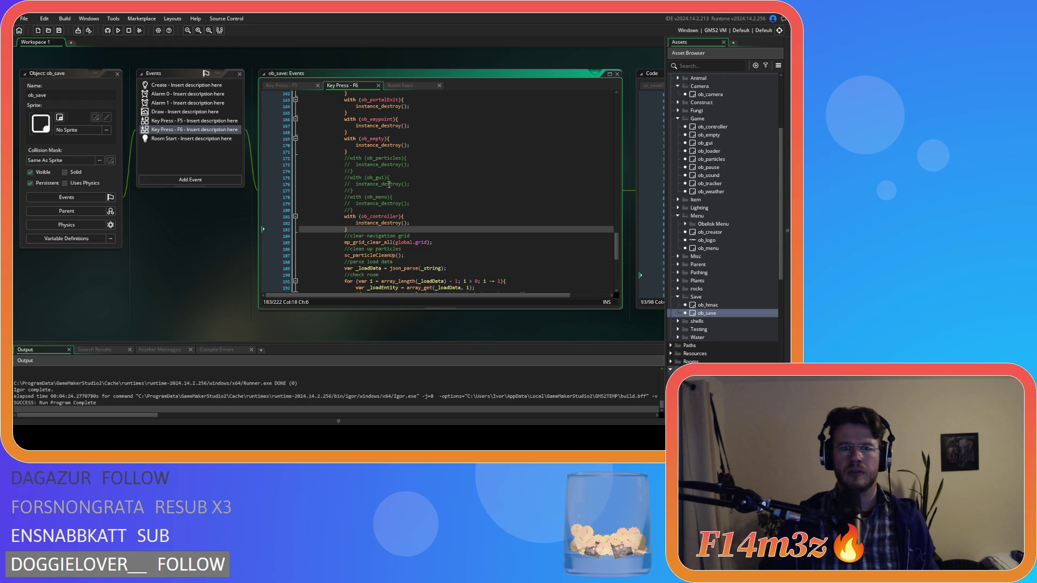
Uncomment the ob_gui destroy block in ob_save, then undo it so it stays commented out.
drag(354, 191, 343, 179)
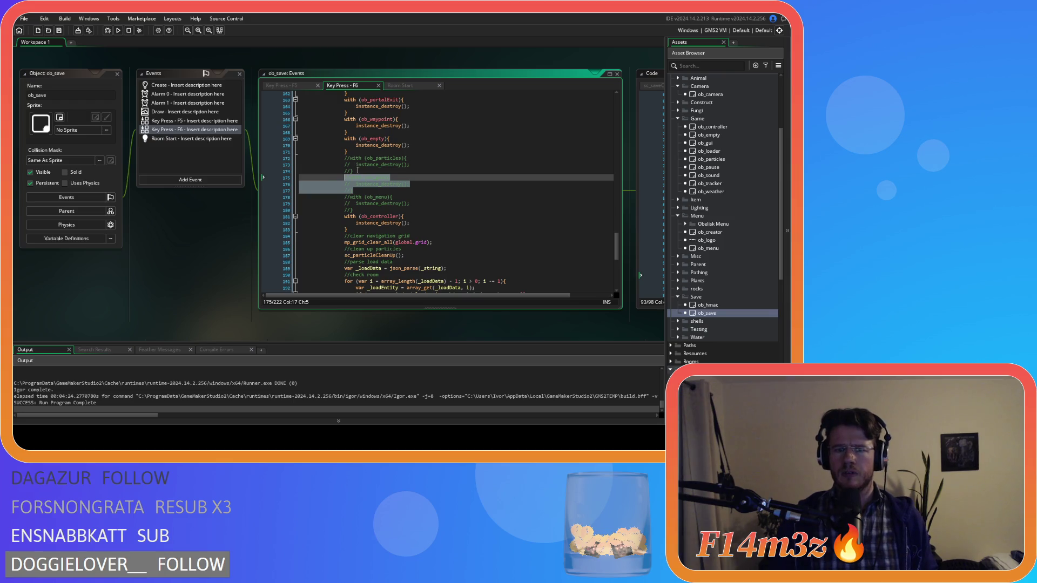
drag(474, 312, 328, 300)
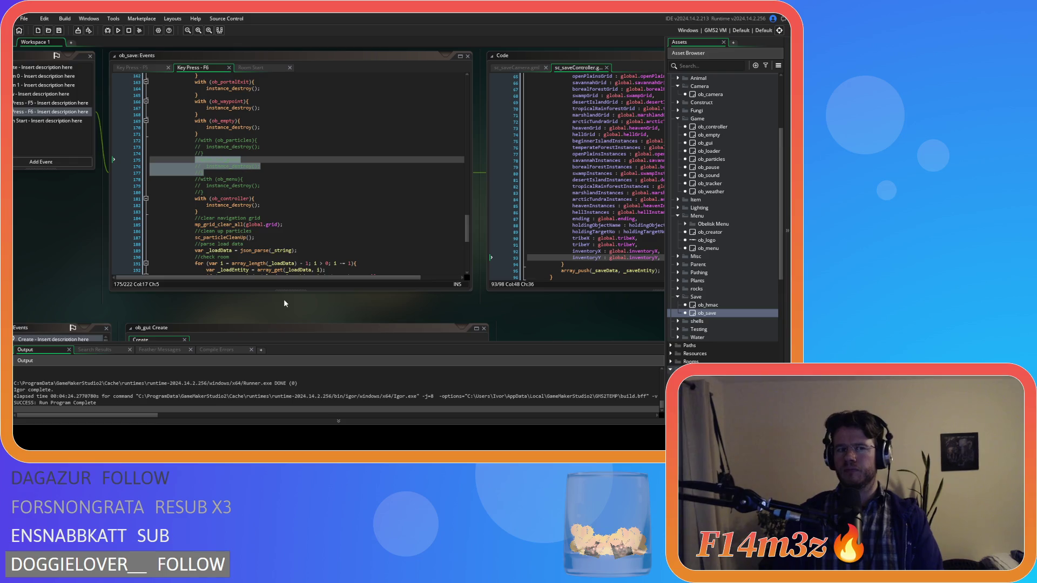
click(260, 195)
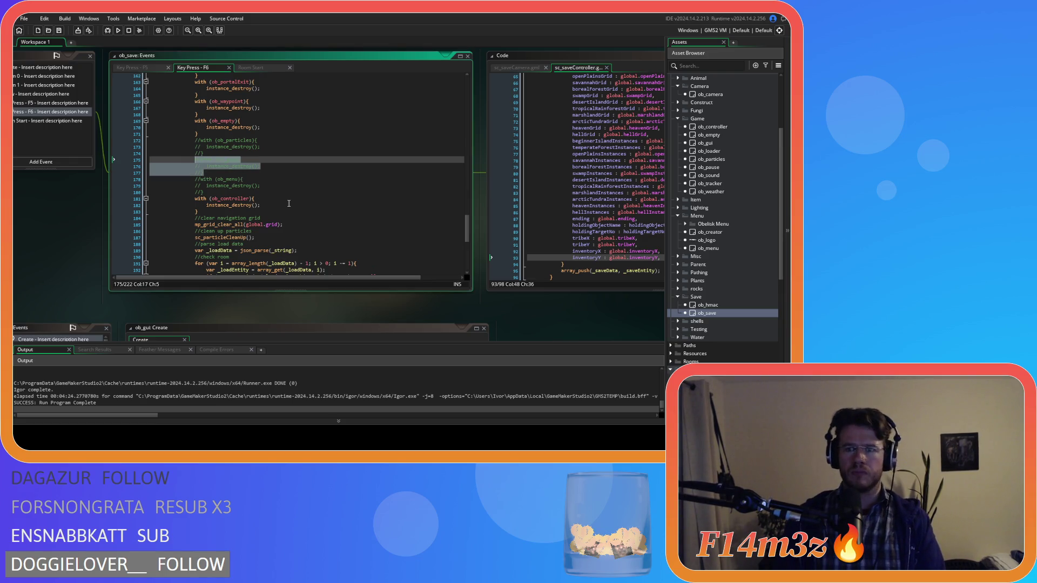
key(ctrl+shift+k)
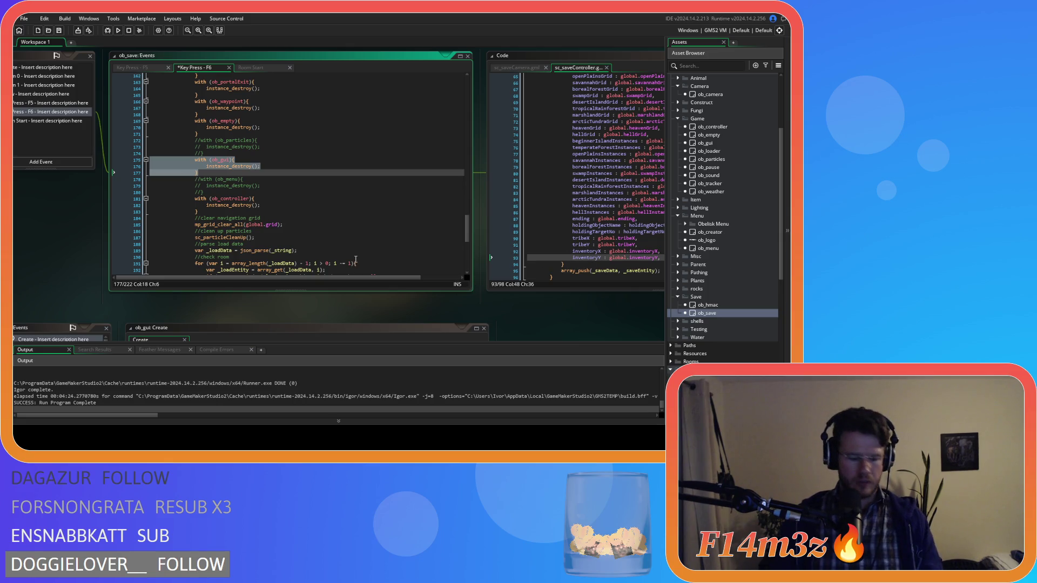
key(ctrl+z)
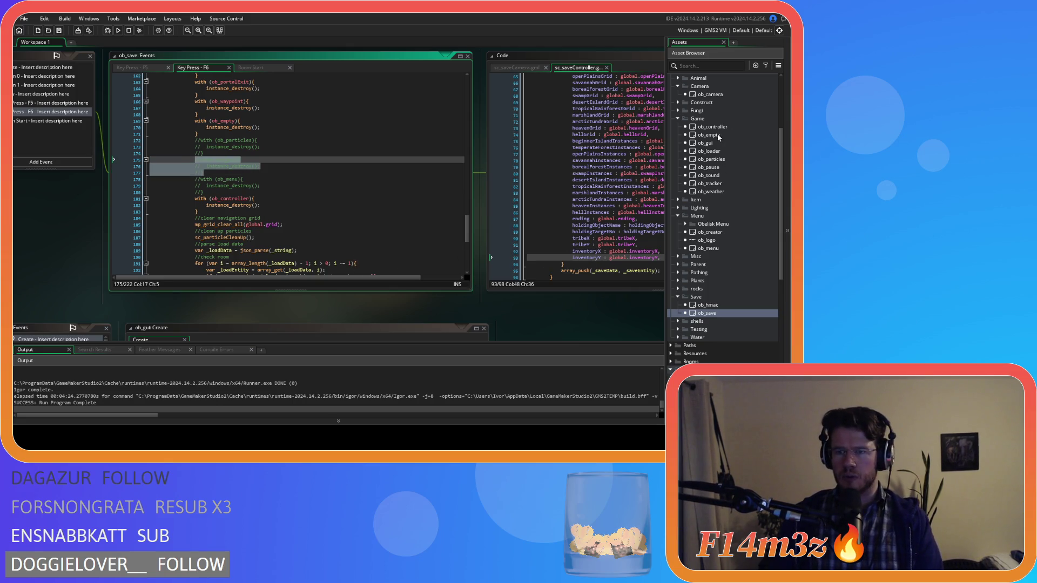
Expand the Construct scripts folder in the Asset Browser to reveal sc_portal.
scroll(737, 180, up, 3)
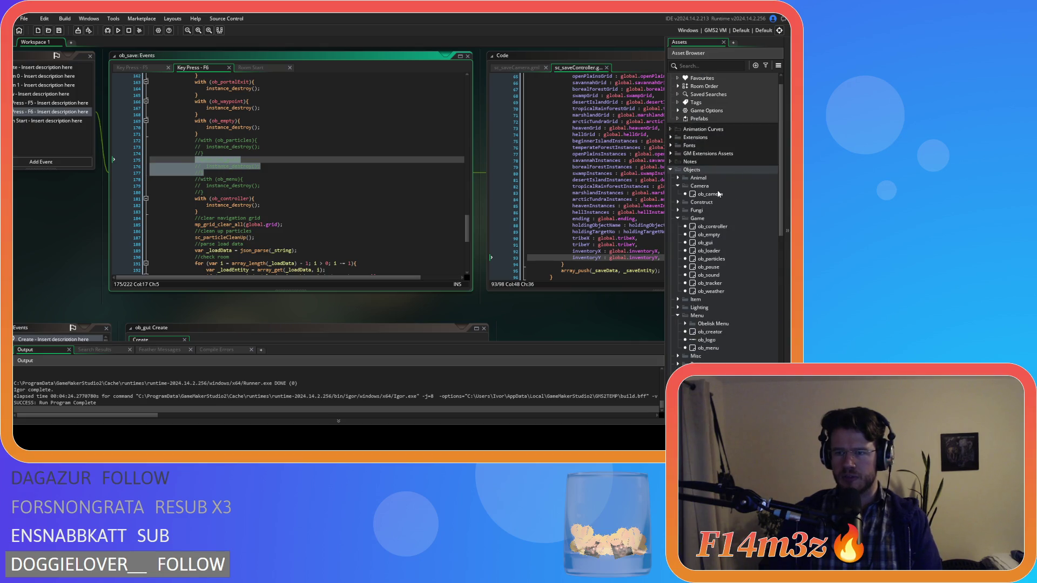
scroll(723, 226, down, 1)
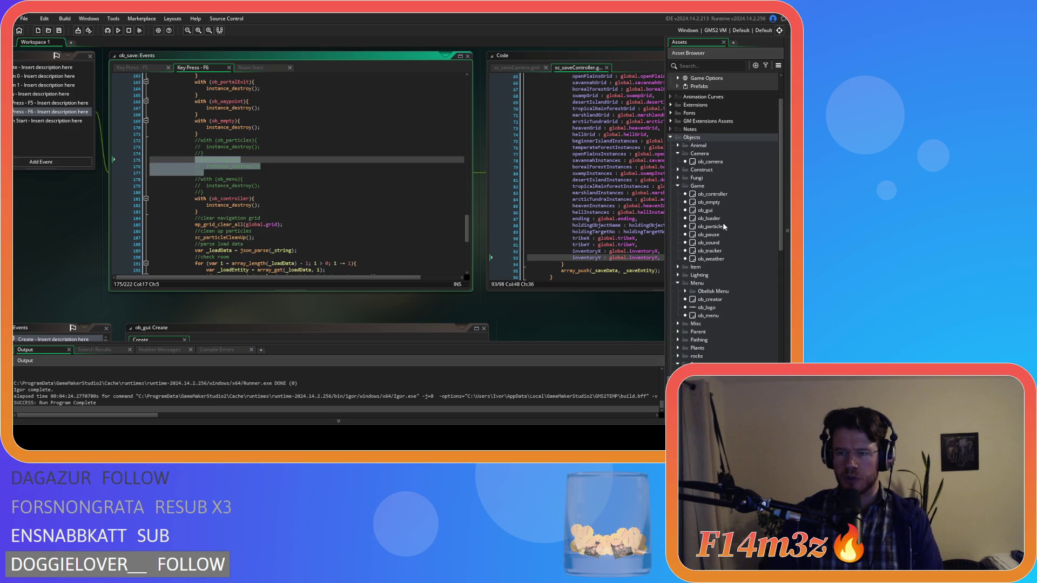
scroll(721, 239, down, 5)
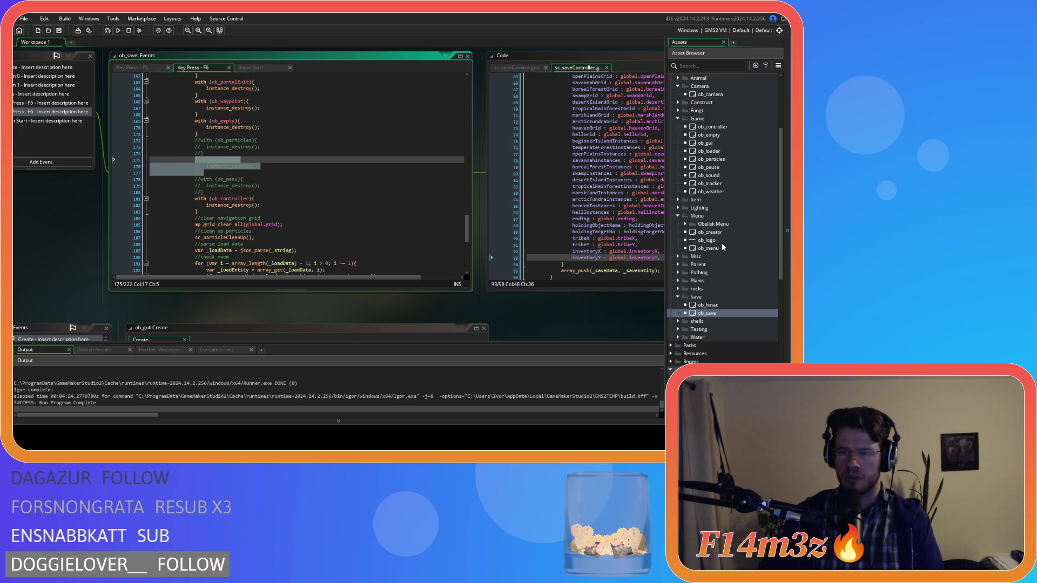
scroll(723, 244, down, 5)
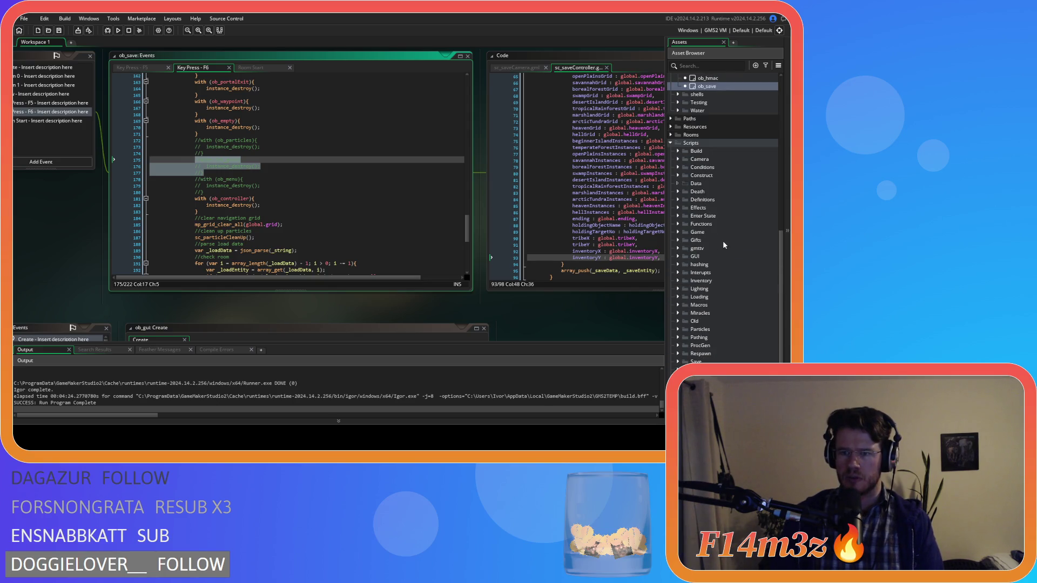
click(678, 175)
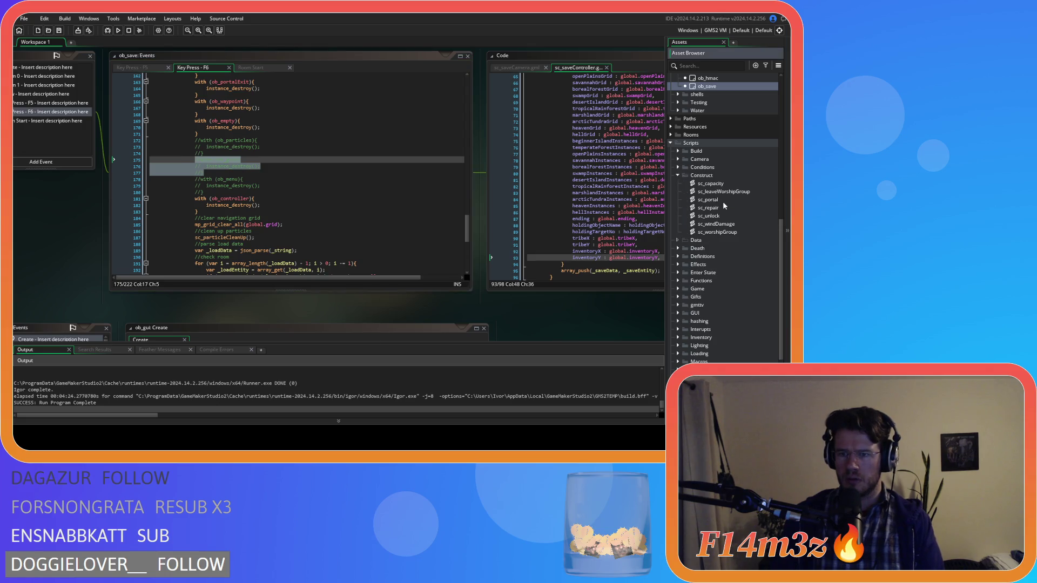
Open and read through sc_portal, then open the getInstances definition beside it.
double_click(723, 201)
click(346, 206)
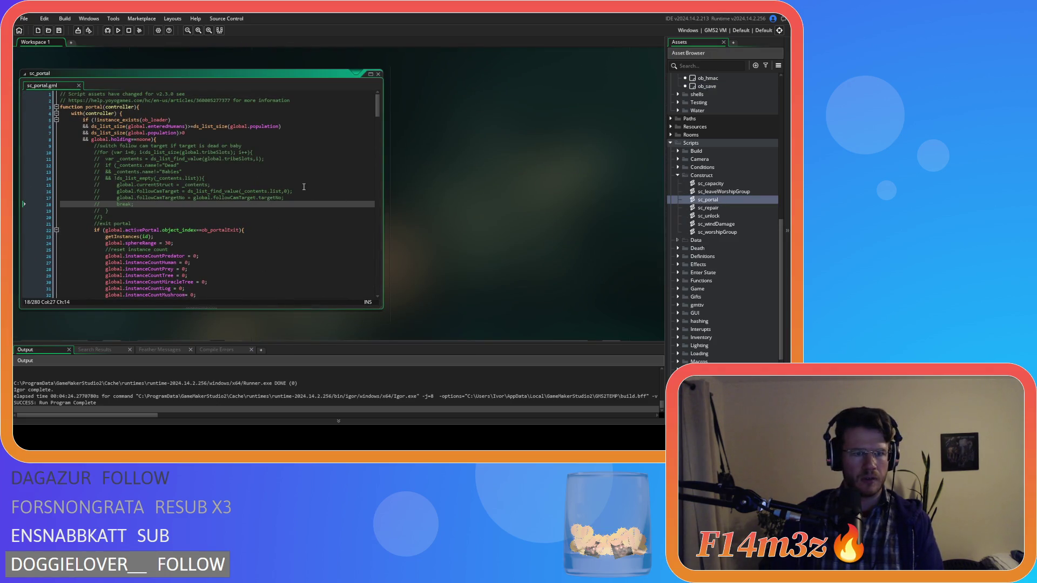
scroll(304, 186, down, 20)
scroll(295, 190, down, 15)
scroll(295, 191, down, 6)
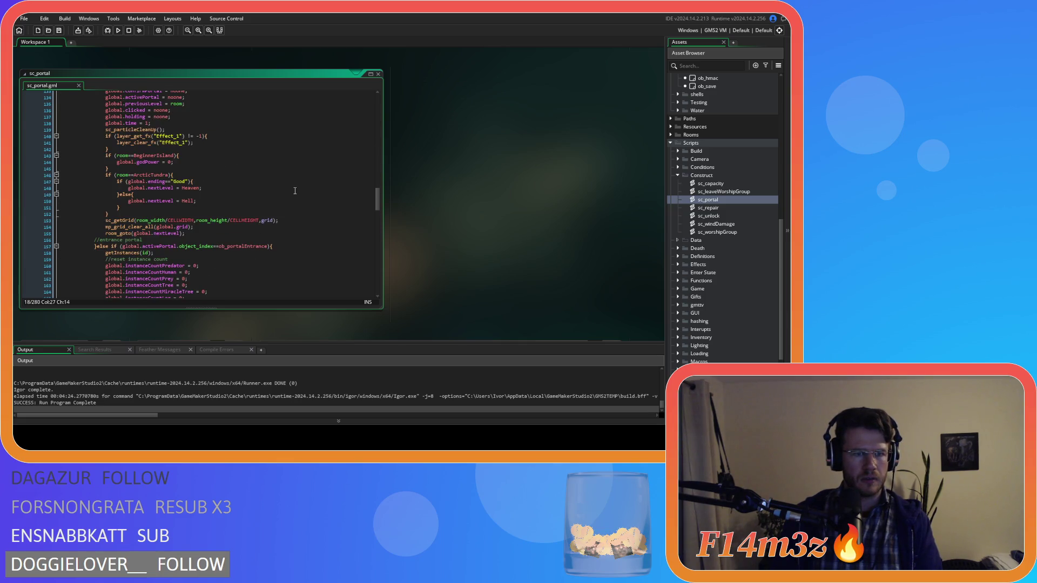
scroll(295, 190, down, 6)
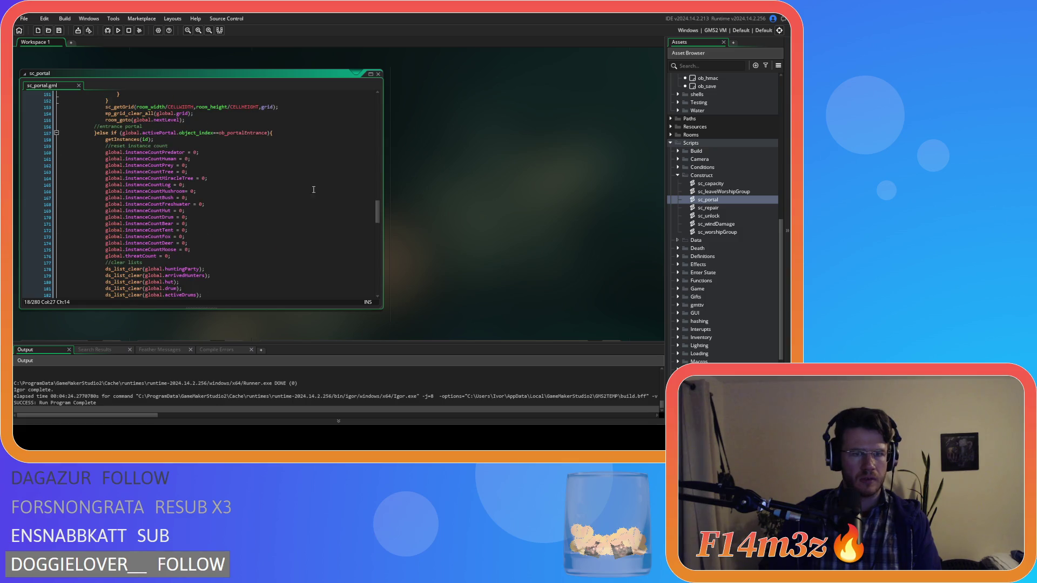
drag(377, 211, 380, 109)
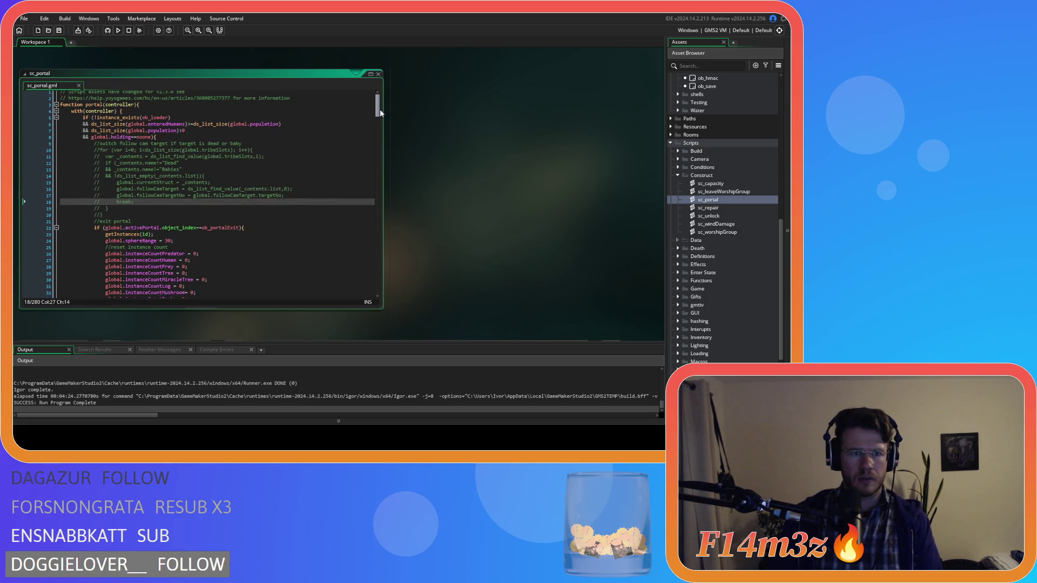
scroll(380, 109, down, 3)
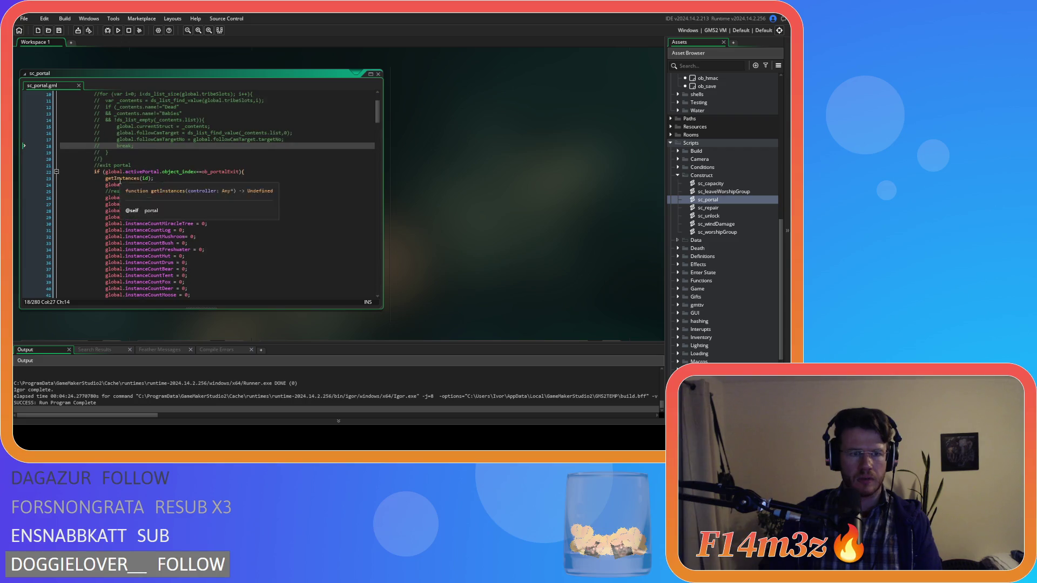
middle_click(120, 179)
mouse_move(649, 132)
mouse_down()
mouse_move(645, 274)
mouse_move(637, 250)
mouse_up()
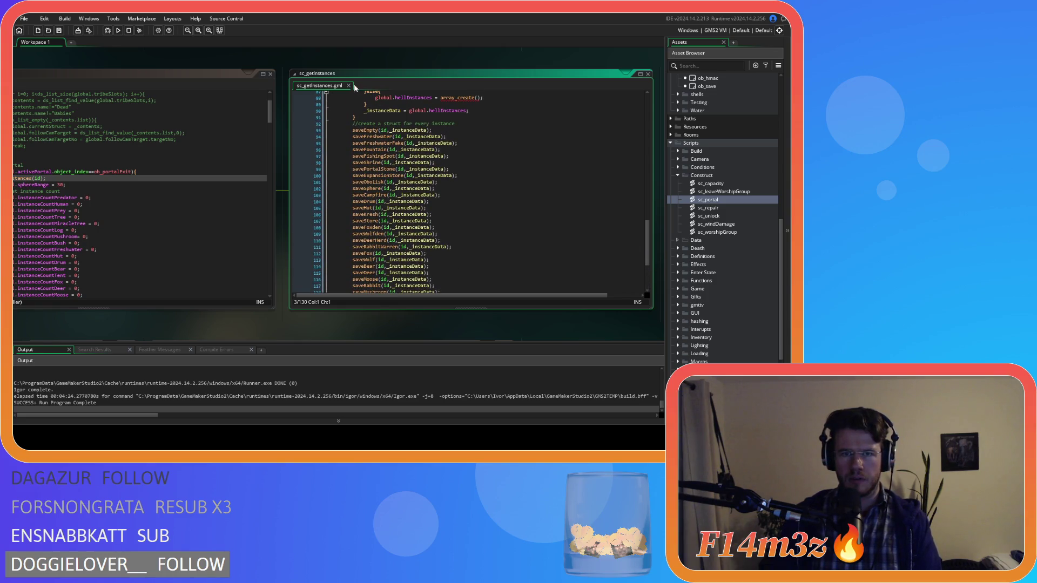
Review sc_getInstances' per-instance save calls, then pan to ob_gui's events and Create code.
scroll(444, 146, down, 3)
scroll(444, 146, down, 3)
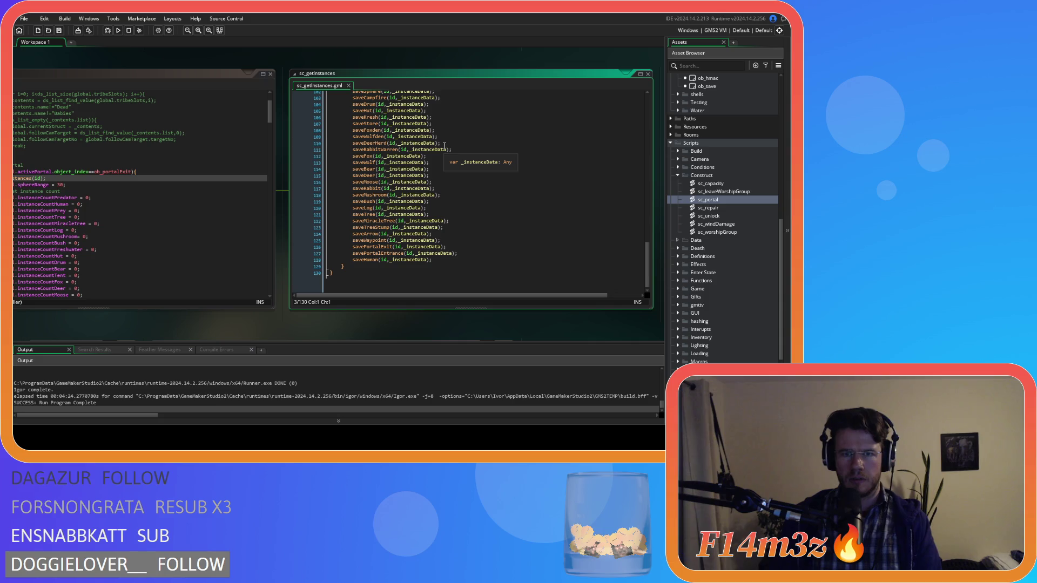
scroll(444, 146, up, 5)
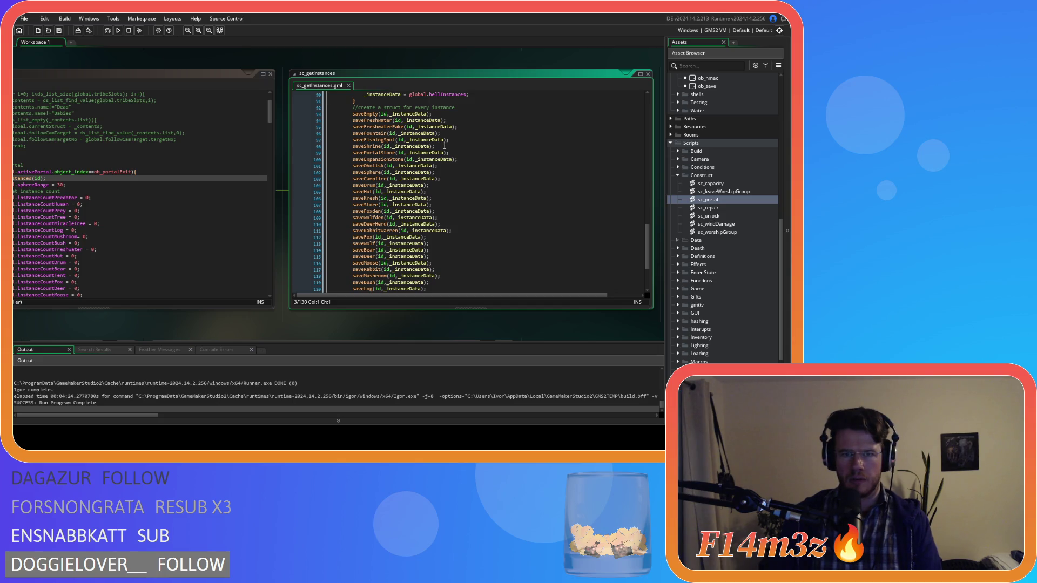
scroll(444, 146, down, 3)
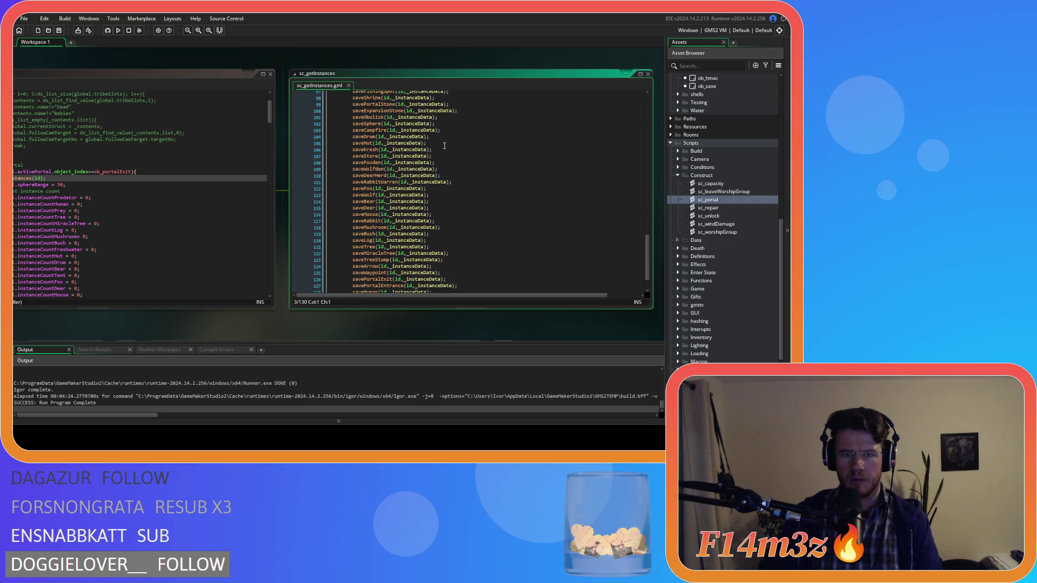
scroll(444, 146, down, 2)
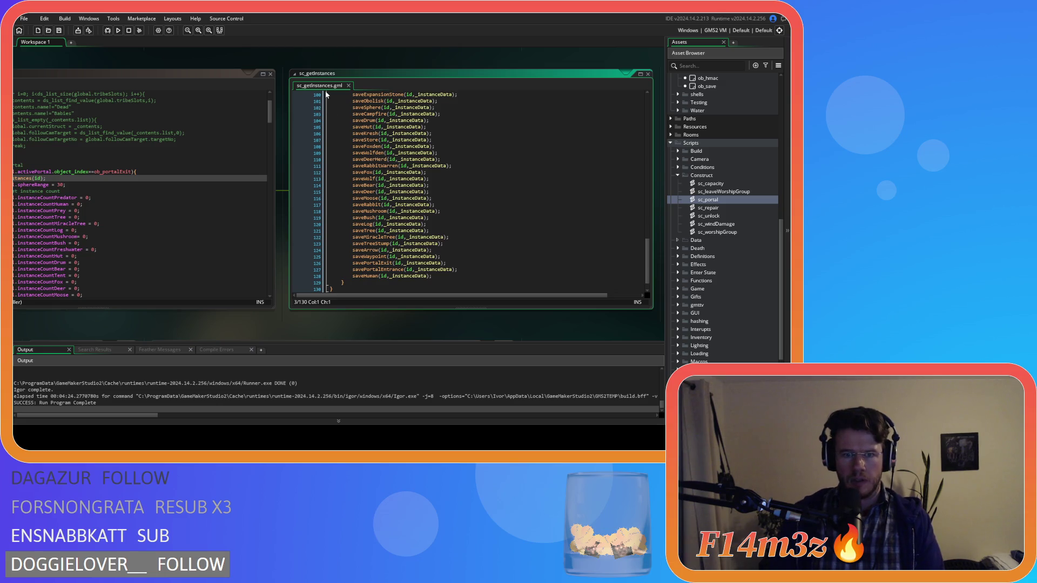
scroll(422, 166, up, 4)
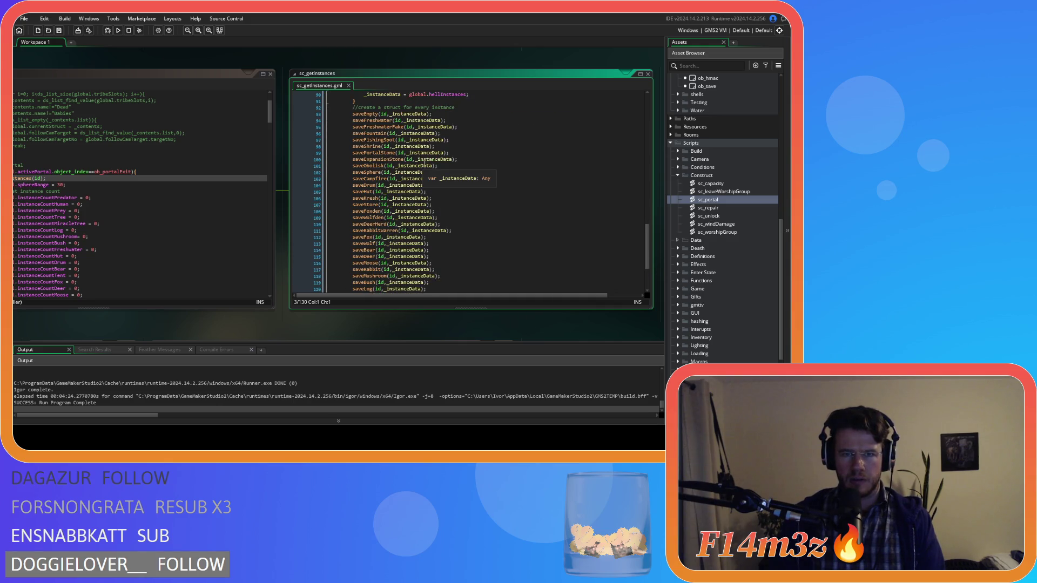
scroll(424, 165, down, 3)
scroll(433, 142, up, 3)
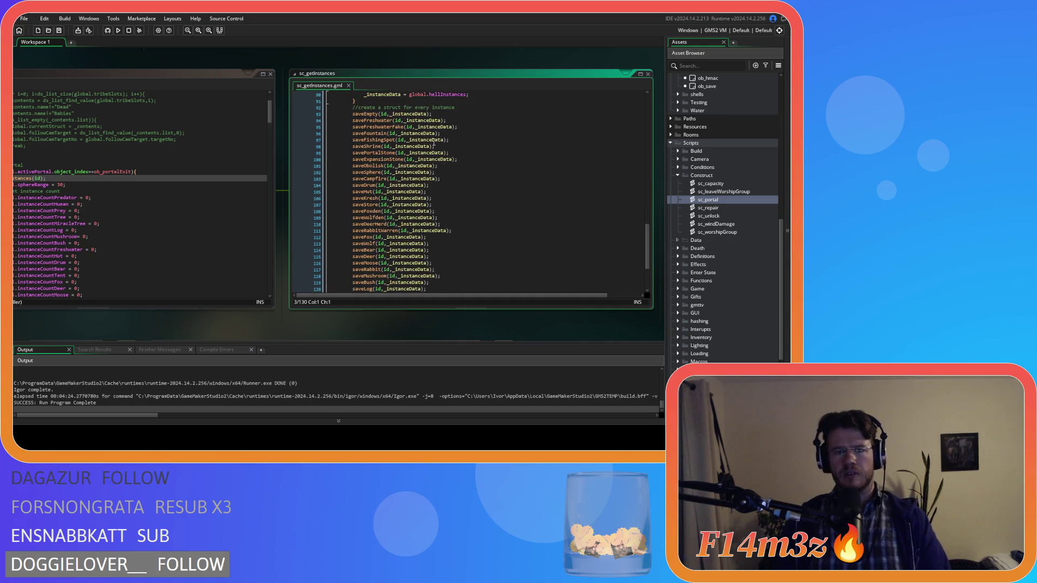
scroll(432, 162, down, 4)
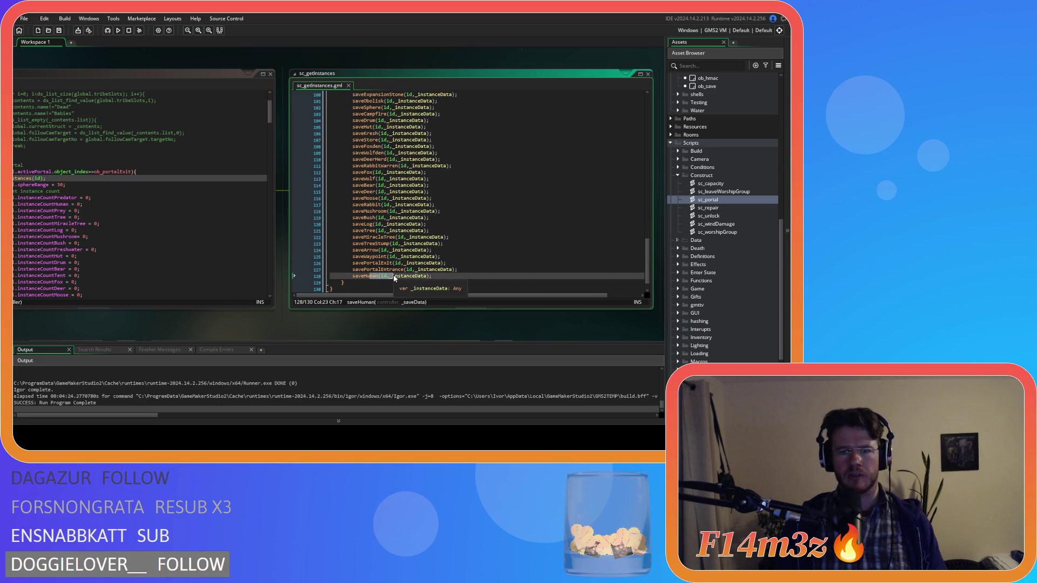
scroll(120, 156, up, 4)
scroll(121, 156, up, 7)
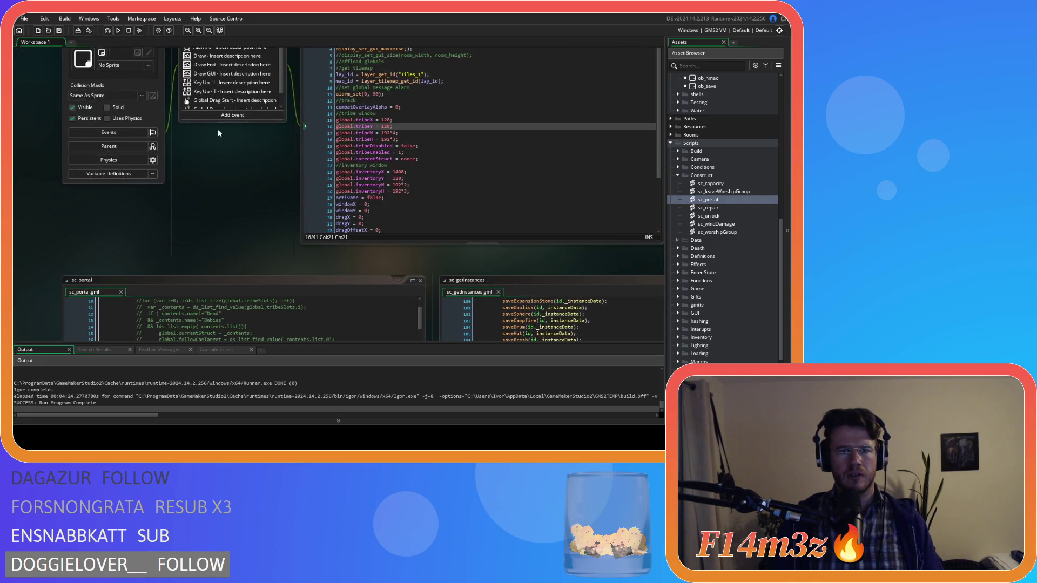
scroll(241, 234, down, 8)
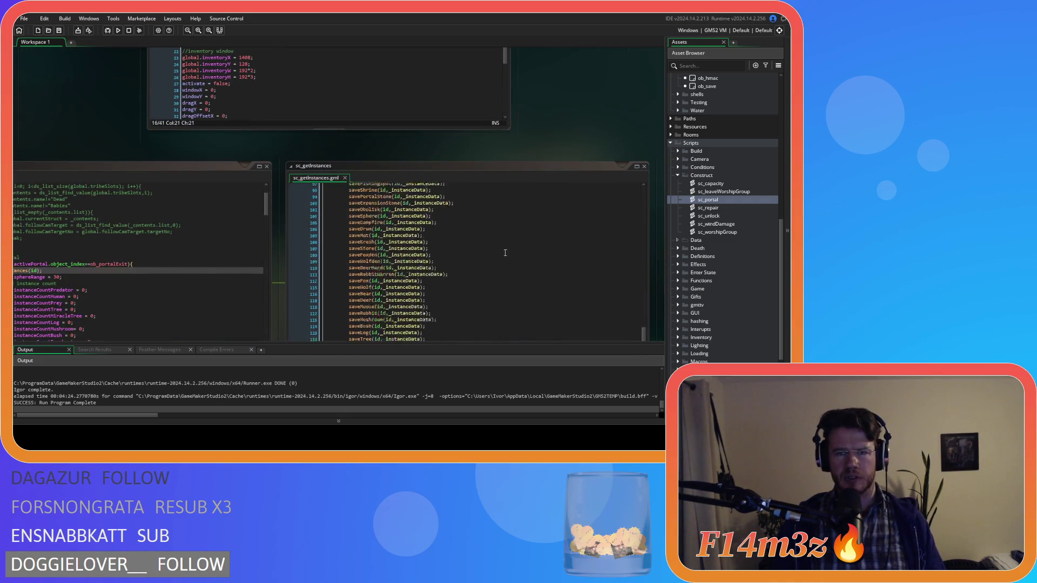
scroll(518, 148, down, 3)
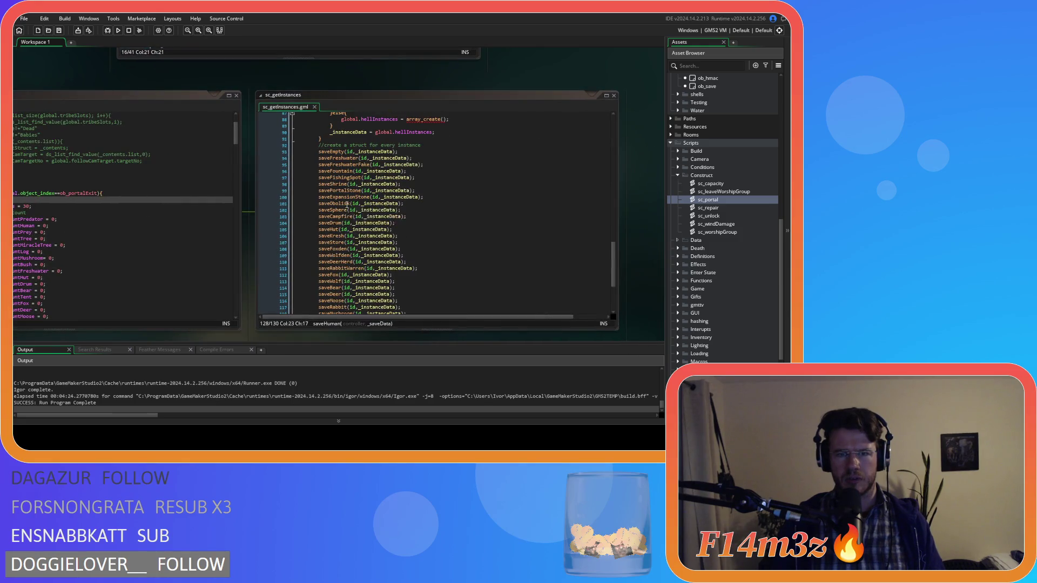
scroll(382, 203, down, 4)
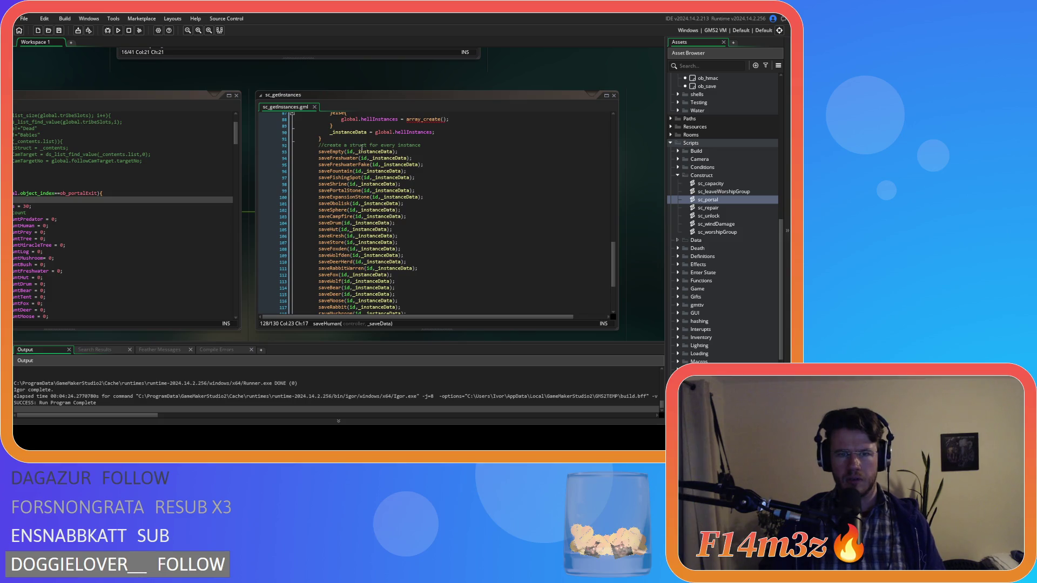
scroll(342, 222, down, 4)
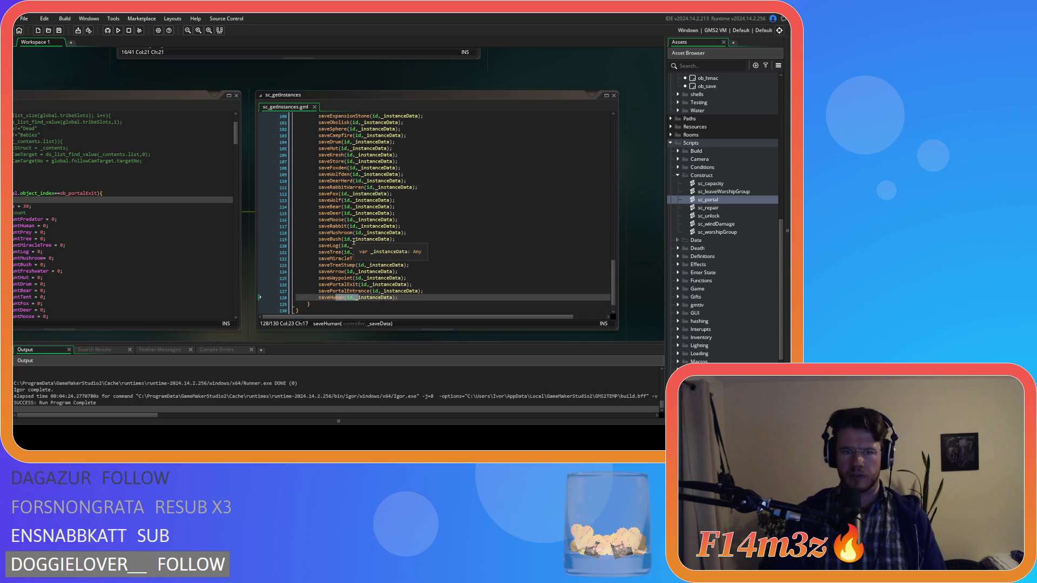
scroll(362, 229, up, 4)
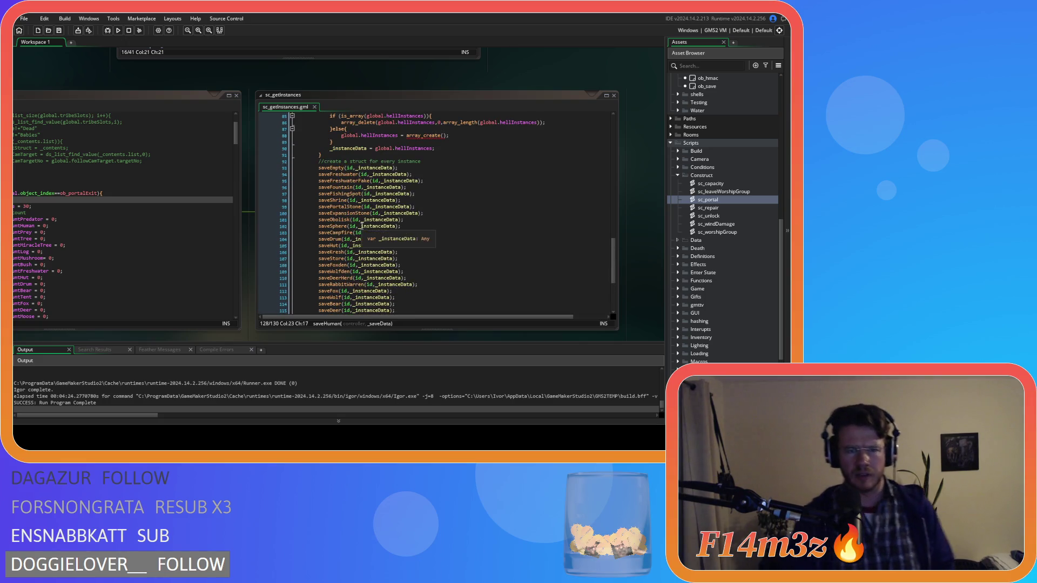
scroll(361, 229, up, 3)
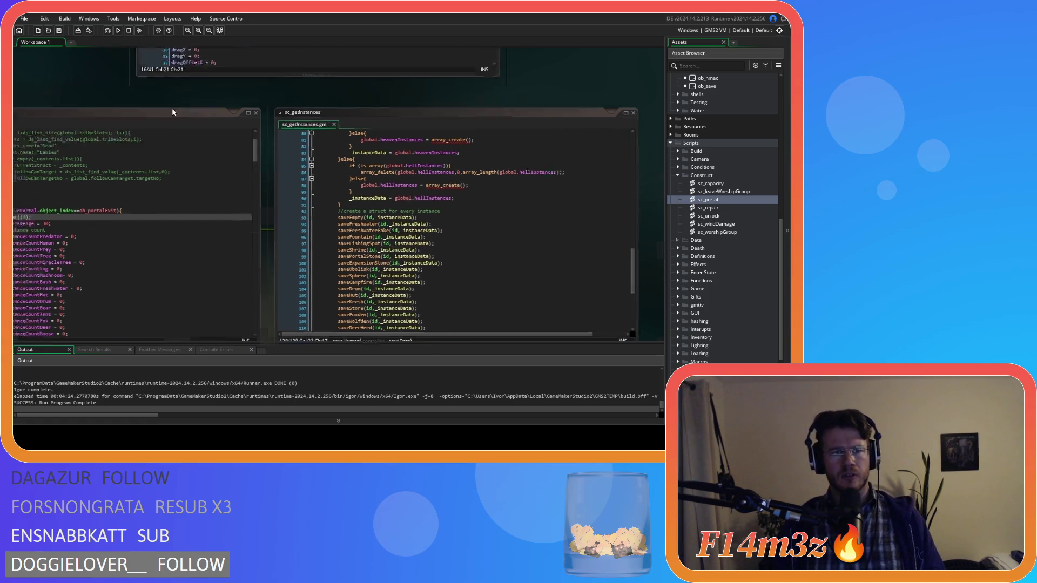
drag(157, 96, 451, 297)
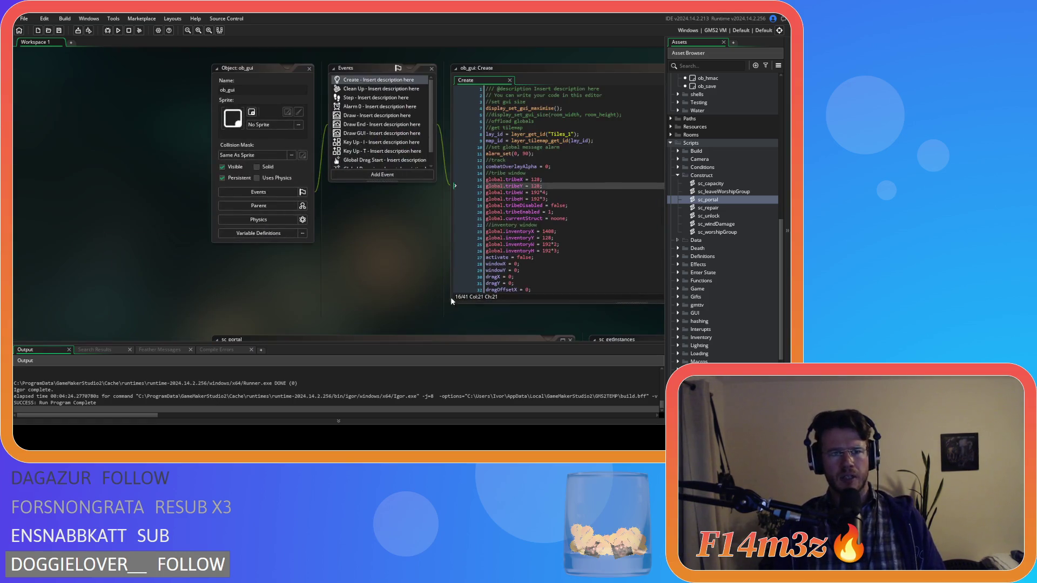
Expand the Camera folder, open the ob_camera object, then close its editors.
click(678, 159)
click(680, 157)
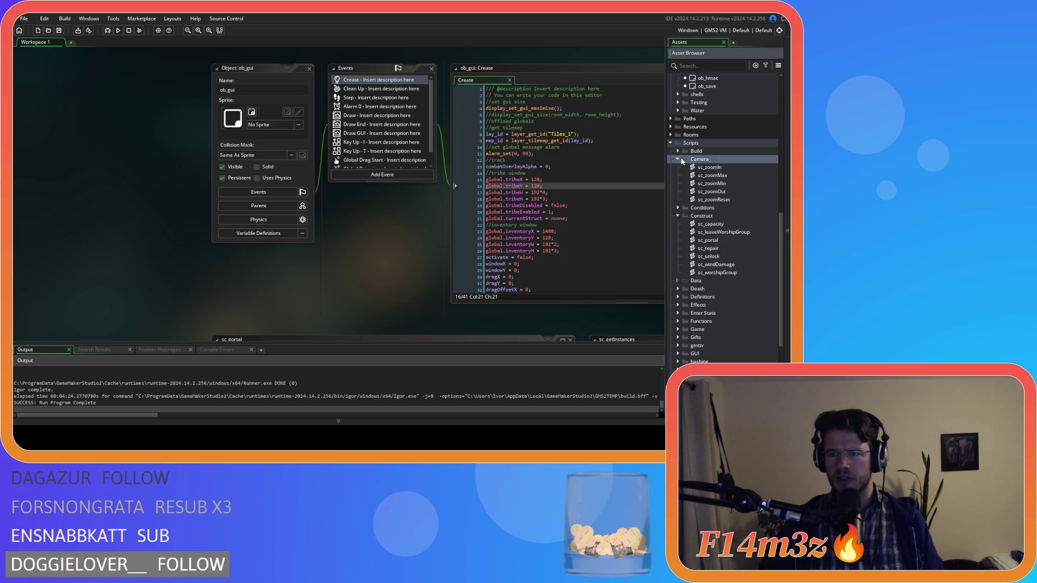
scroll(702, 154, up, 5)
scroll(718, 159, up, 5)
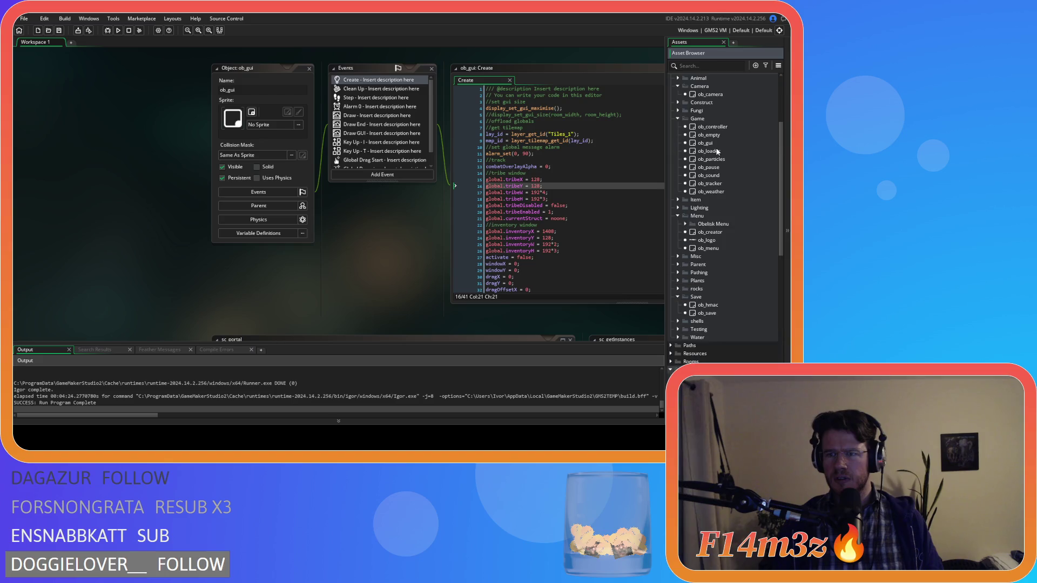
double_click(712, 161)
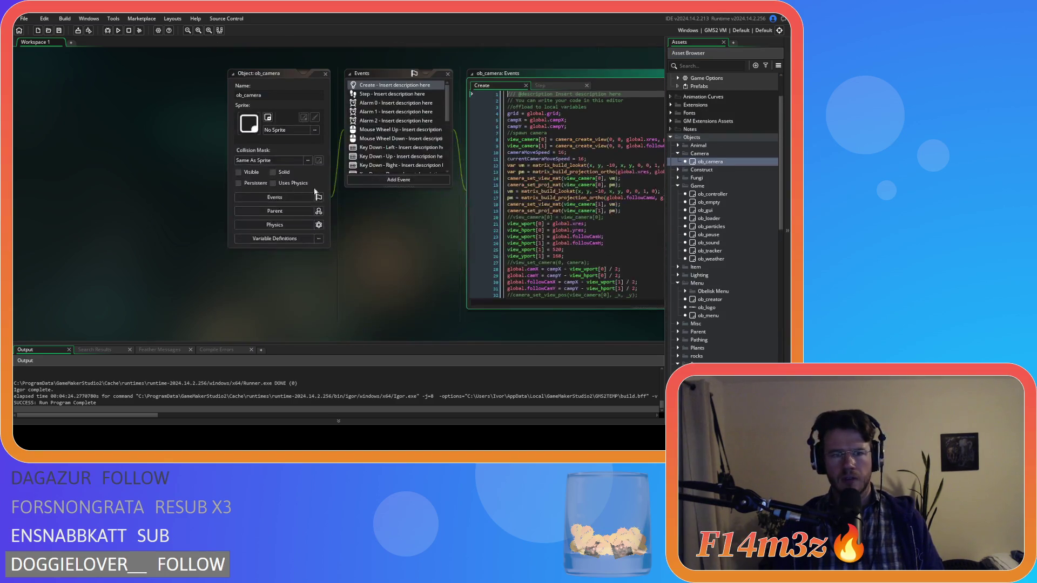
click(326, 74)
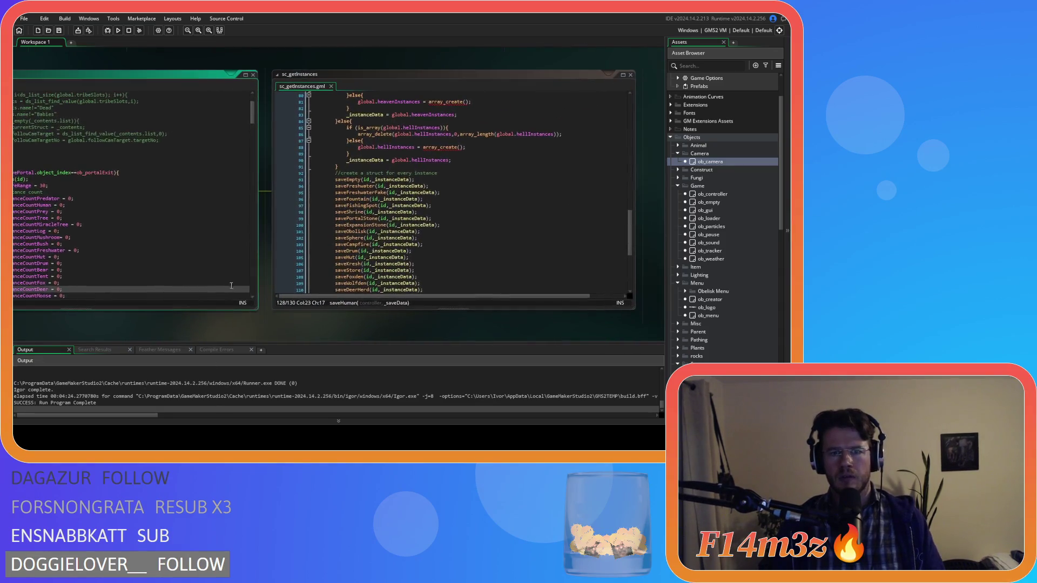
Bring sc_portal into view and place the caret on its instanceCountHuman line.
click(470, 229)
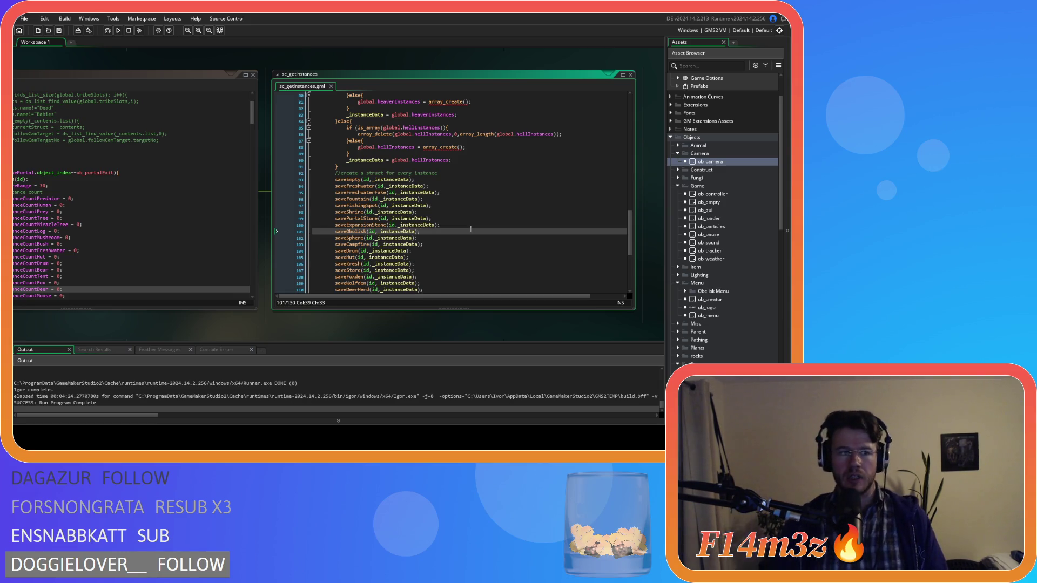
drag(124, 330, 286, 317)
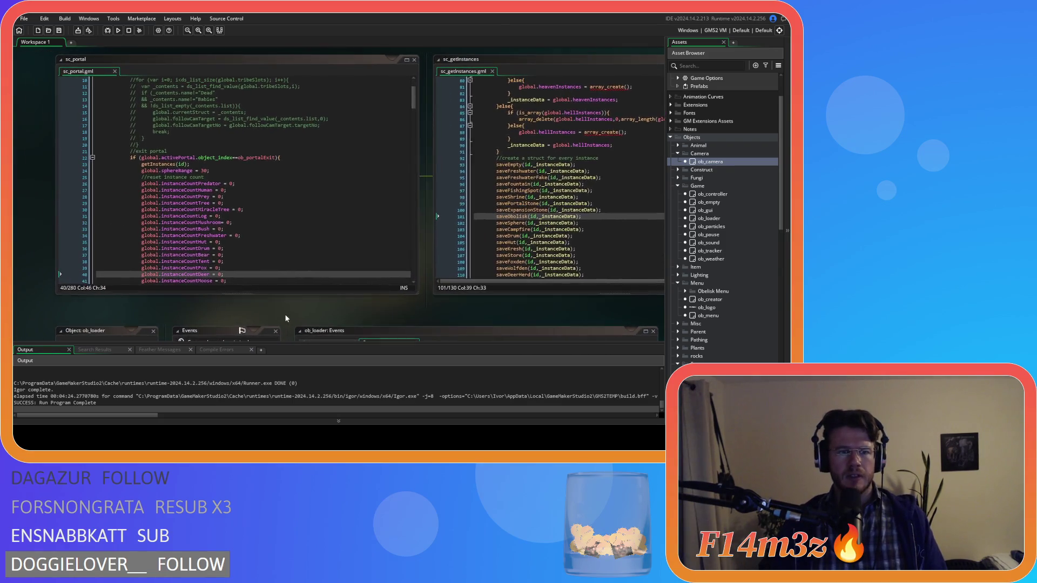
click(265, 236)
click(302, 195)
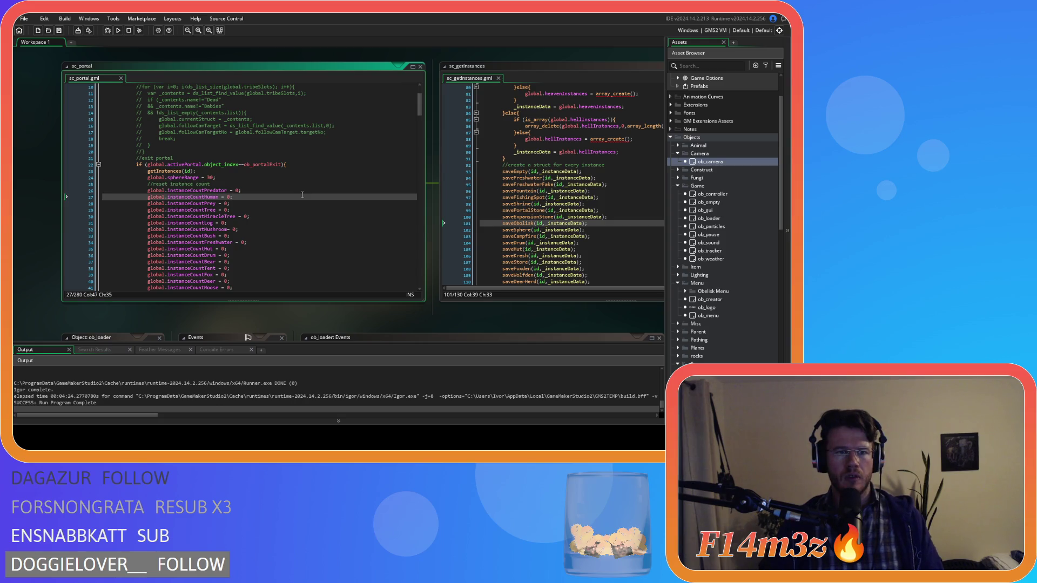
Read further down sc_portal, then pan to ob_loader's Step code.
scroll(303, 195, down, 10)
scroll(302, 195, down, 15)
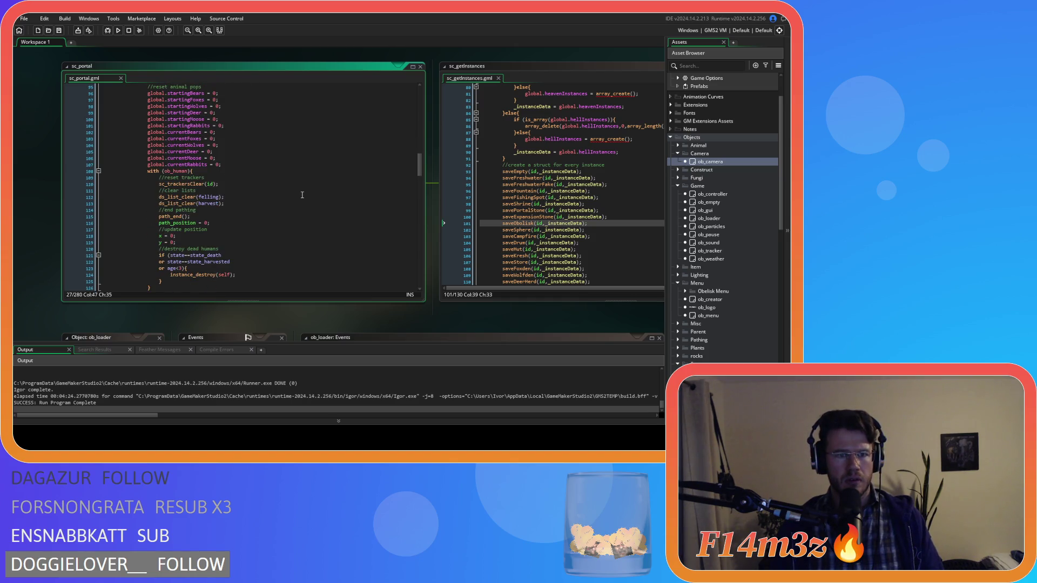
scroll(302, 195, down, 3)
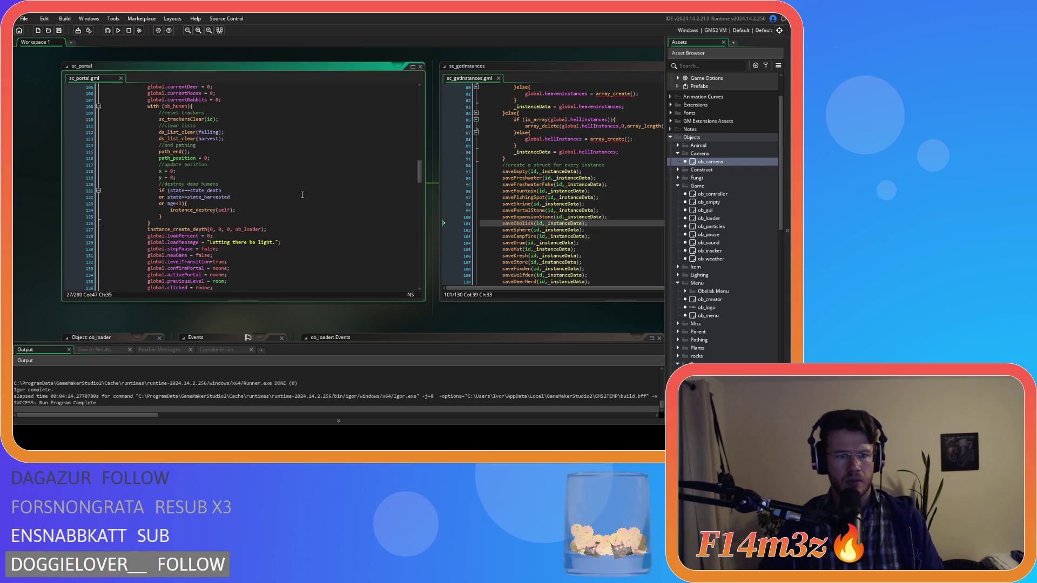
scroll(302, 195, down, 3)
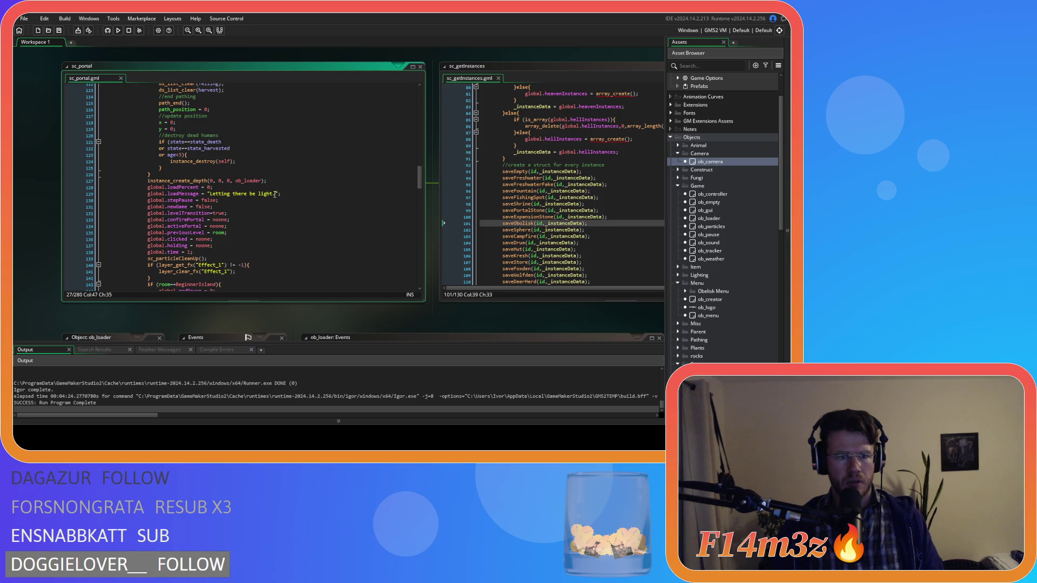
scroll(270, 207, down, 3)
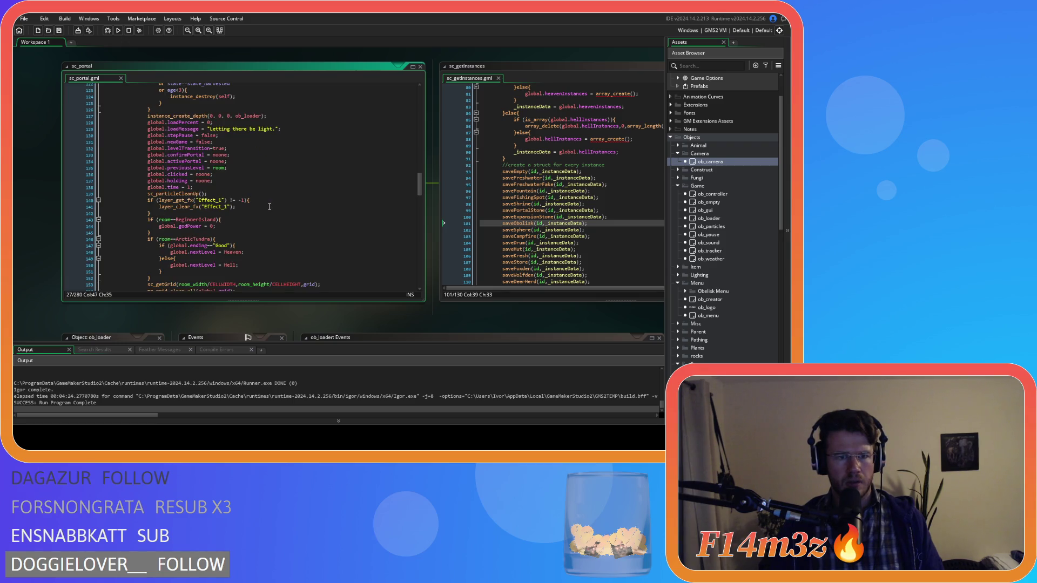
scroll(270, 207, down, 2)
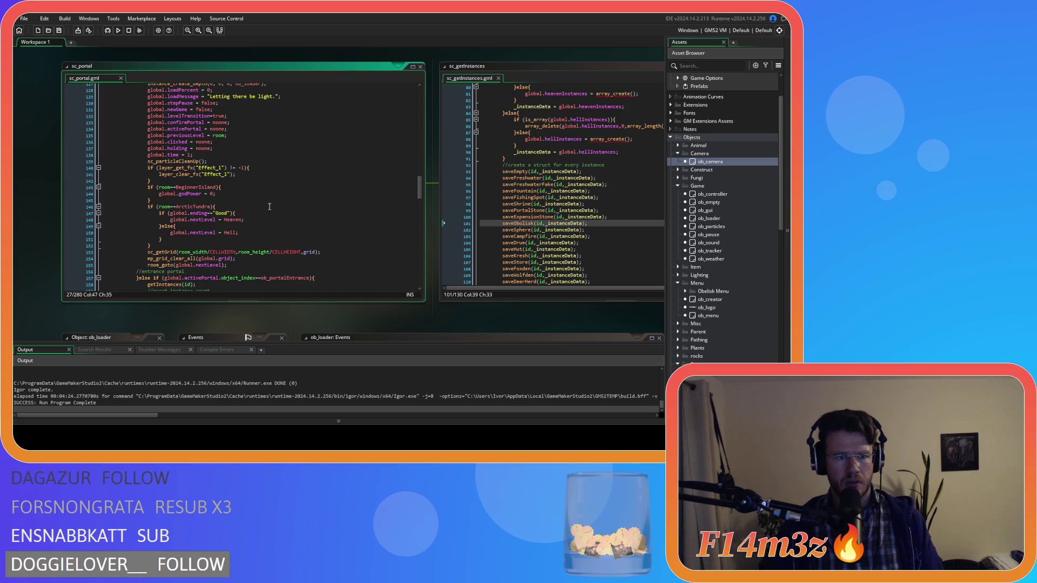
drag(20, 273, 130, 132)
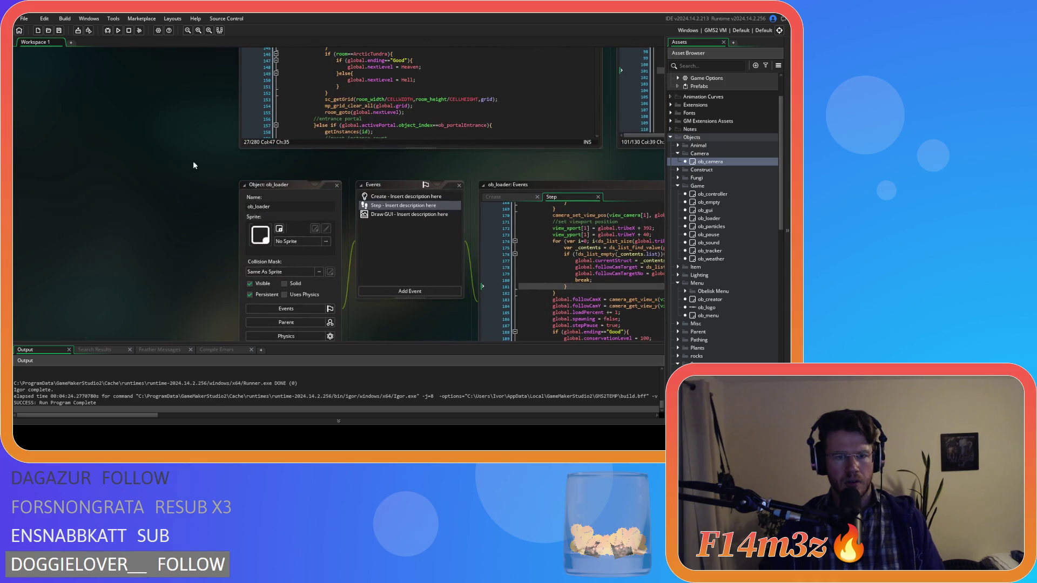
Open the ob_gui object.
double_click(705, 210)
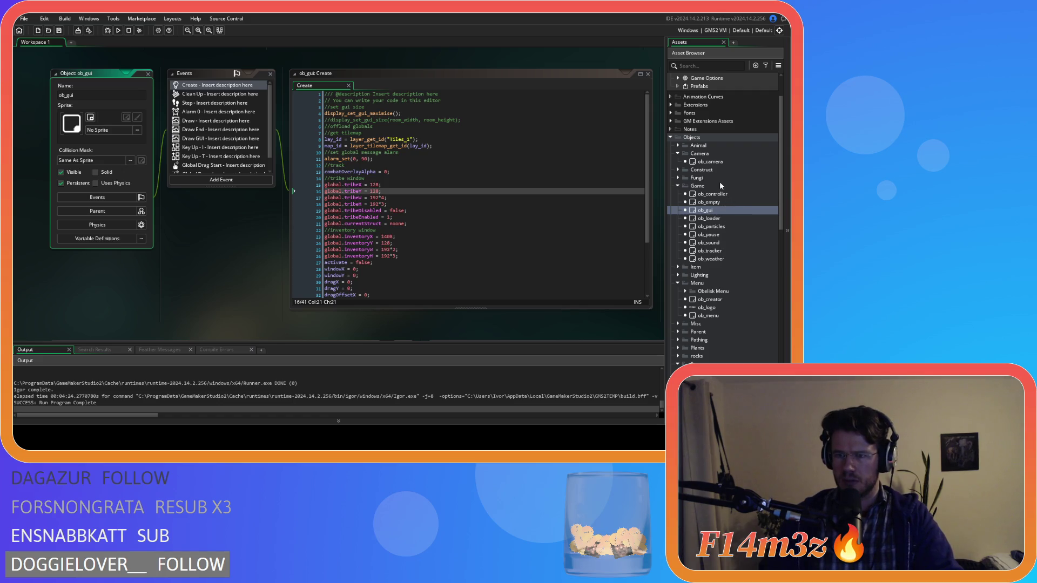
scroll(727, 327, down, 5)
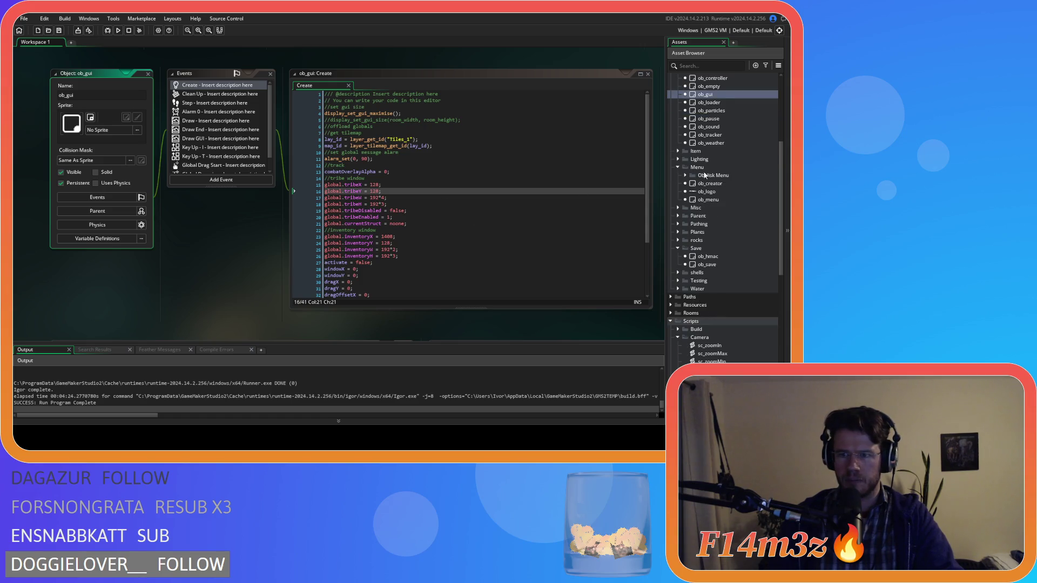
scroll(702, 176, up, 3)
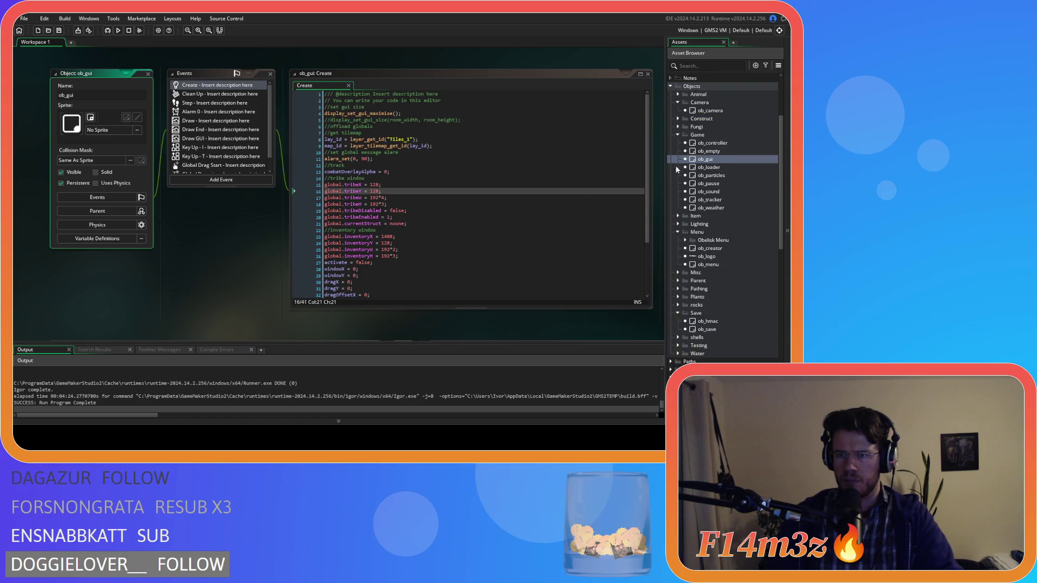
Review ob_portalExit's Step event from the Construct folder, then close its editors.
click(677, 119)
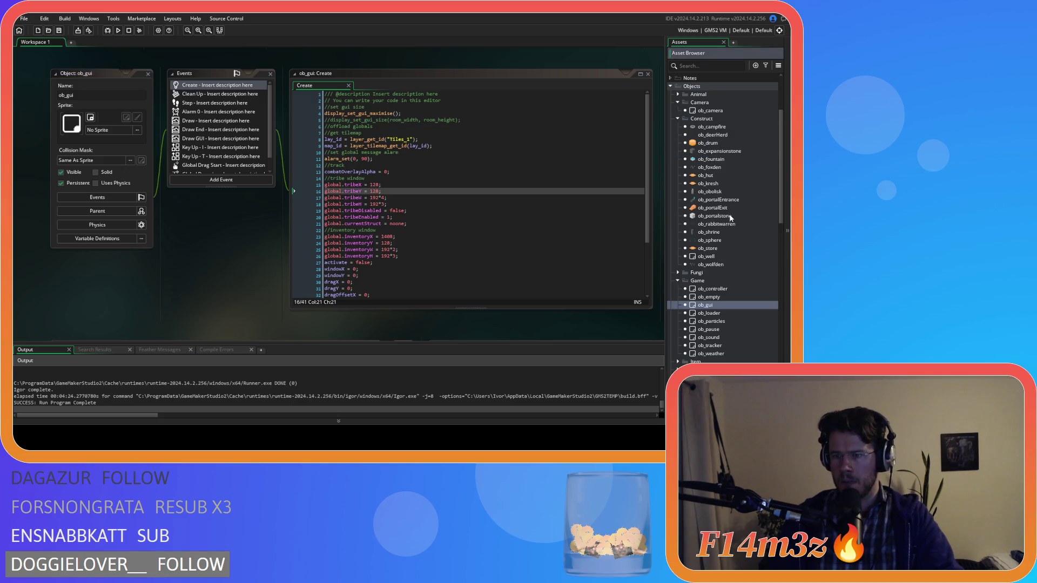
double_click(713, 208)
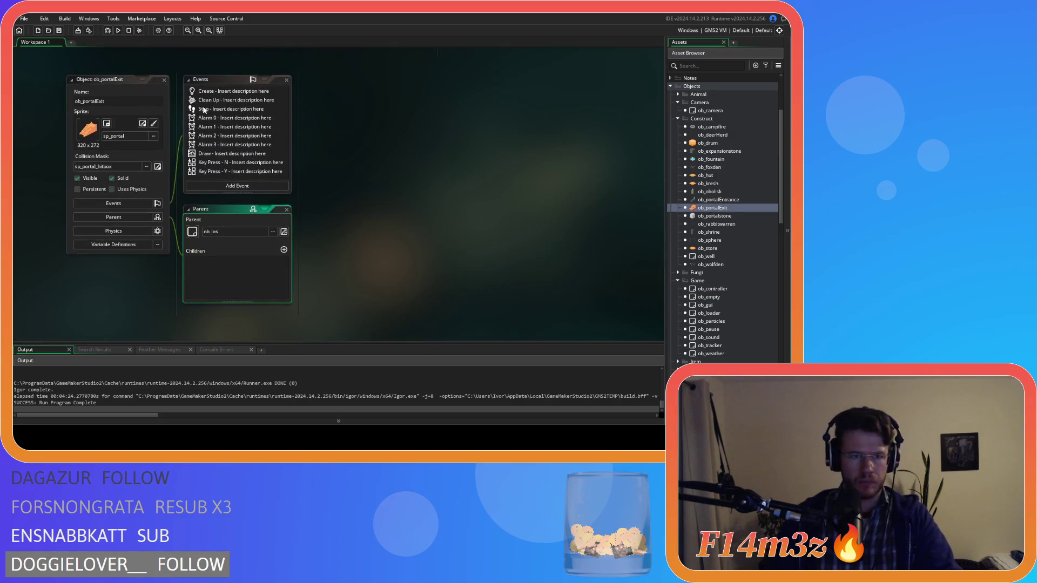
double_click(204, 109)
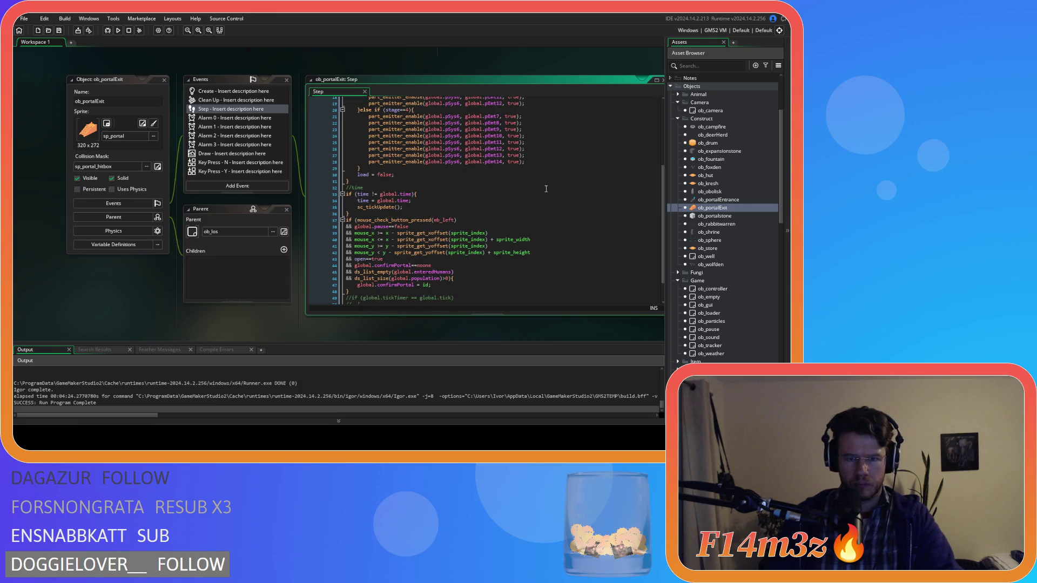
scroll(546, 189, down, 2)
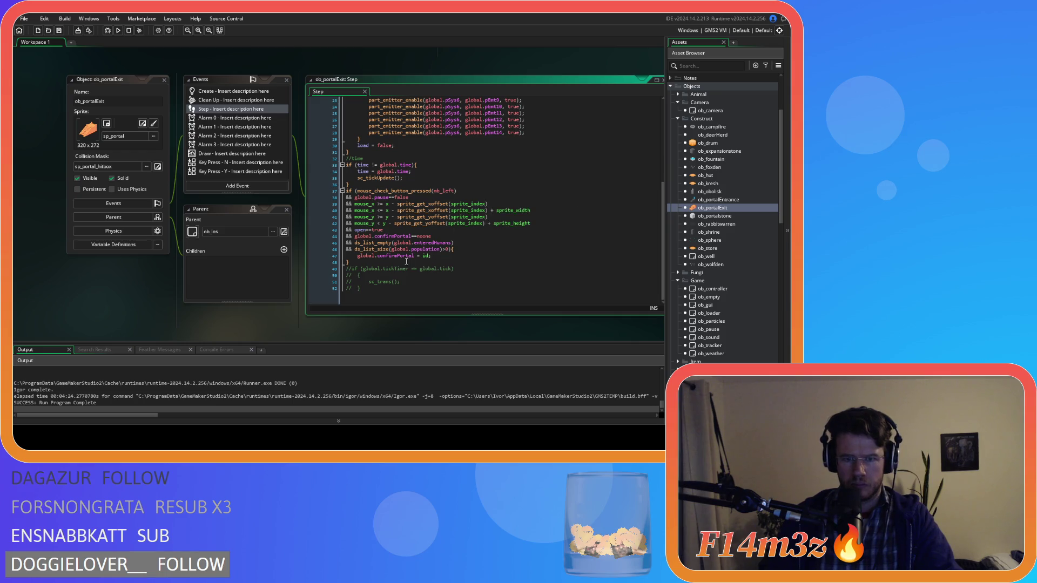
click(164, 81)
Open the sc_portal script at its exit-portal branch beside sc_getInstances.
scroll(744, 213, down, 10)
scroll(740, 215, down, 6)
double_click(708, 224)
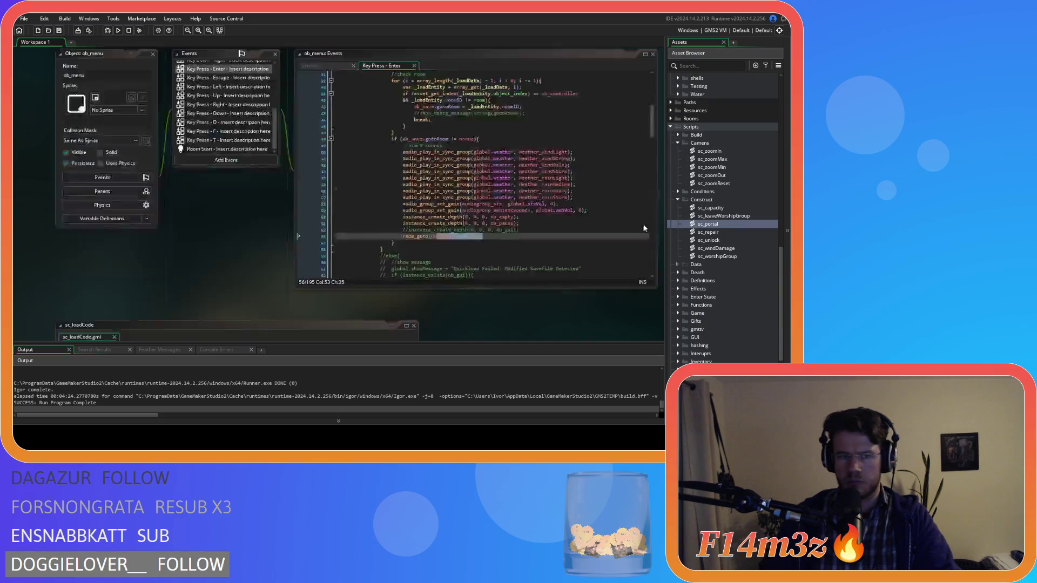
scroll(288, 174, up, 5)
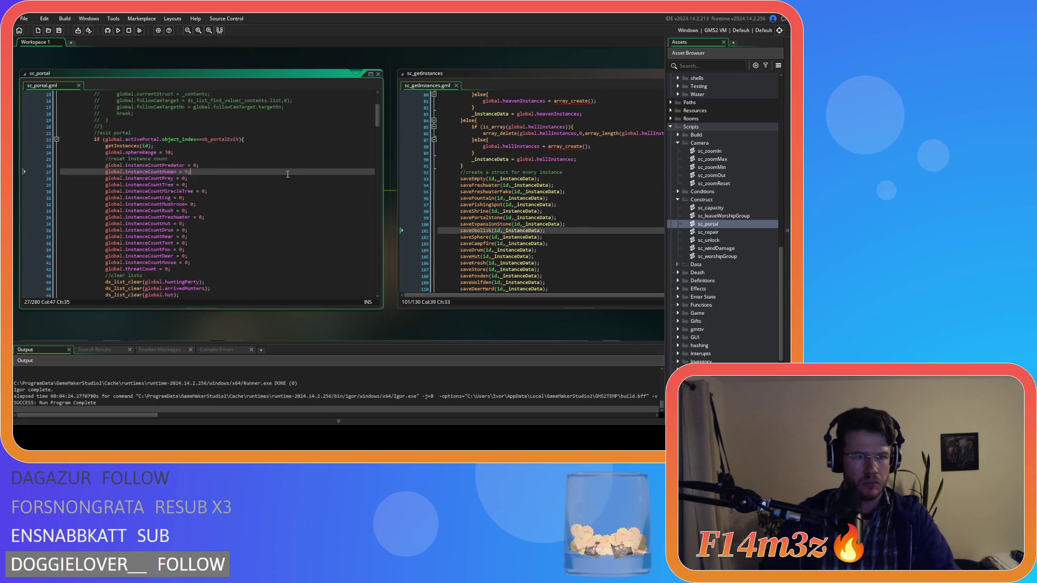
scroll(288, 174, up, 5)
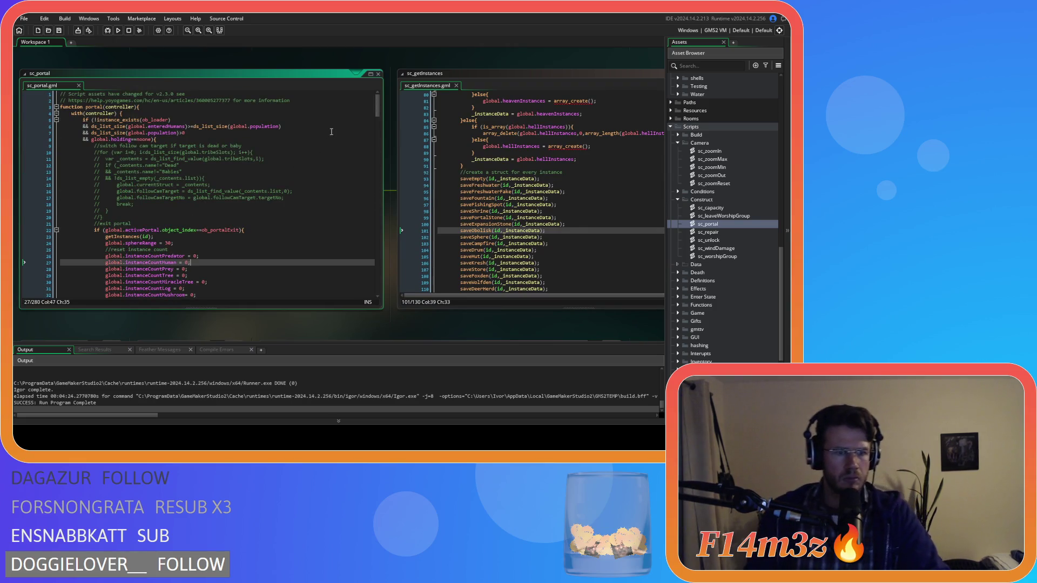
mouse_move(376, 105)
mouse_down()
mouse_move(372, 278)
mouse_move(370, 110)
mouse_up()
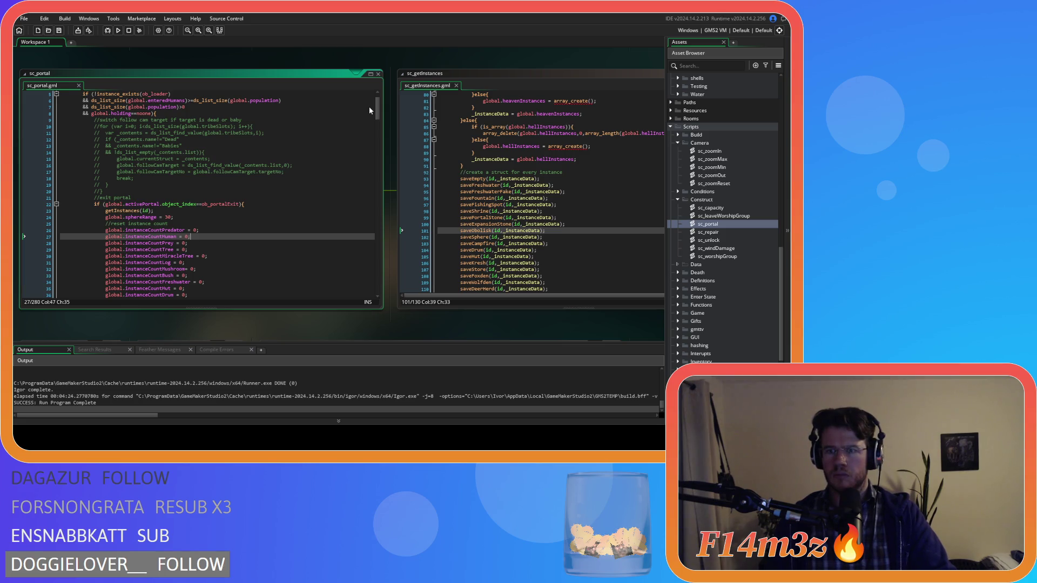
scroll(354, 203, up, 2)
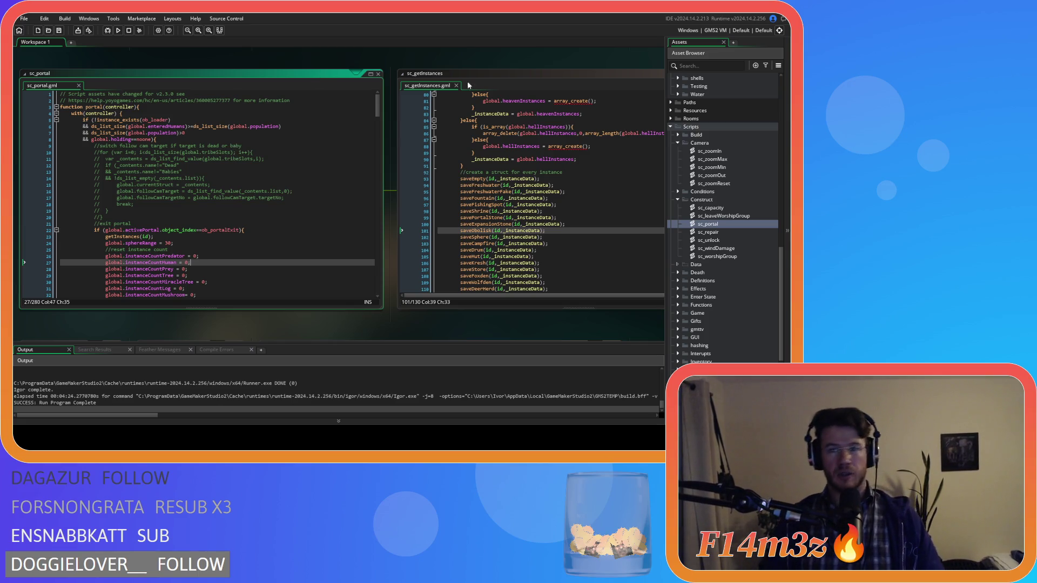
scroll(705, 180, up, 10)
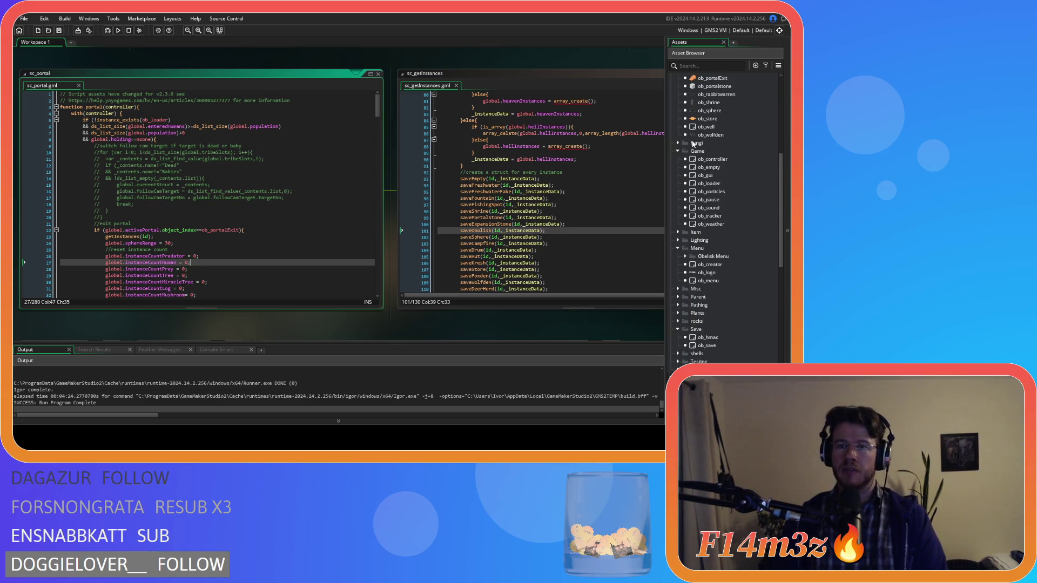
scroll(743, 161, up, 4)
double_click(707, 272)
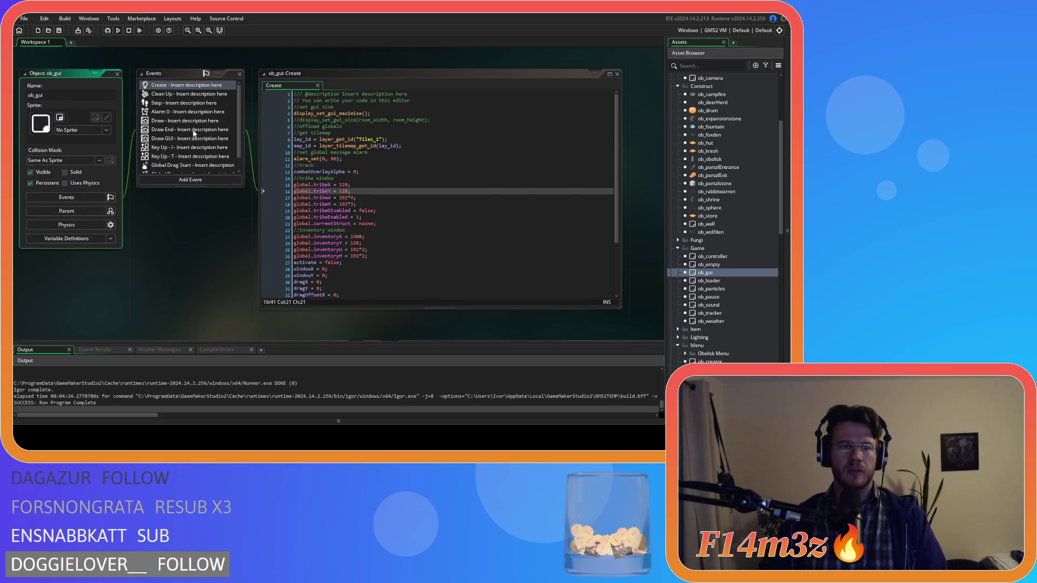
Open ob_gui's Draw GUI code and duplicate the Speed draw_text lines.
double_click(185, 139)
drag(617, 96, 622, 152)
click(516, 134)
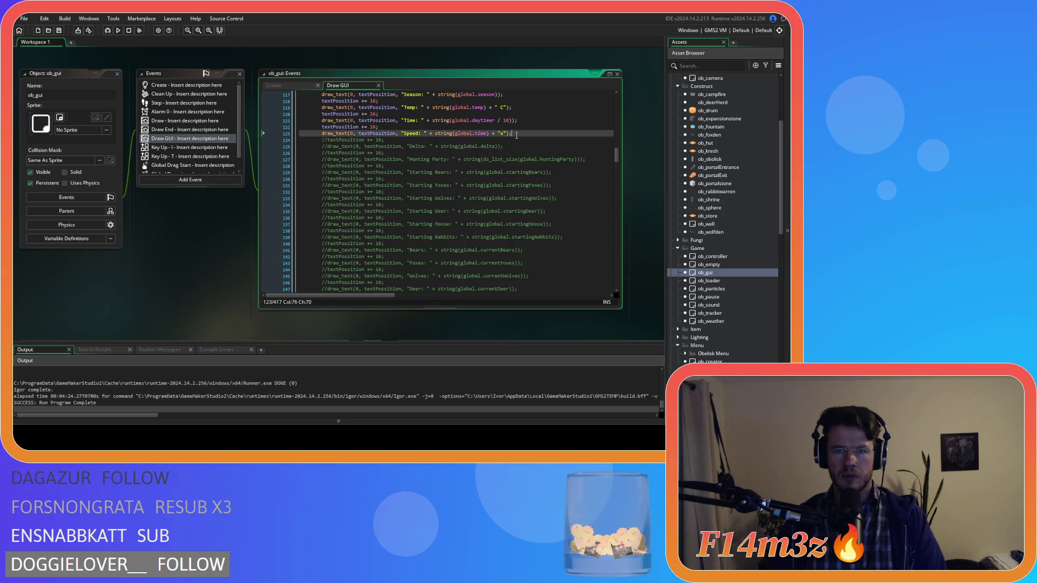
drag(516, 136, 323, 128)
key(ctrl+d)
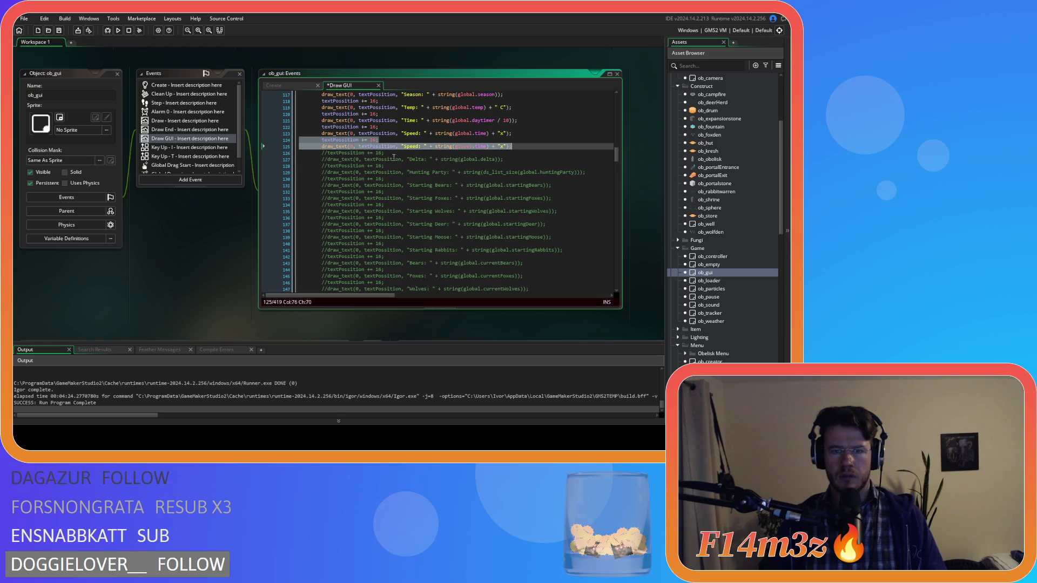
Make the copy print 'GUI: ' with instance_number(ob_gui), then run the game with F5.
click(416, 146)
text(GUI)
drag(450, 148, 459, 148)
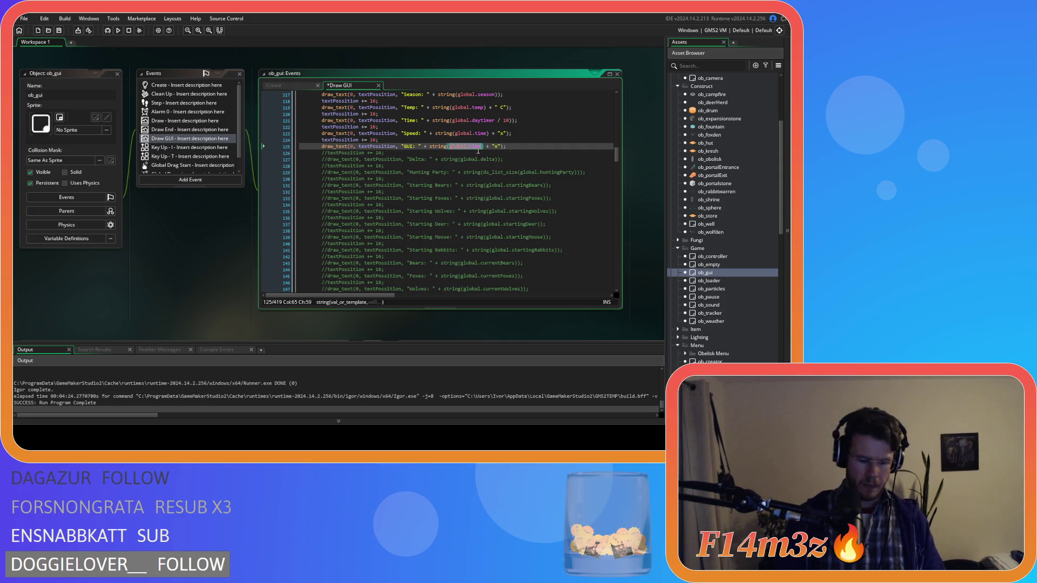
text(instance_)
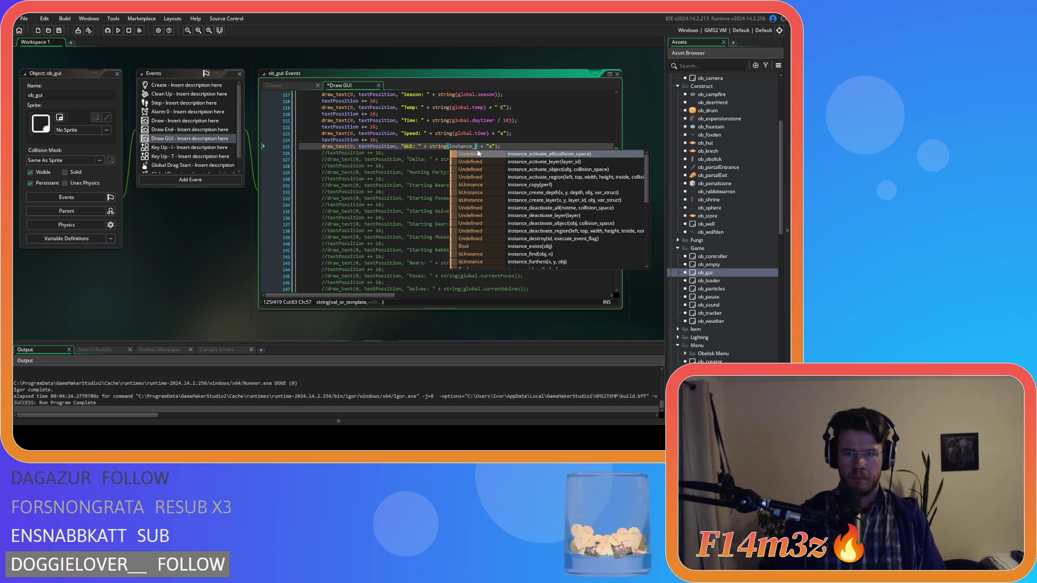
text(numbet)
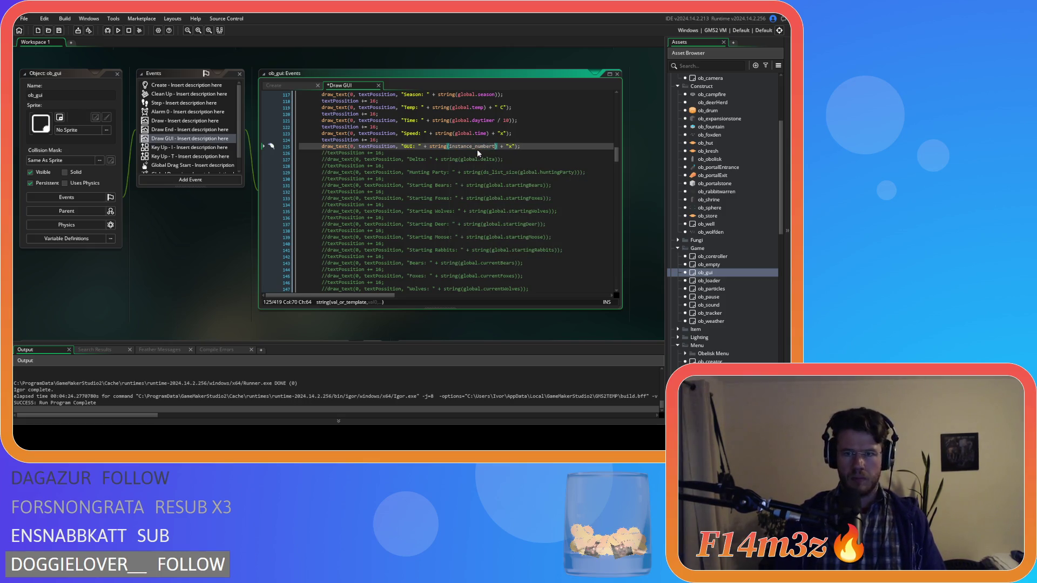
key(BackSpace)
text(r(ob)
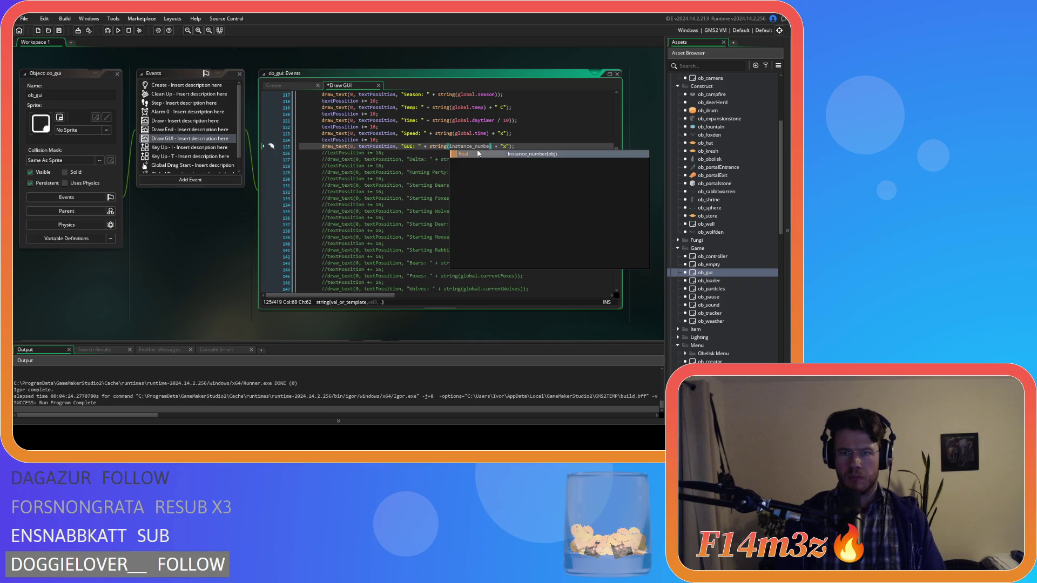
text(_gui)
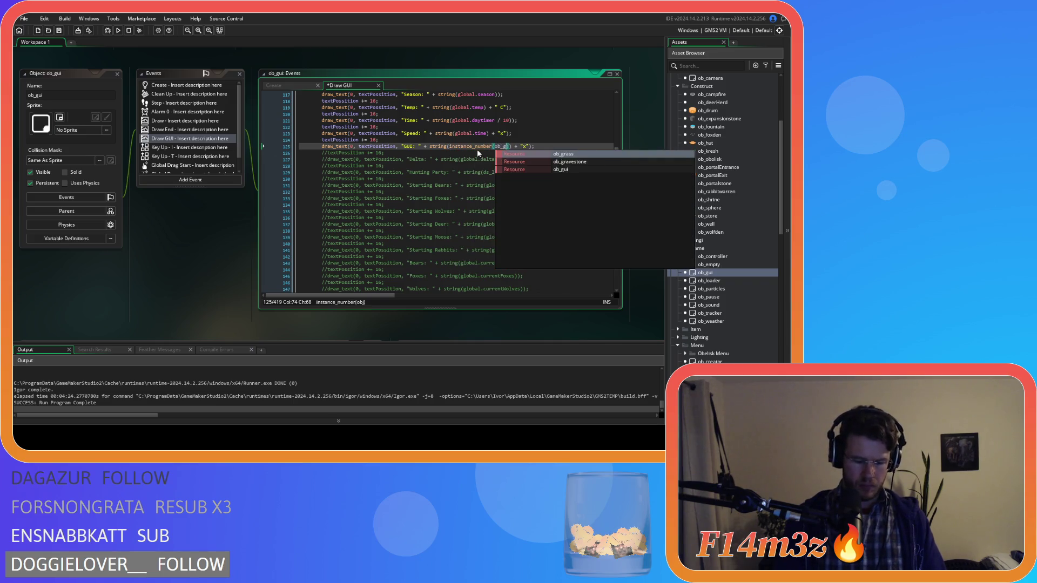
text()))
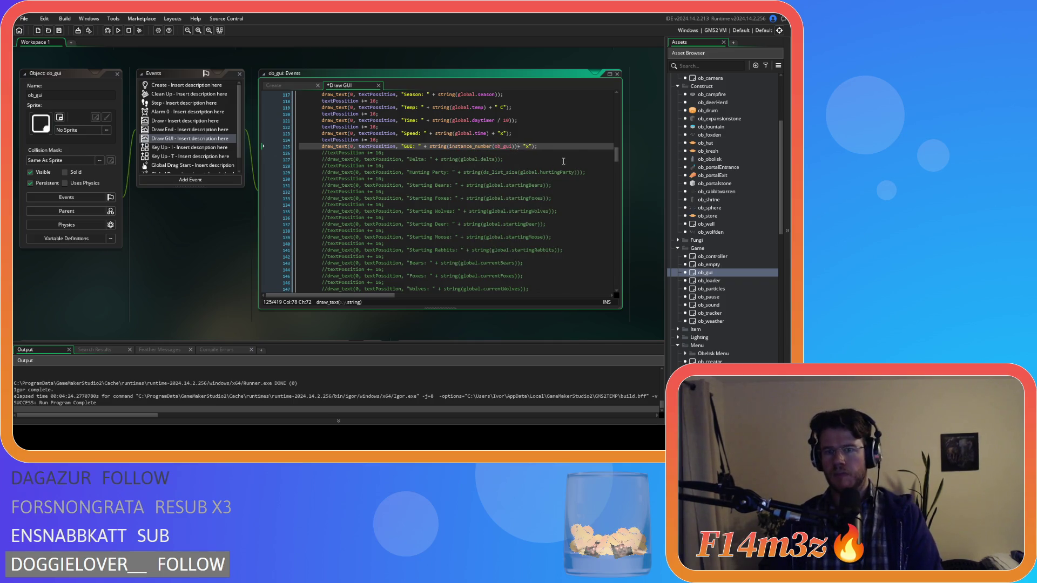
text()))
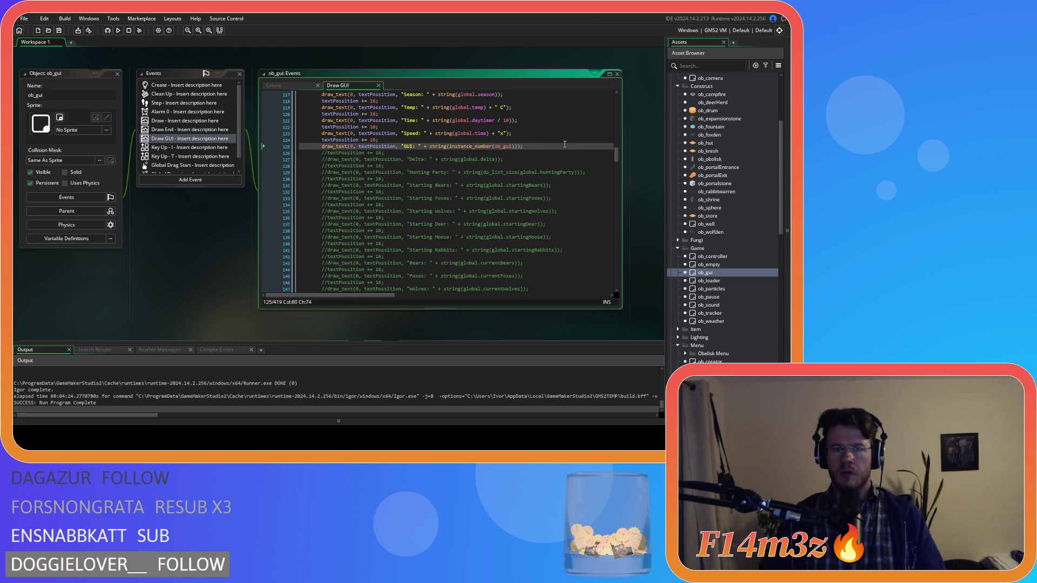
key(F5)
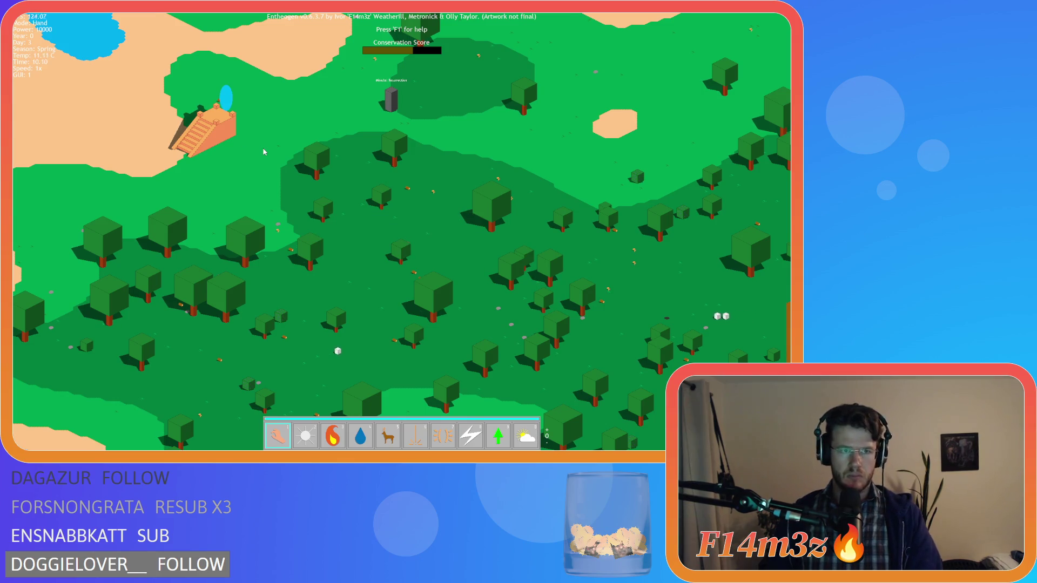
Pan the map around the village with the game sped up to 8x.
key(d)
key(s)
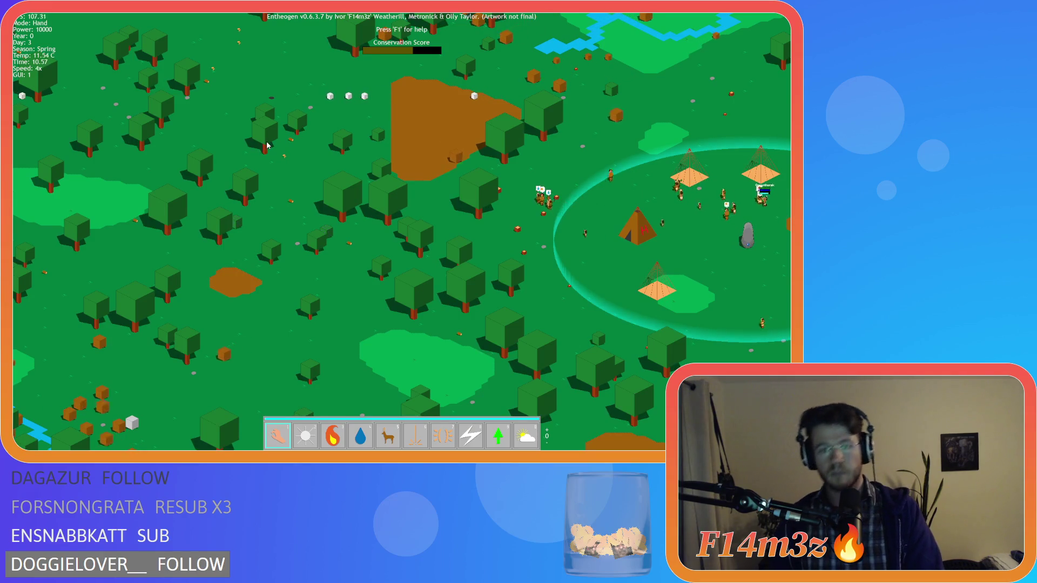
key(plus)
key(plus)
key(plus)
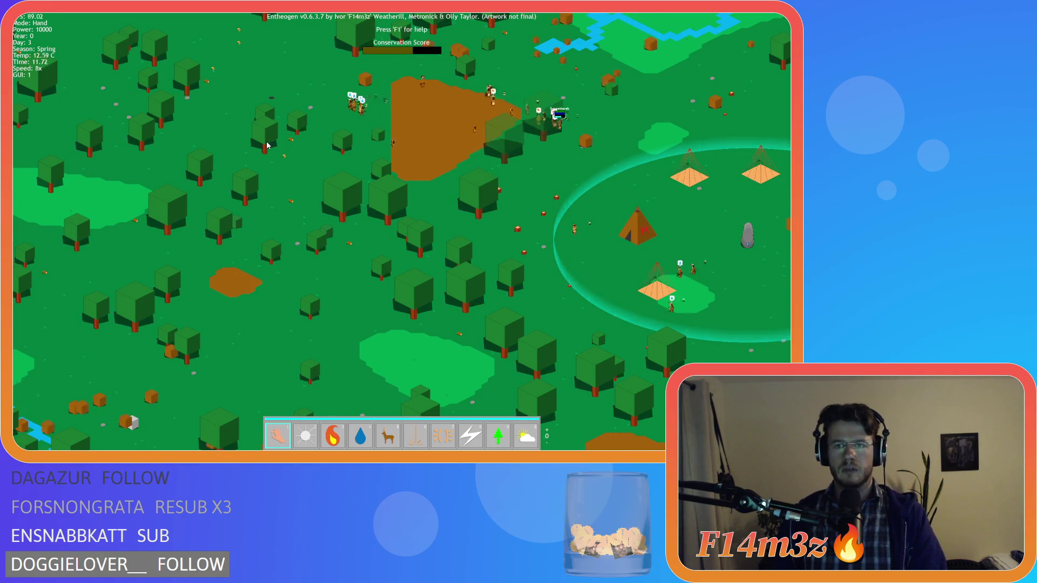
key(w)
key(a)
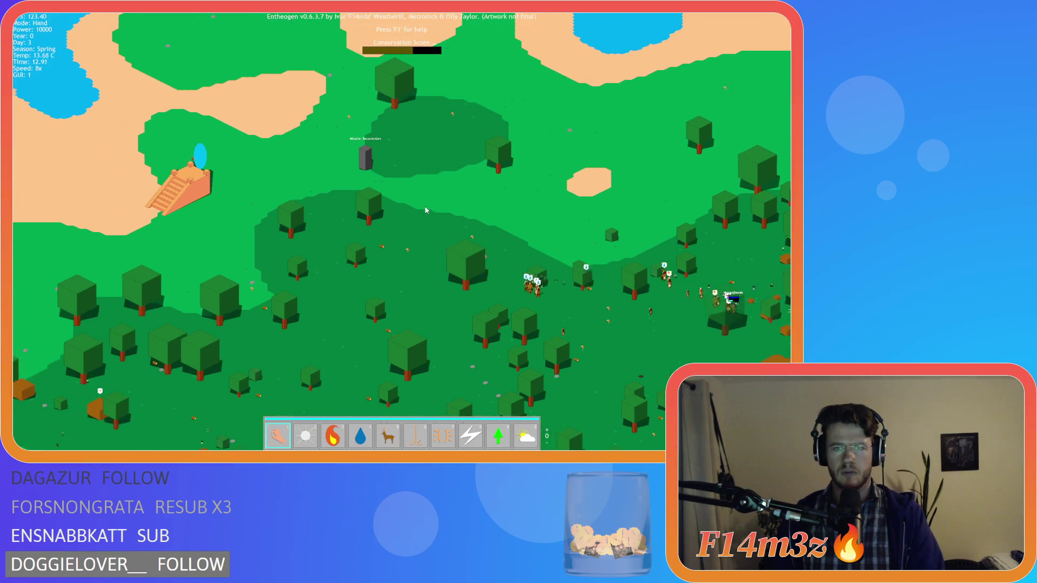
key(a)
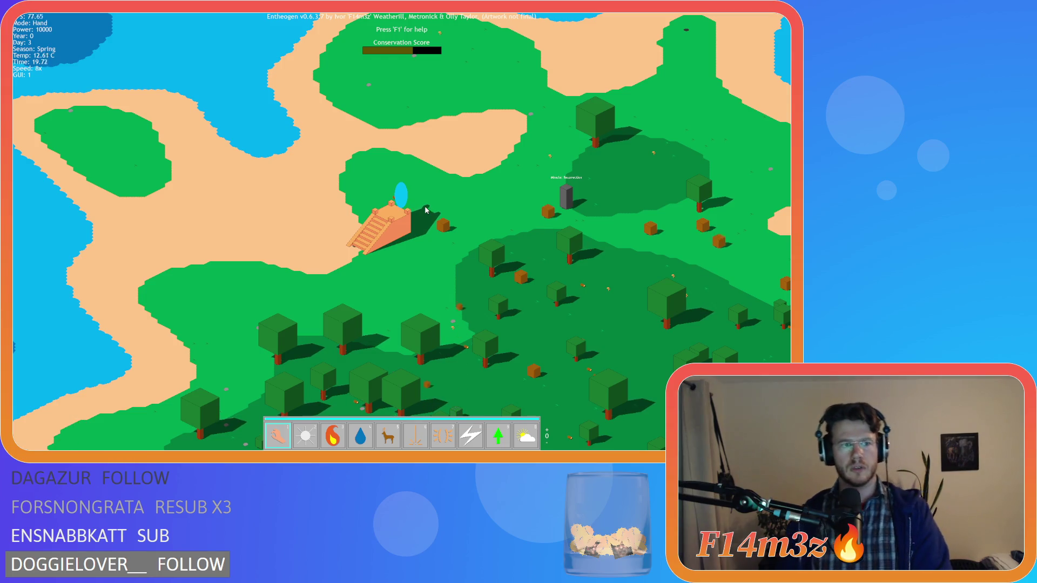
scroll(425, 208, down, 5)
scroll(514, 225, up, 5)
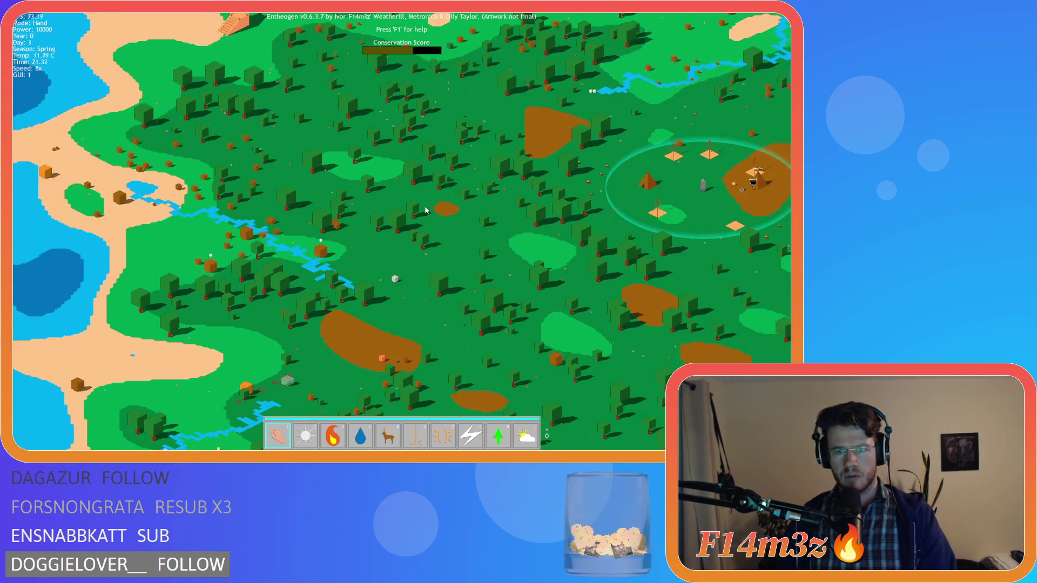
scroll(514, 225, up, 3)
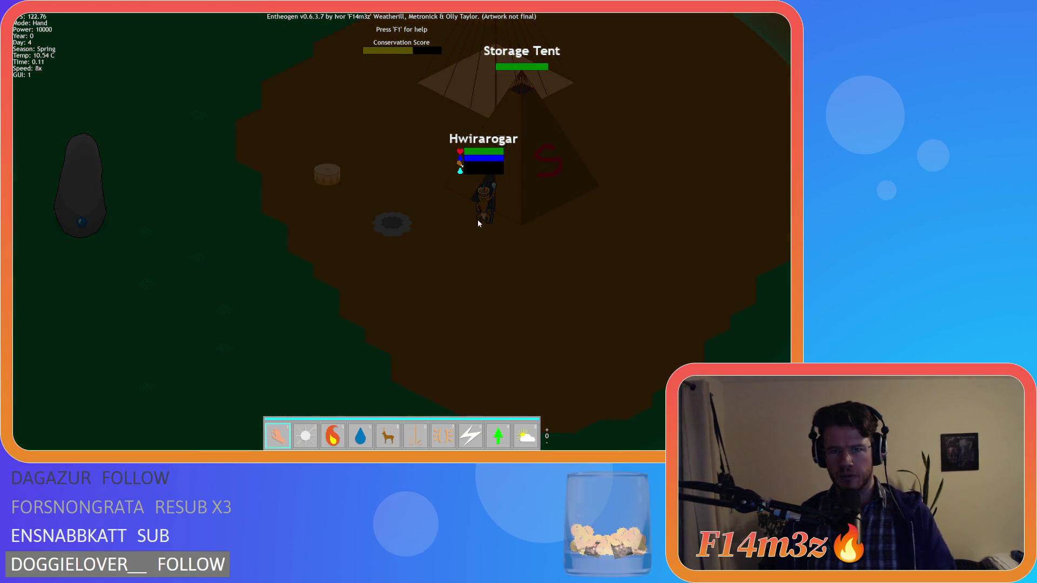
Inspect the villager by the Storage Tent and view the tent's inventory at normal speed.
click(478, 219)
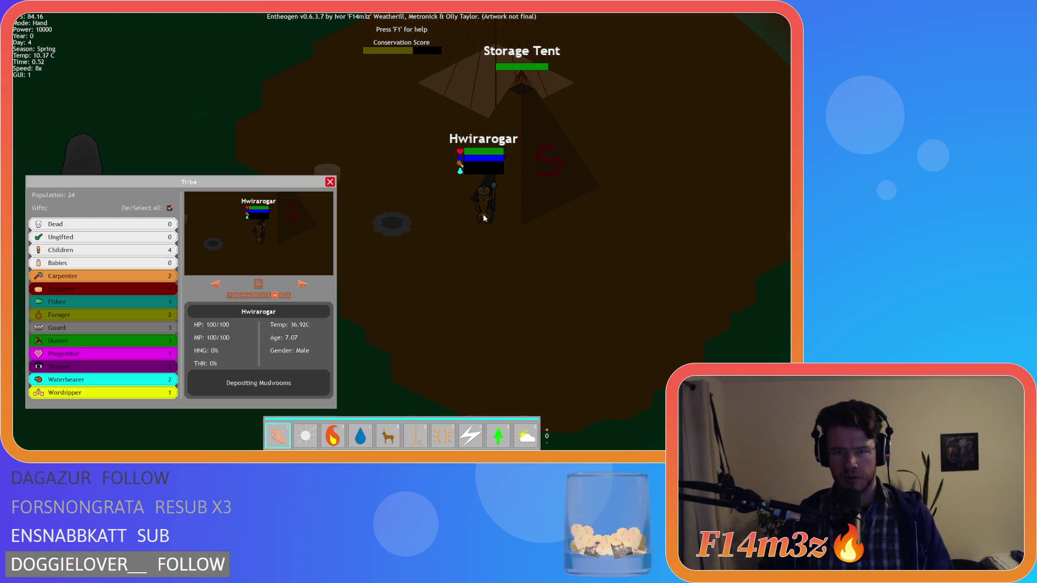
key(minus)
key(minus)
key(minus)
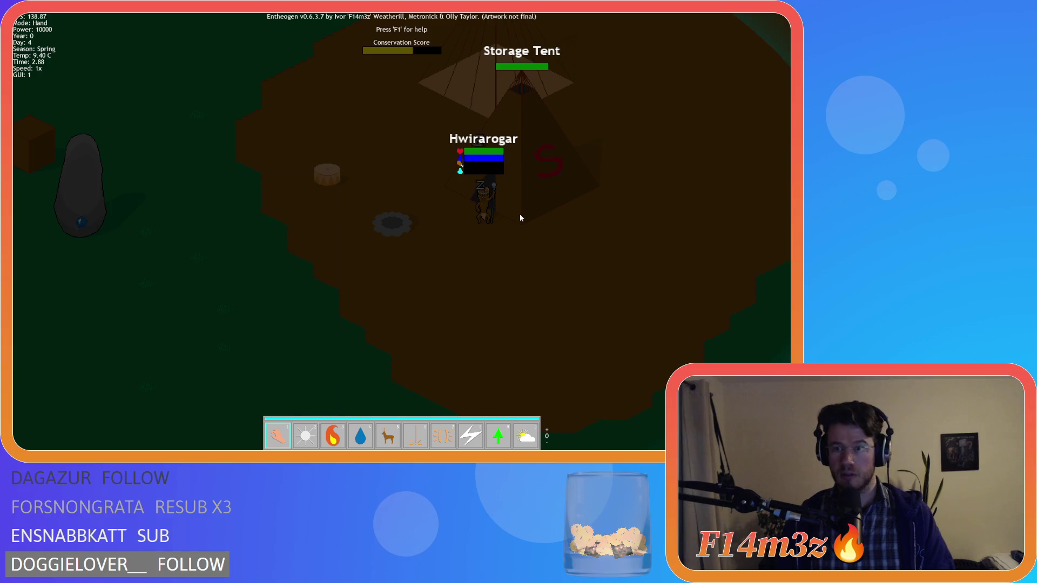
click(520, 217)
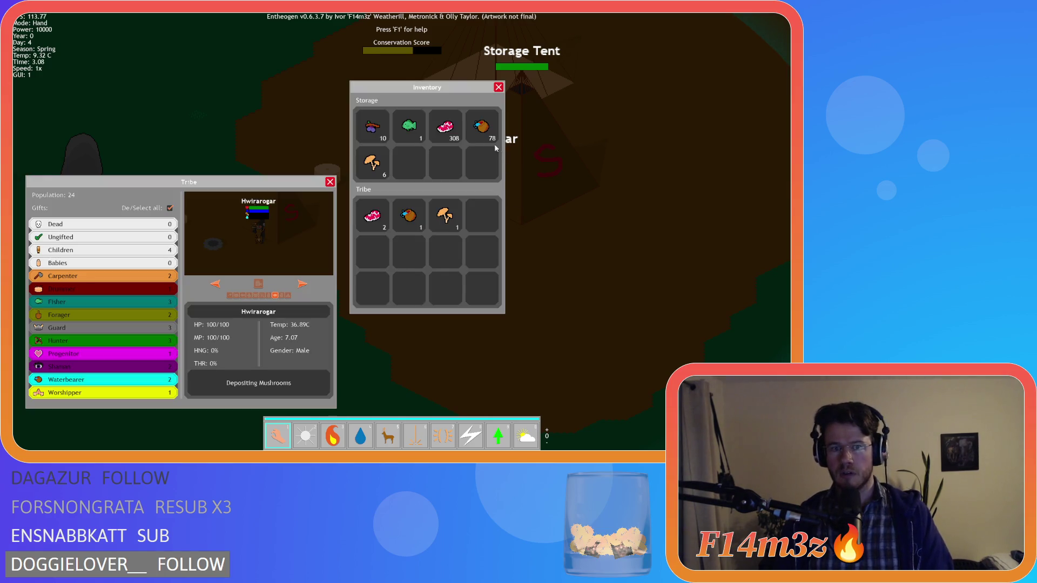
mouse_move(418, 89)
mouse_down()
mouse_move(678, 122)
mouse_move(672, 116)
mouse_up()
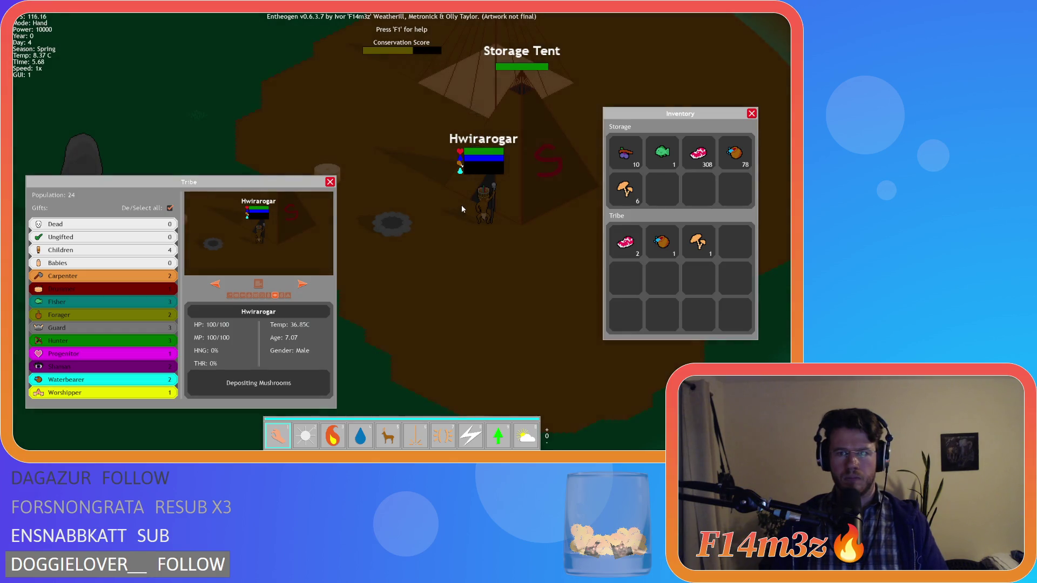
Close the panels and quit the test run to the main menu.
key(Escape)
key(Escape)
key(Return)
key(Escape)
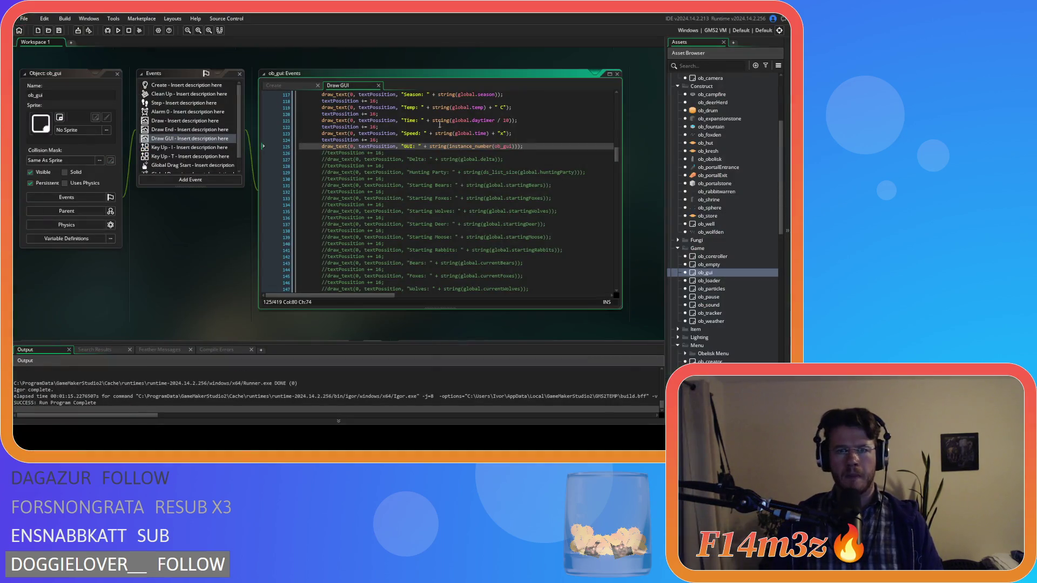
Select ob_human under Objects > Animal > Human in the Asset Browser.
scroll(717, 135, up, 5)
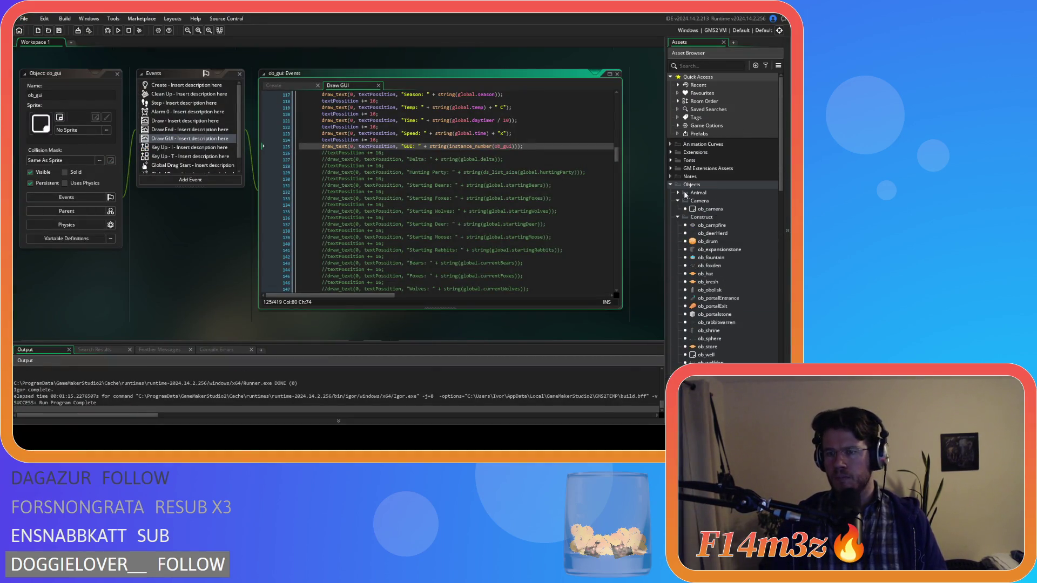
click(678, 195)
click(684, 201)
click(716, 209)
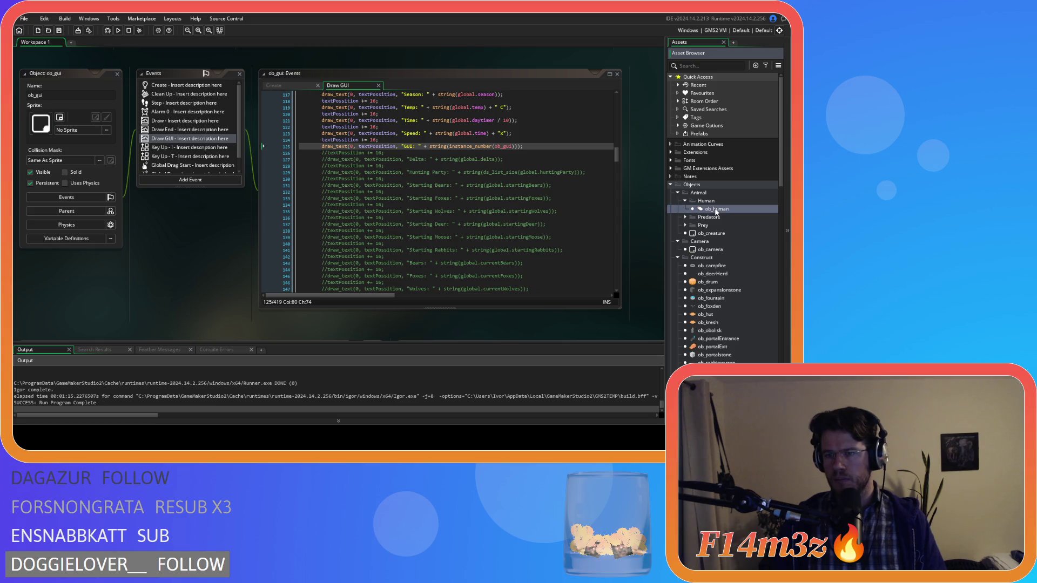
Open ob_human's code and search for 'depositmushroo'.
click(392, 144)
key(ctrl+f)
text(dep)
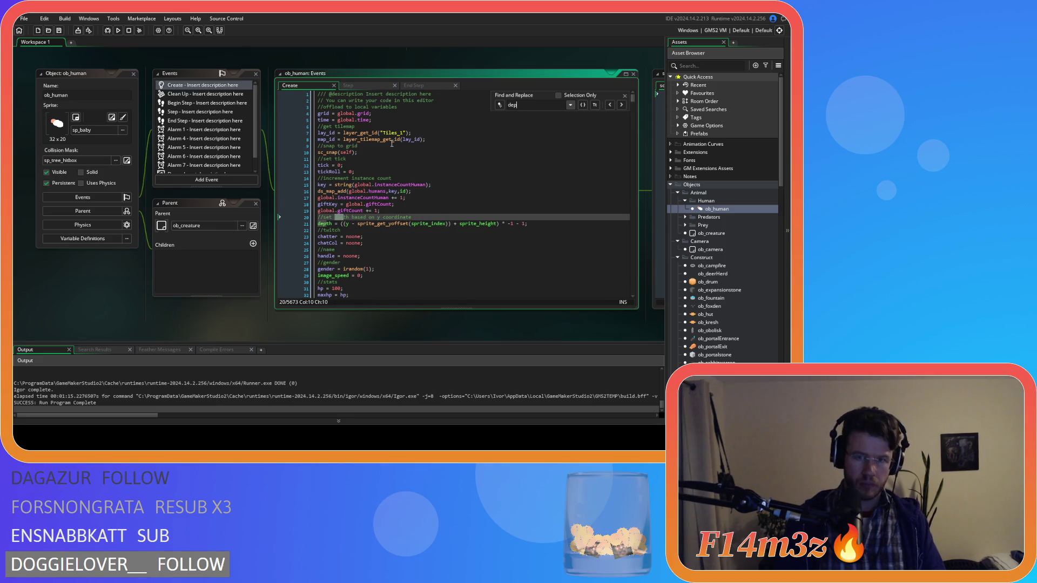
text(ositmus)
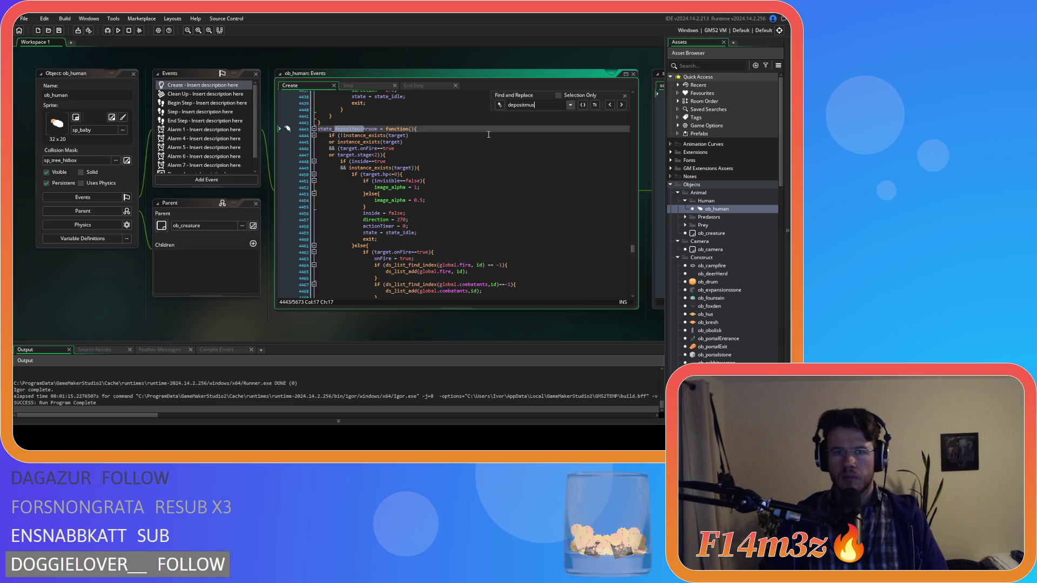
text(hroo)
Go to the path_position check inside state_depositmushroom.
scroll(498, 158, down, 4)
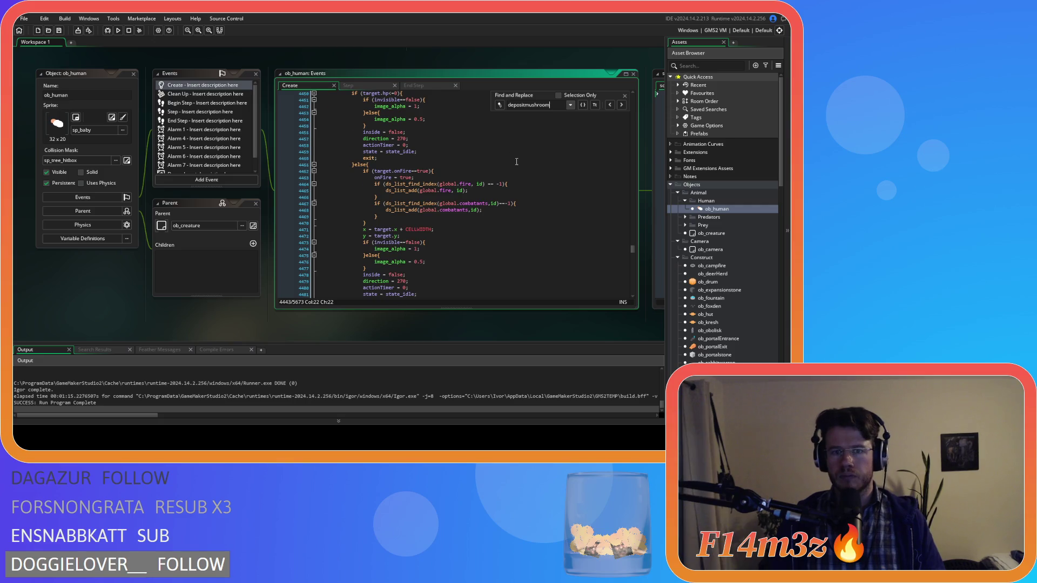
scroll(516, 162, down, 3)
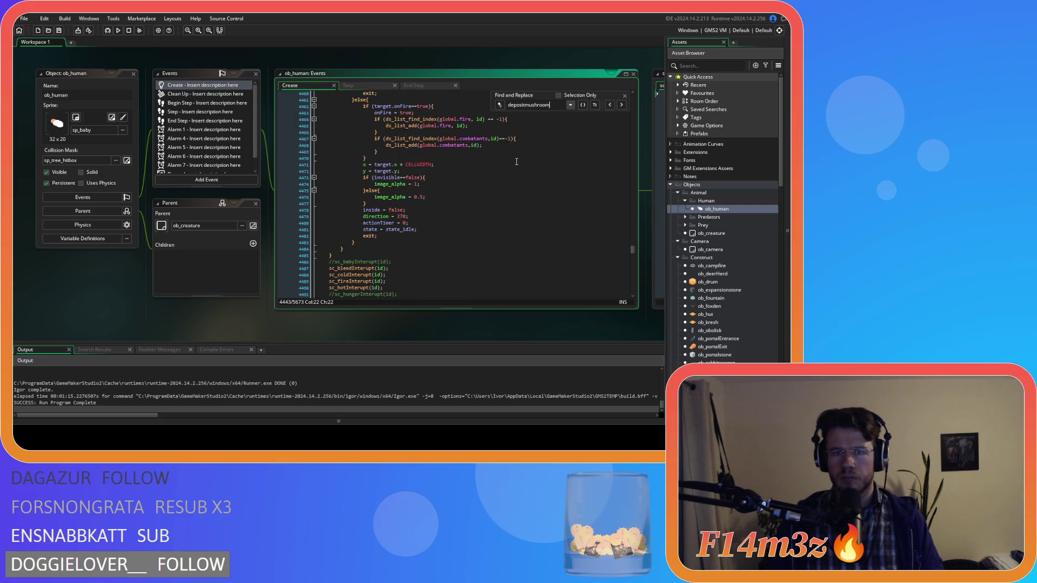
scroll(517, 162, up, 5)
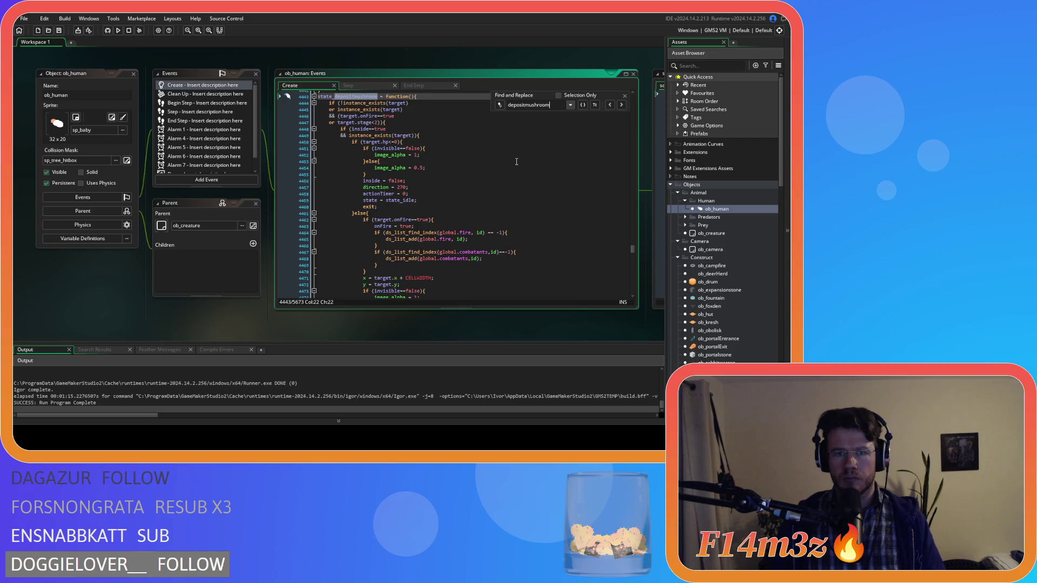
scroll(517, 161, down, 12)
scroll(516, 161, down, 2)
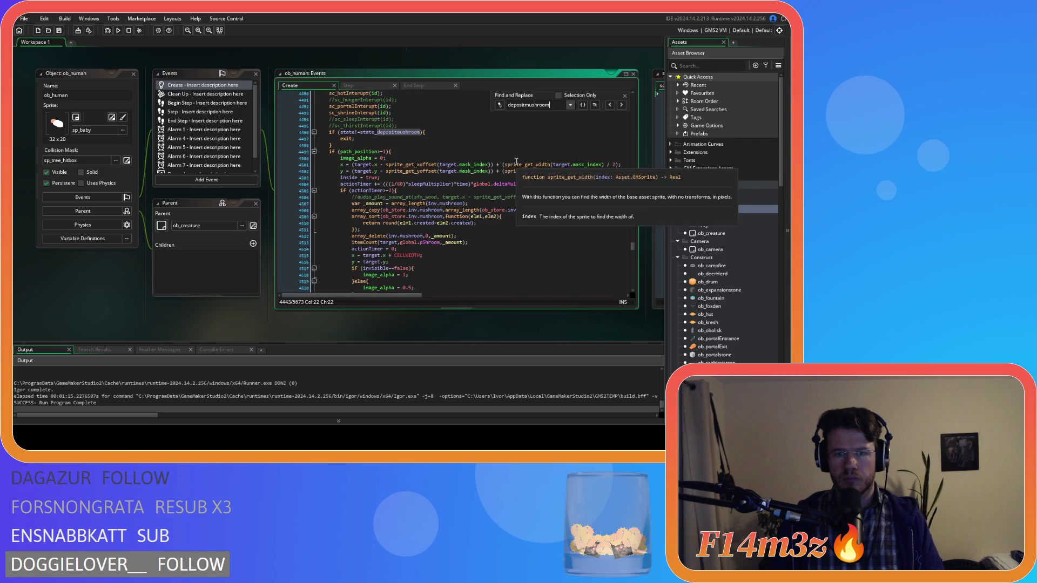
click(404, 152)
key(Left)
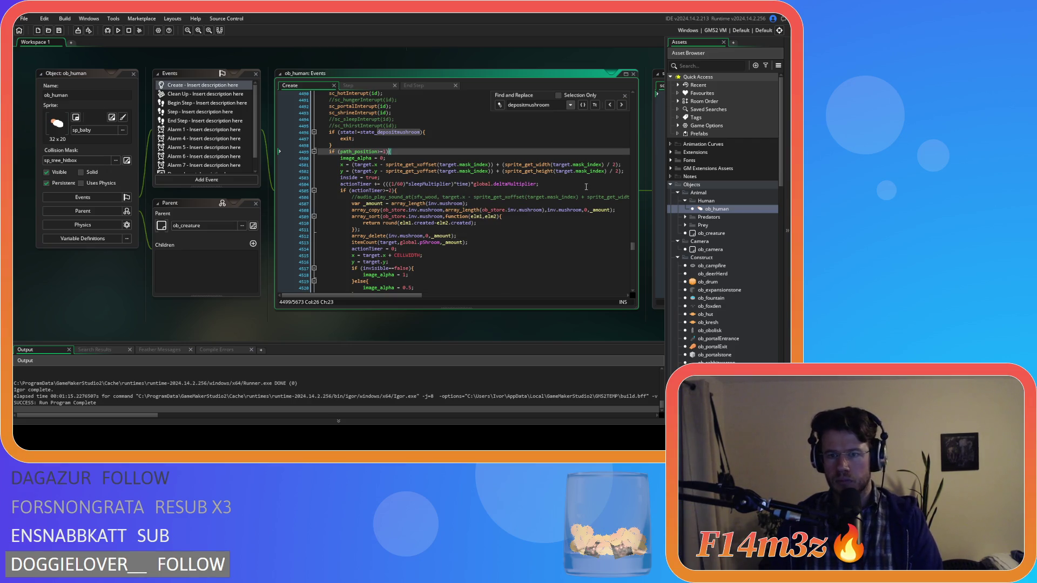
click(392, 159)
click(417, 172)
click(448, 178)
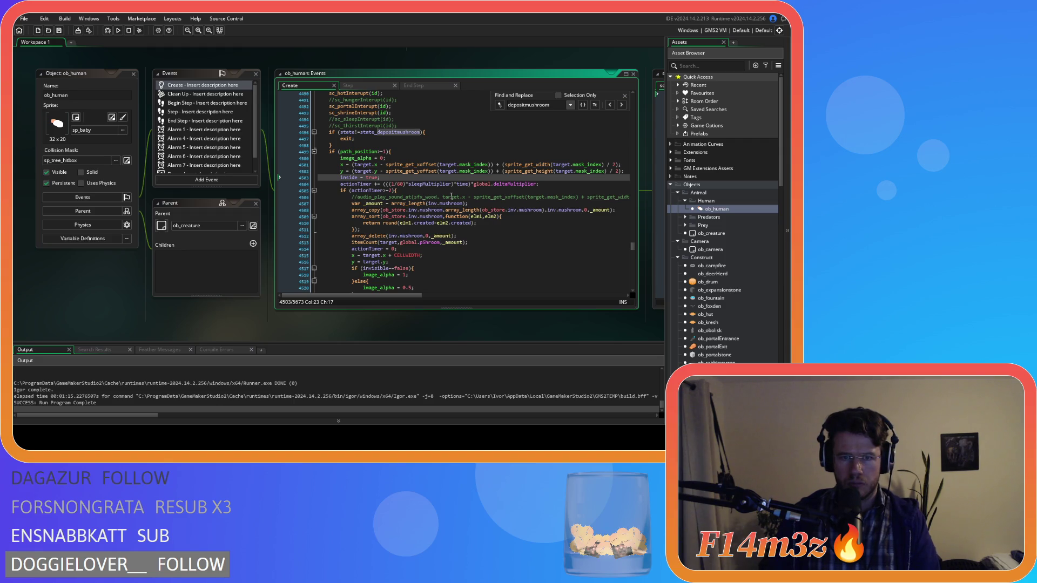
scroll(459, 205, down, 1)
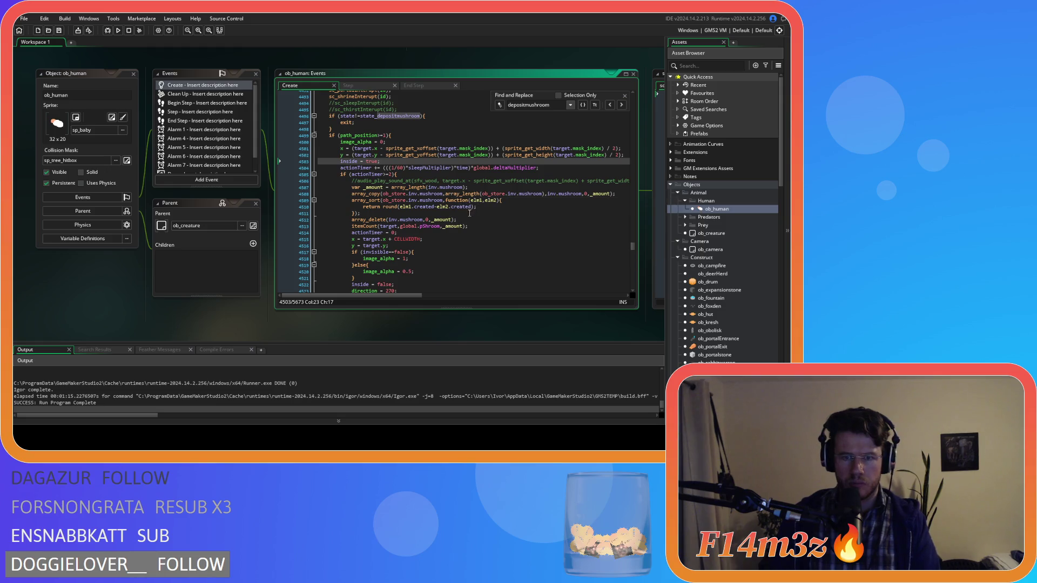
scroll(469, 217, down, 3)
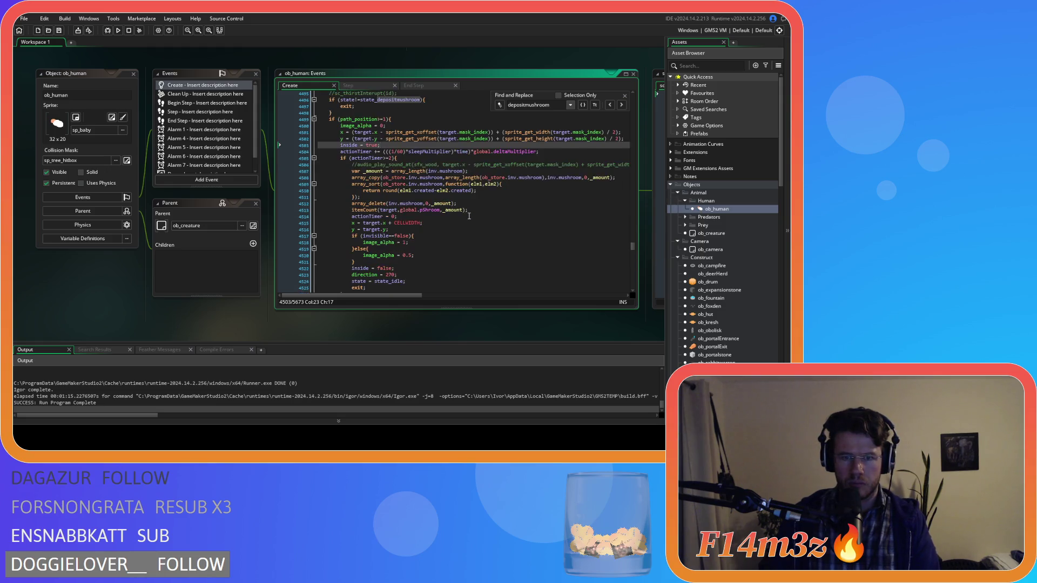
click(417, 245)
click(418, 236)
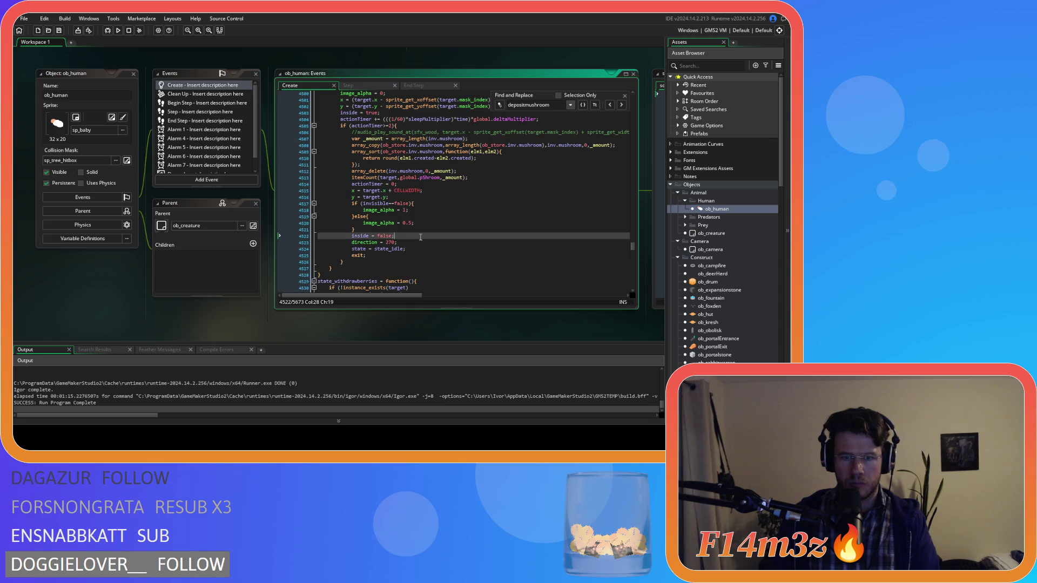
click(427, 253)
click(425, 246)
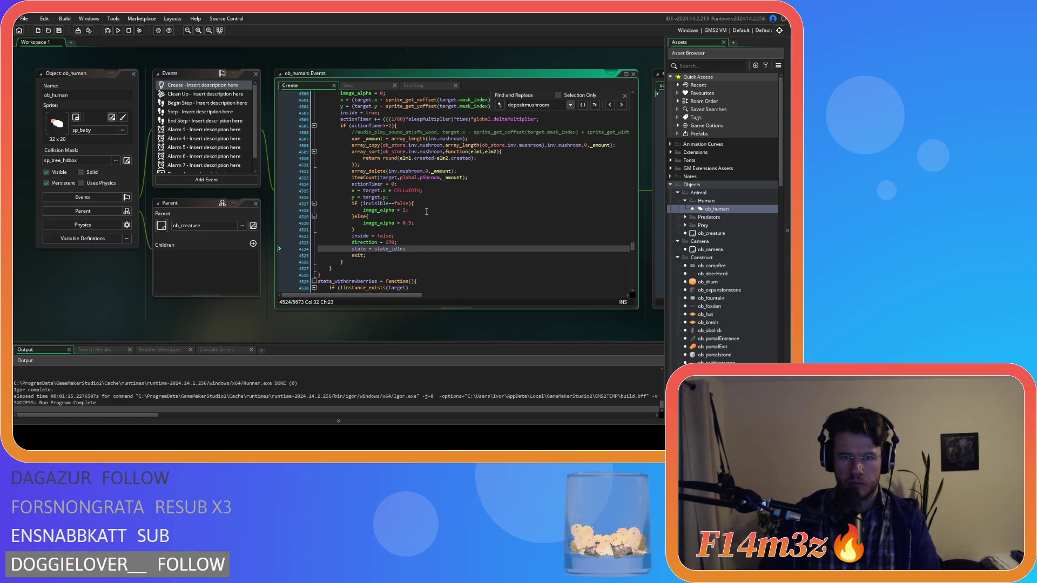
click(422, 132)
click(418, 166)
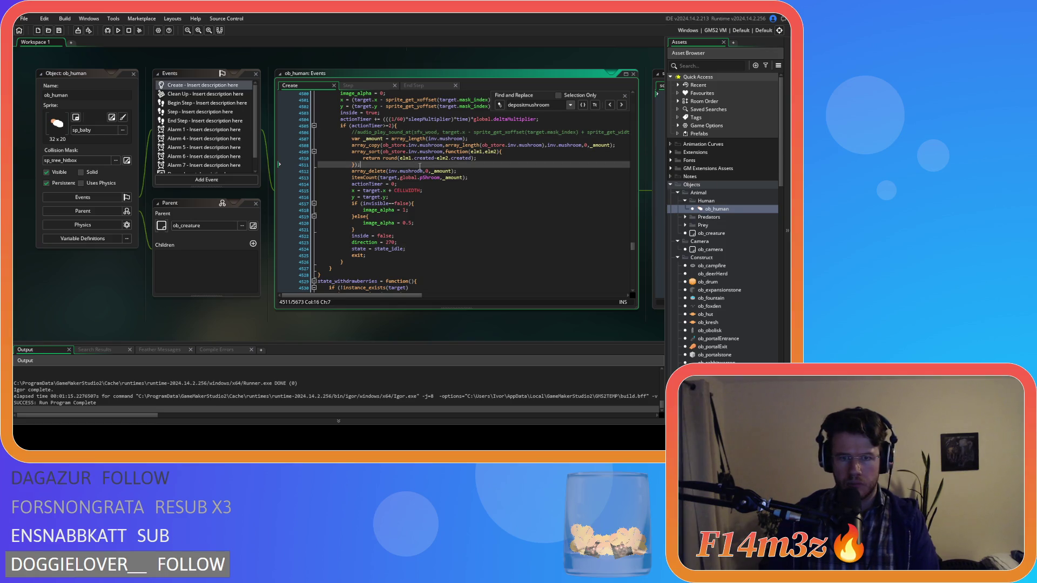
click(463, 171)
click(467, 177)
scroll(422, 169, up, 3)
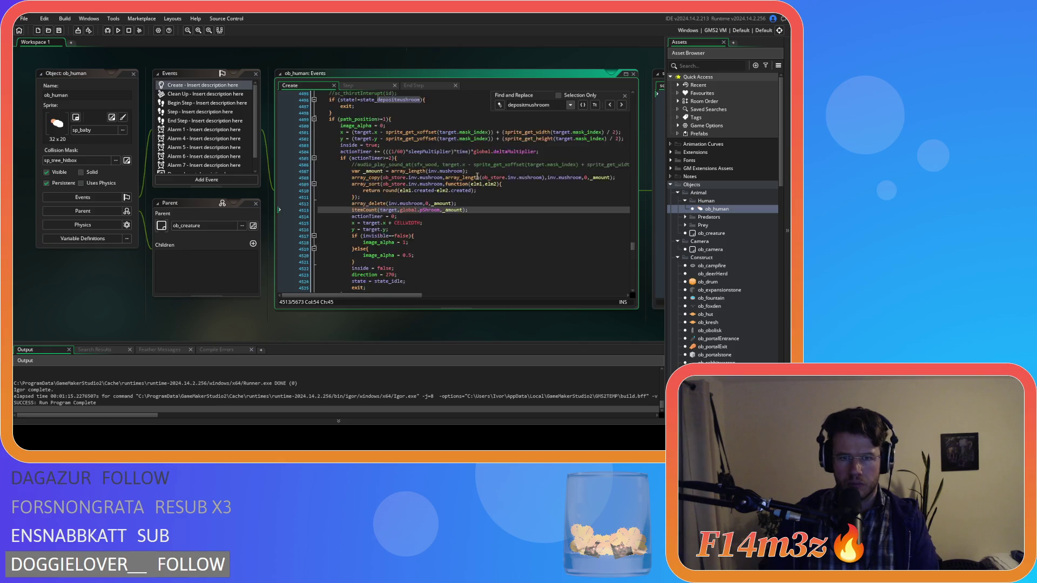
click(435, 175)
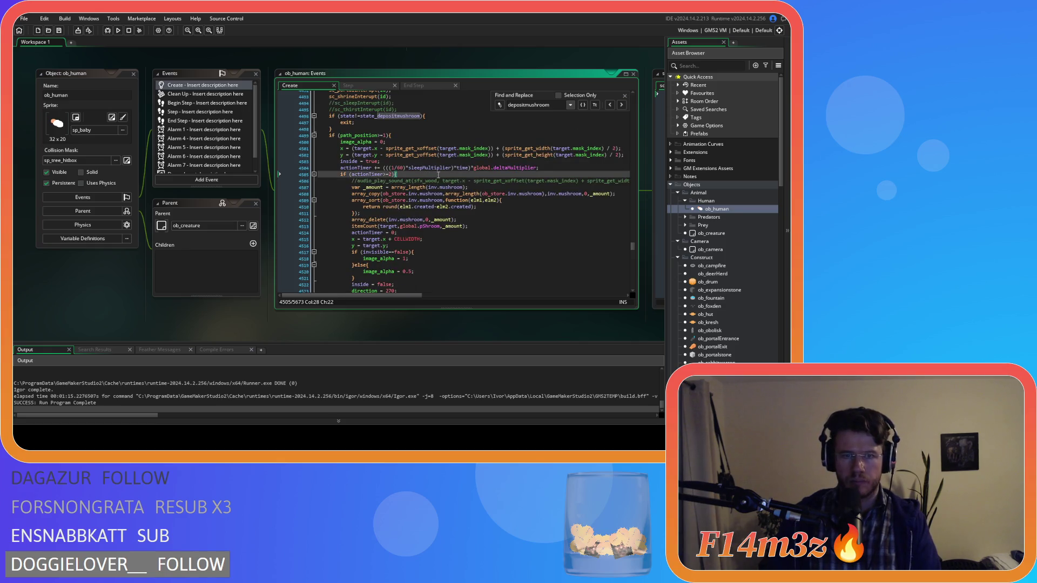
scroll(438, 174, up, 1)
scroll(410, 144, up, 3)
click(397, 140)
key(Down)
key(Down)
key(Down)
key(Down)
key(Down)
key(Down)
scroll(453, 187, up, 3)
scroll(453, 187, up, 10)
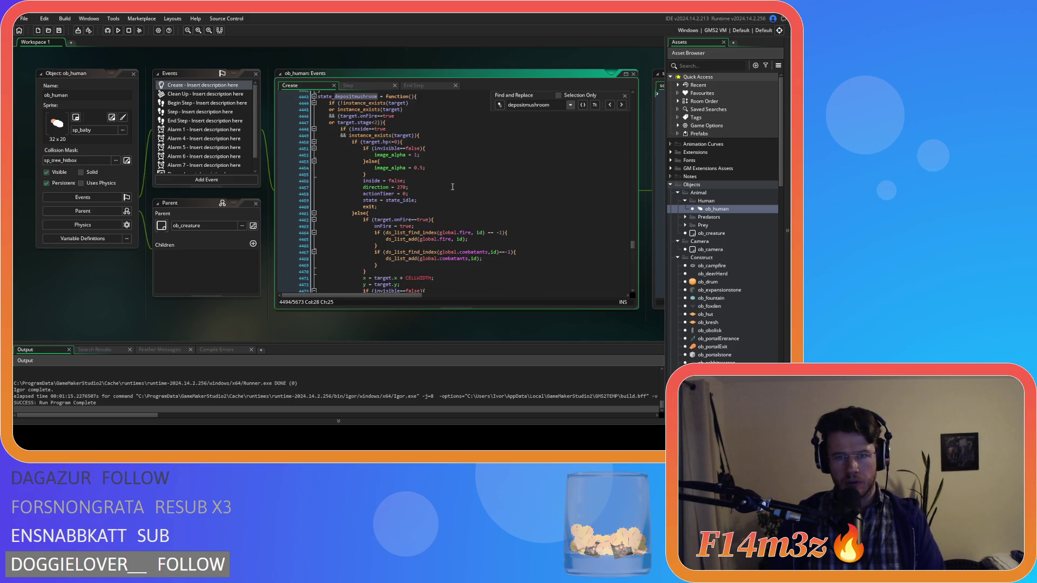
click(439, 164)
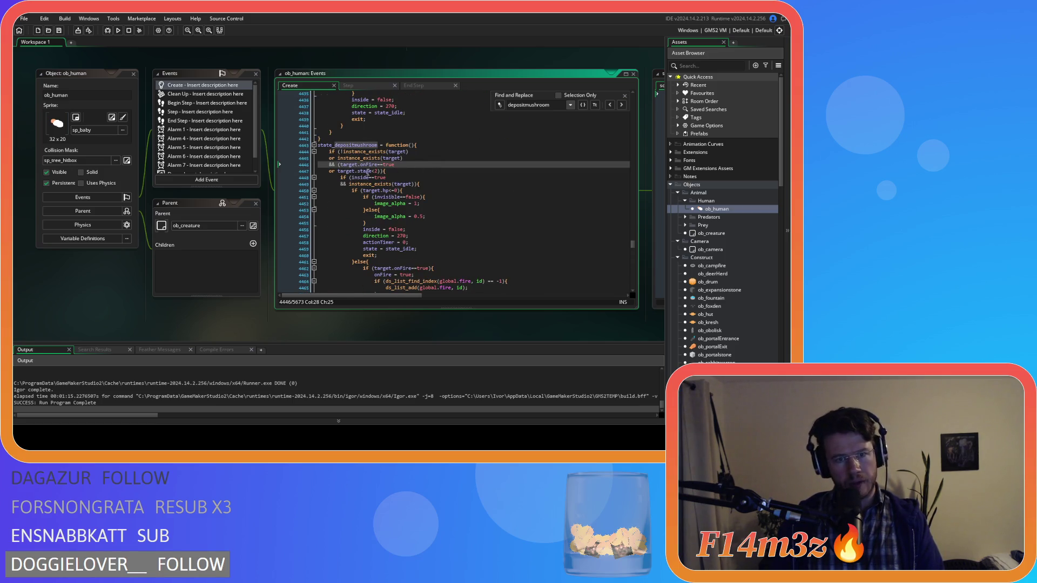
click(369, 171)
click(422, 158)
scroll(426, 171, down, 3)
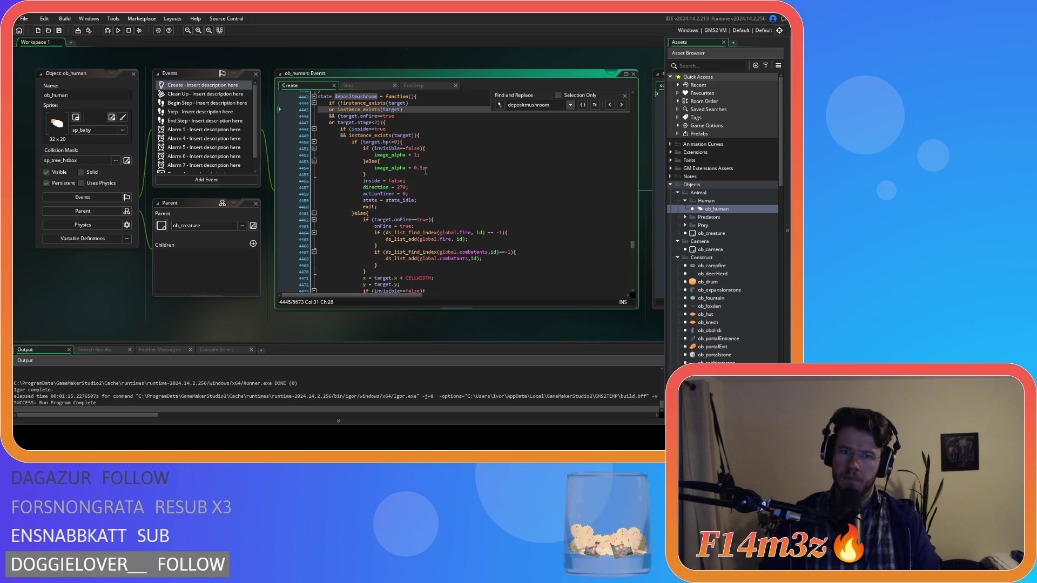
scroll(426, 171, down, 13)
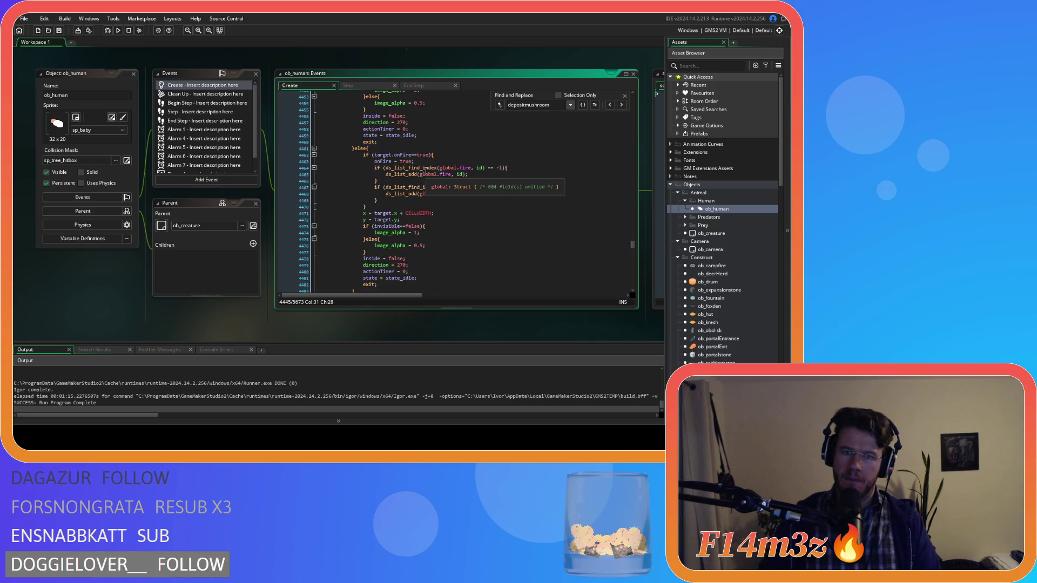
scroll(425, 170, up, 5)
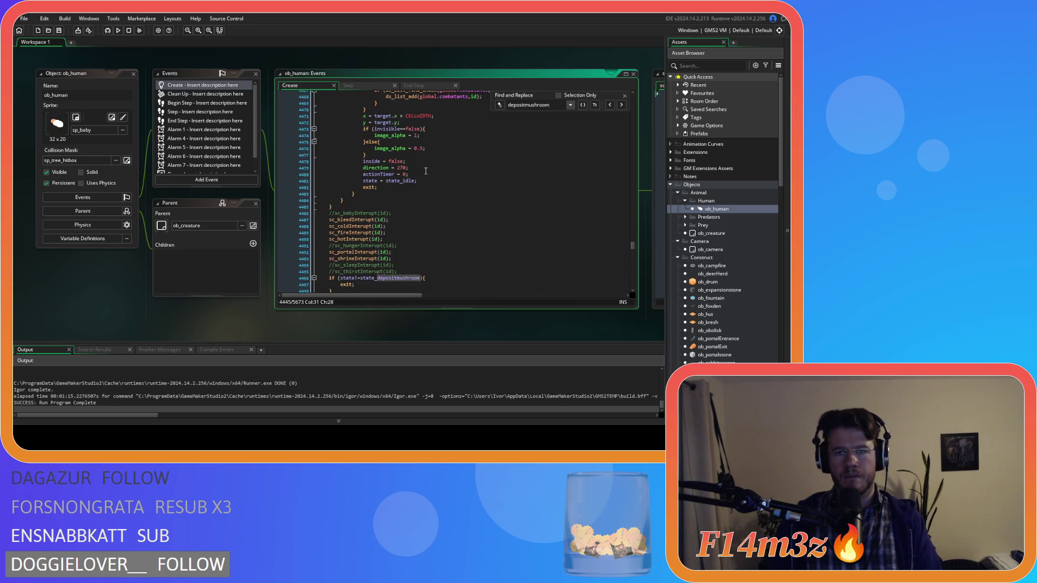
scroll(425, 171, down, 3)
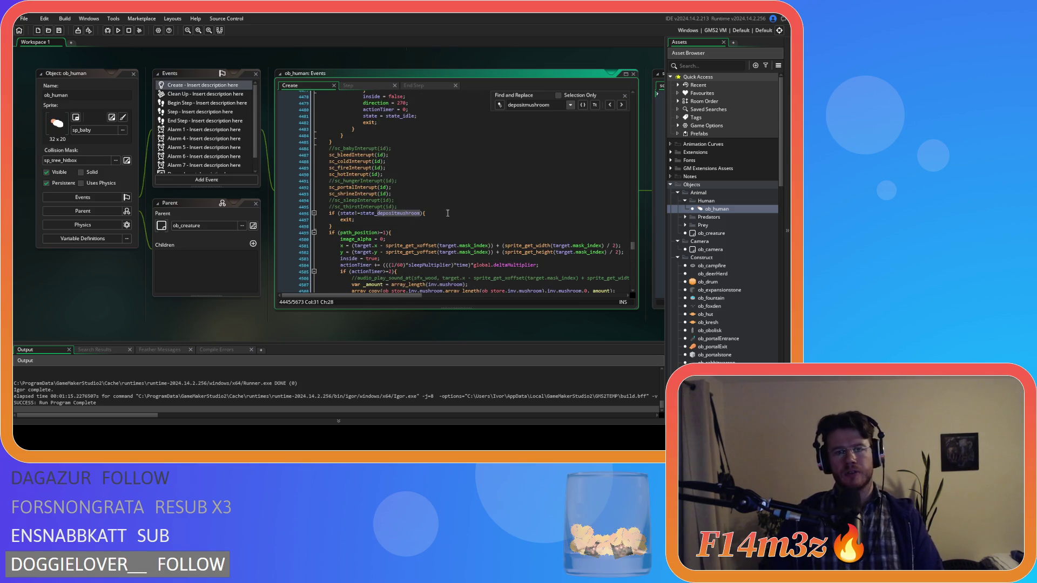
click(371, 233)
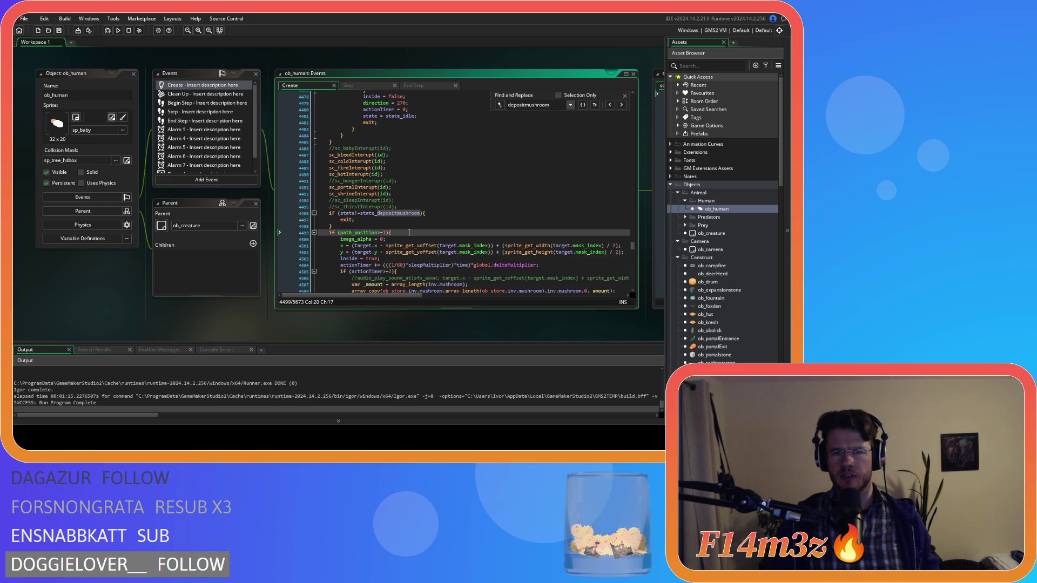
mouse_move(404, 242)
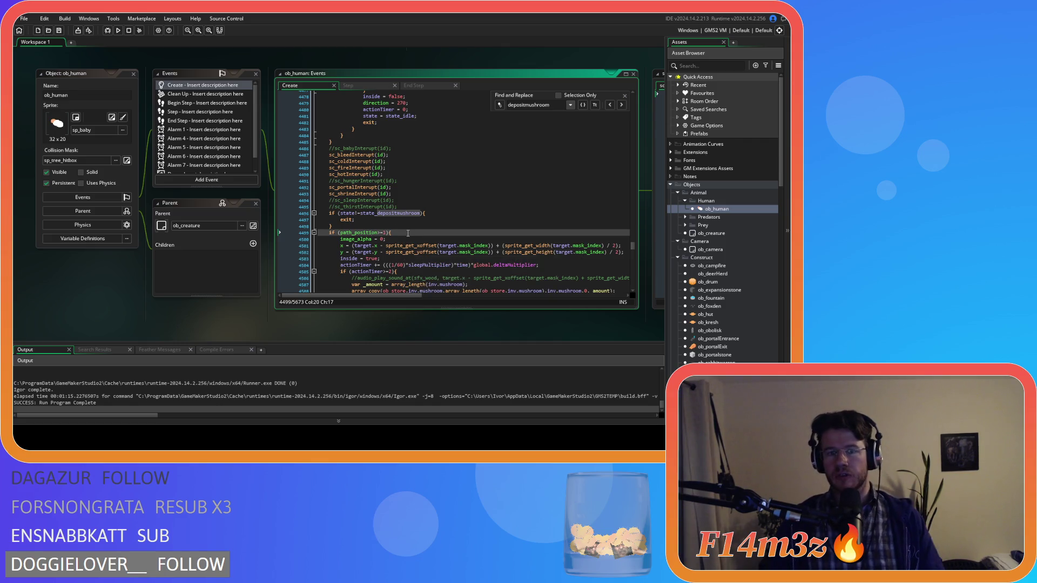
click(435, 222)
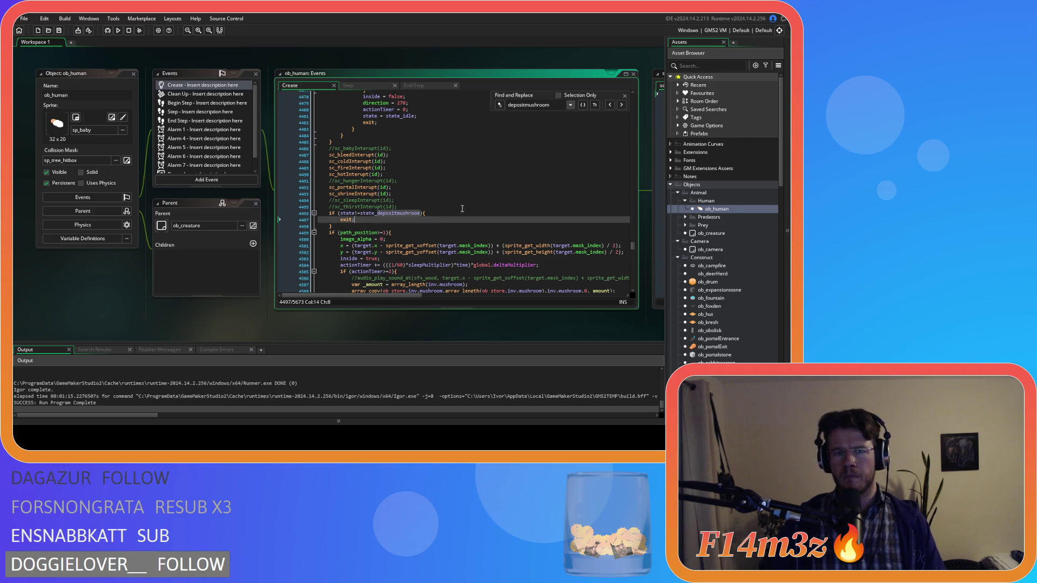
middle_click(357, 156)
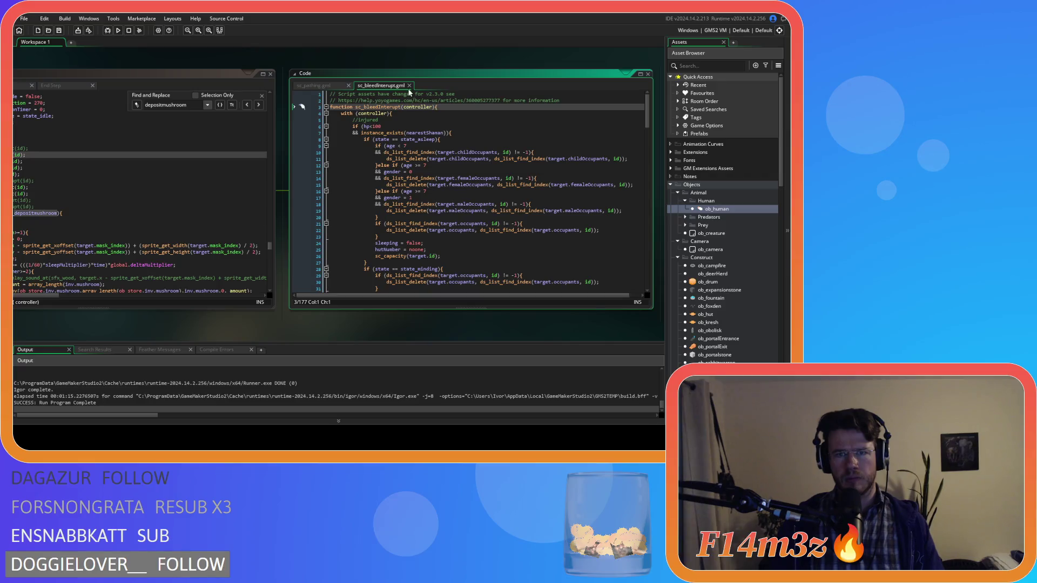
click(348, 86)
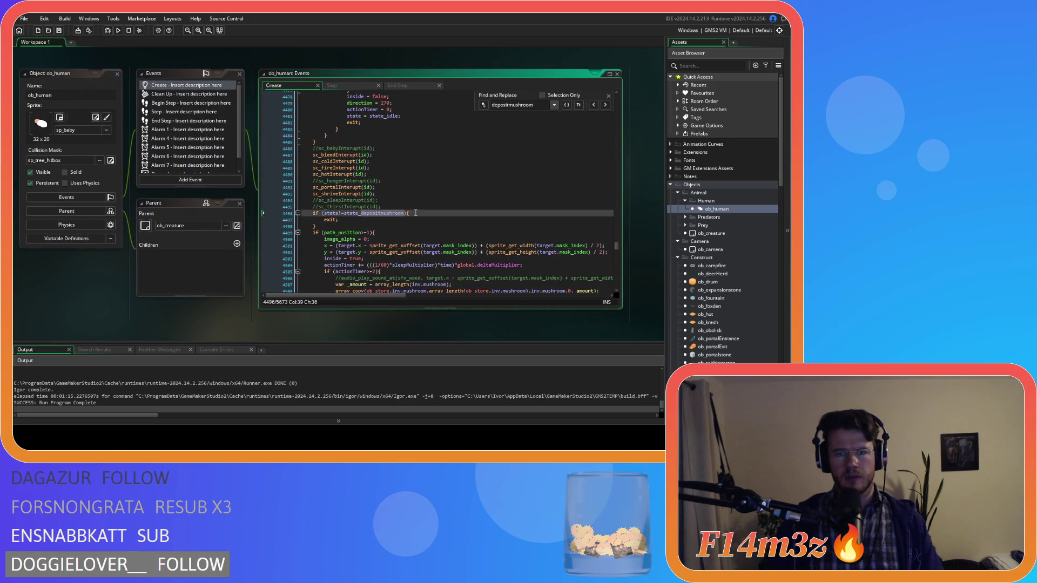
key(F5)
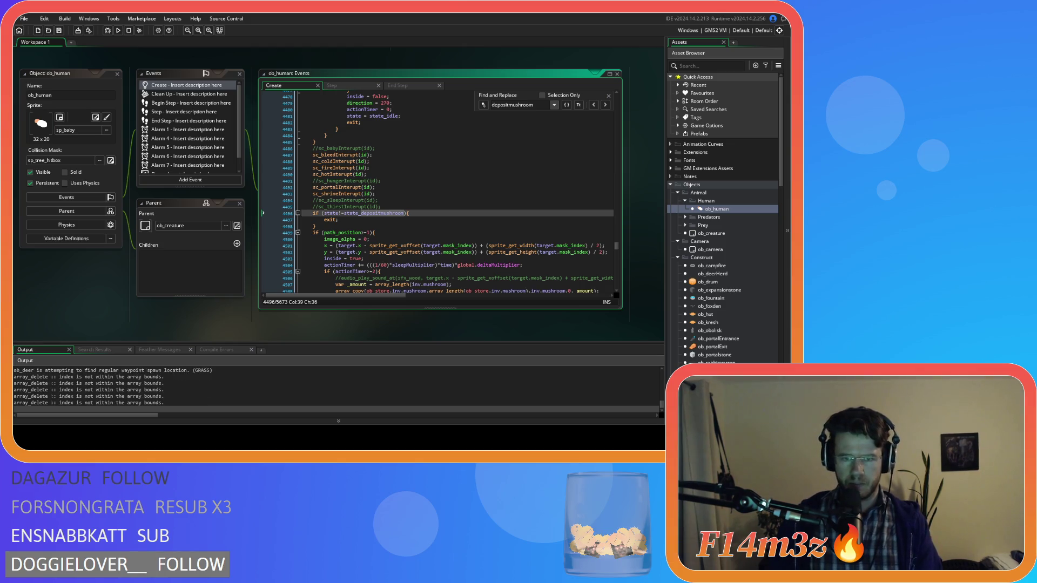
Switch to the running game window with Alt+Tab.
key(alt+Tab)
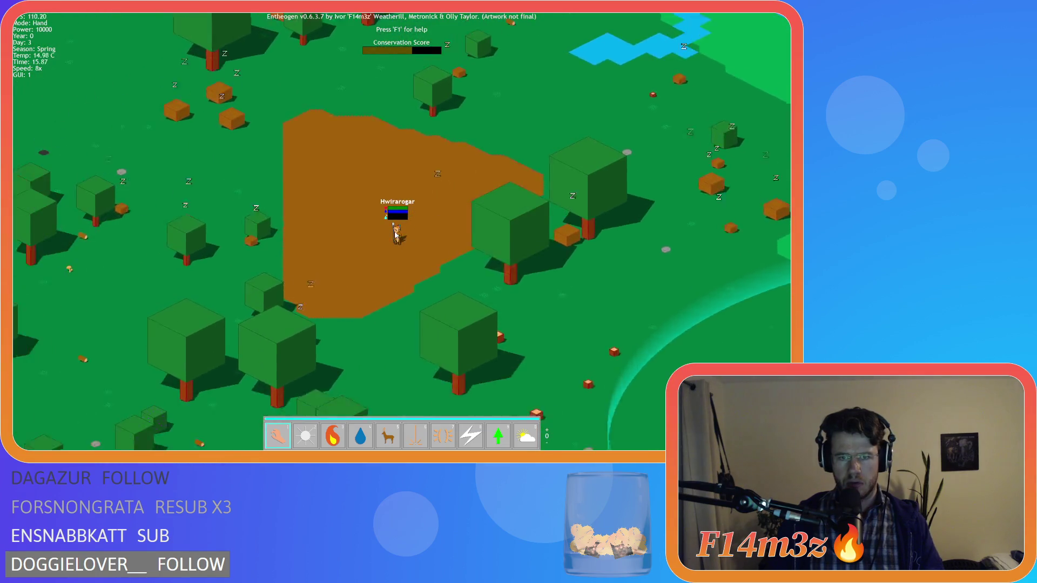
Confirm the villager shows Depositing Mushrooms, quit to the main menu, and load the save.
click(401, 234)
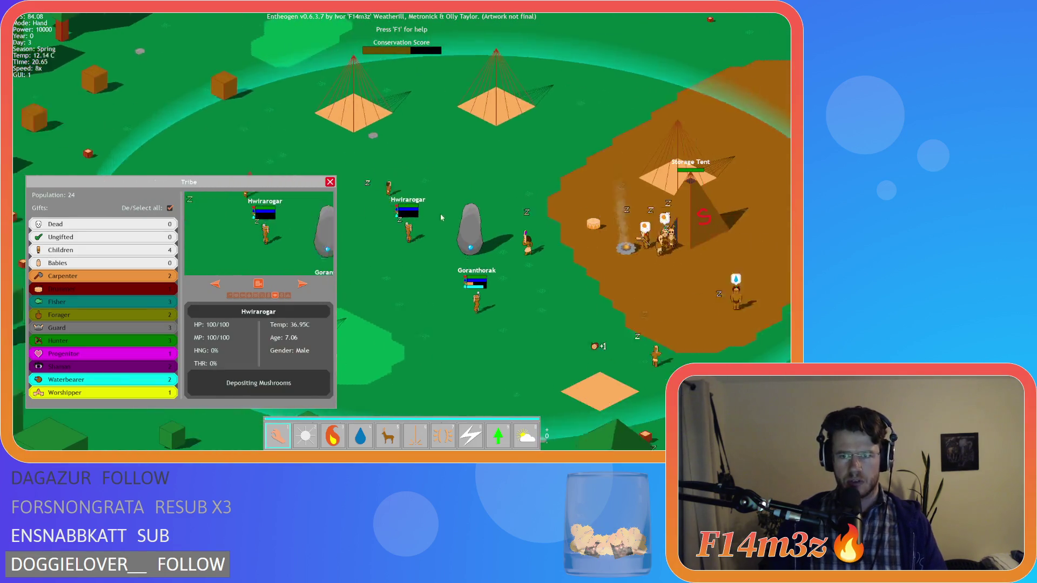
key(Escape)
key(Escape)
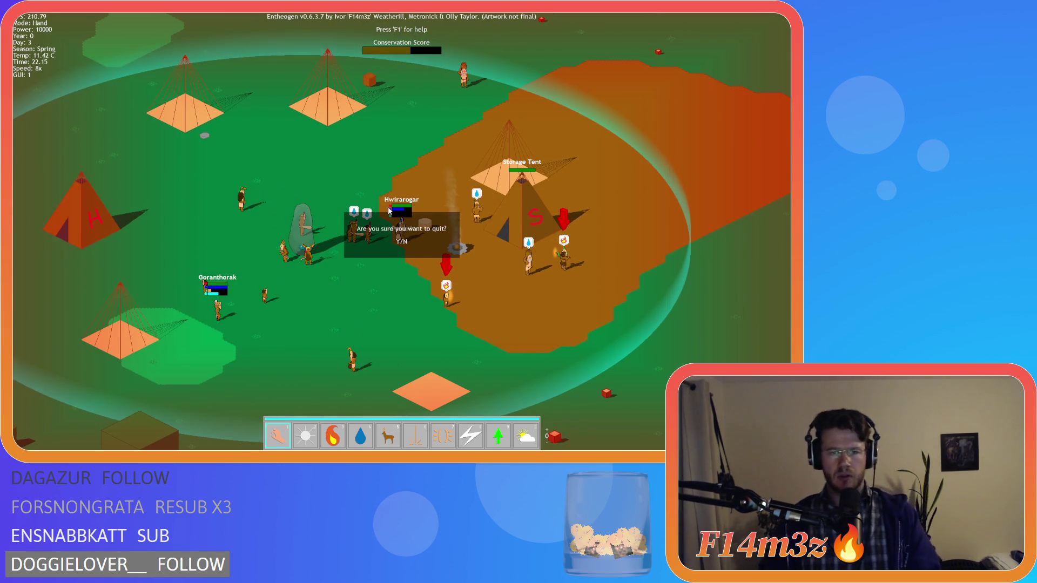
key(y)
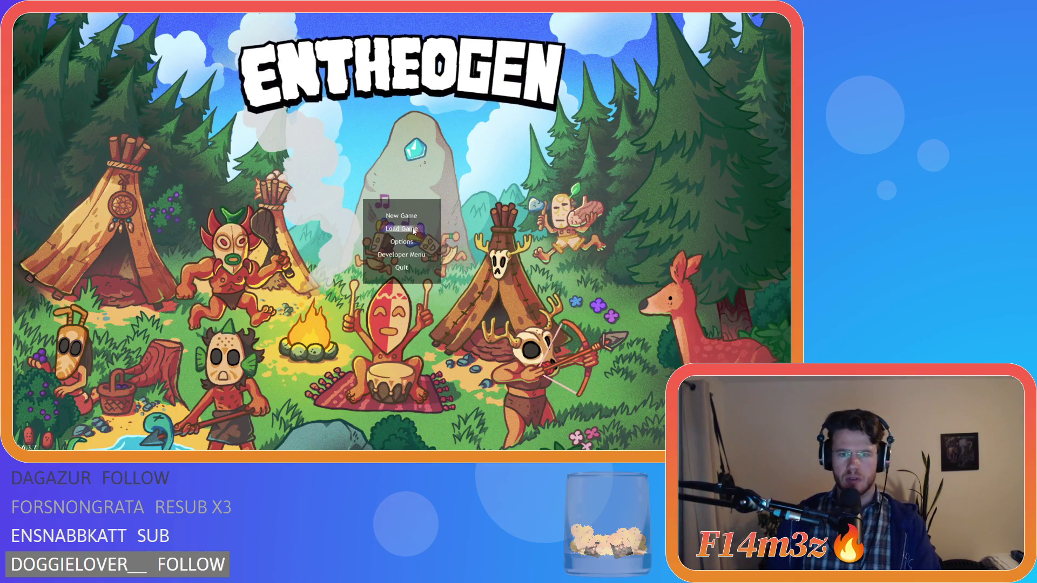
click(413, 231)
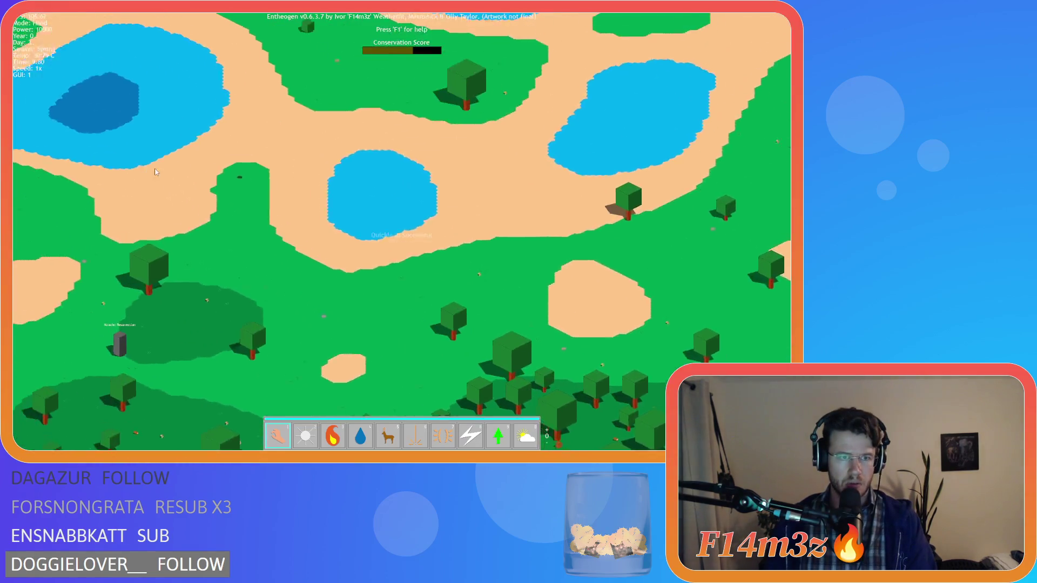
Advance the loaded game to the next level, inspect the sleeping villager, then bring up the quit prompt.
key(y)
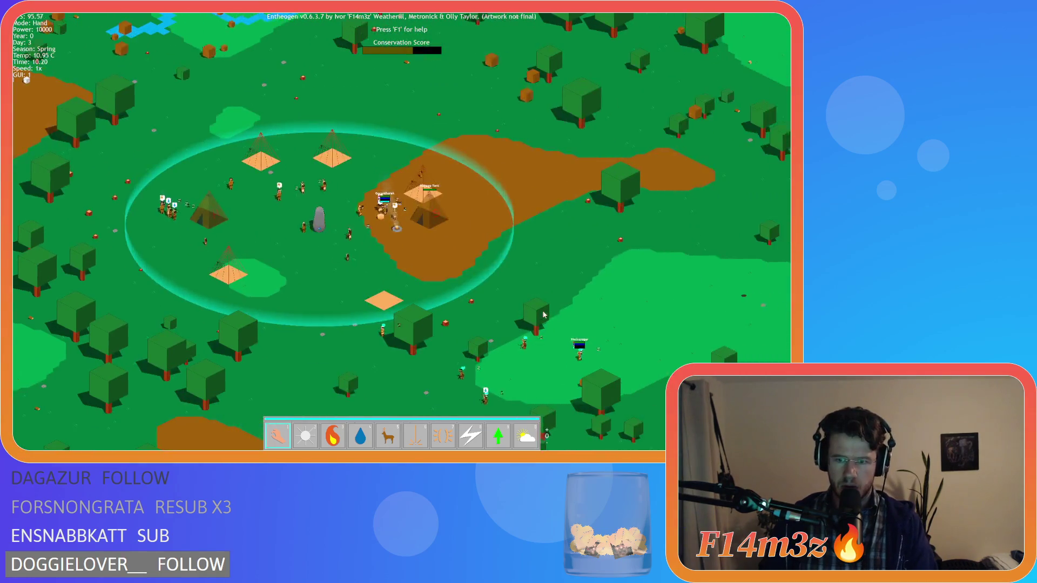
scroll(409, 296, up, 5)
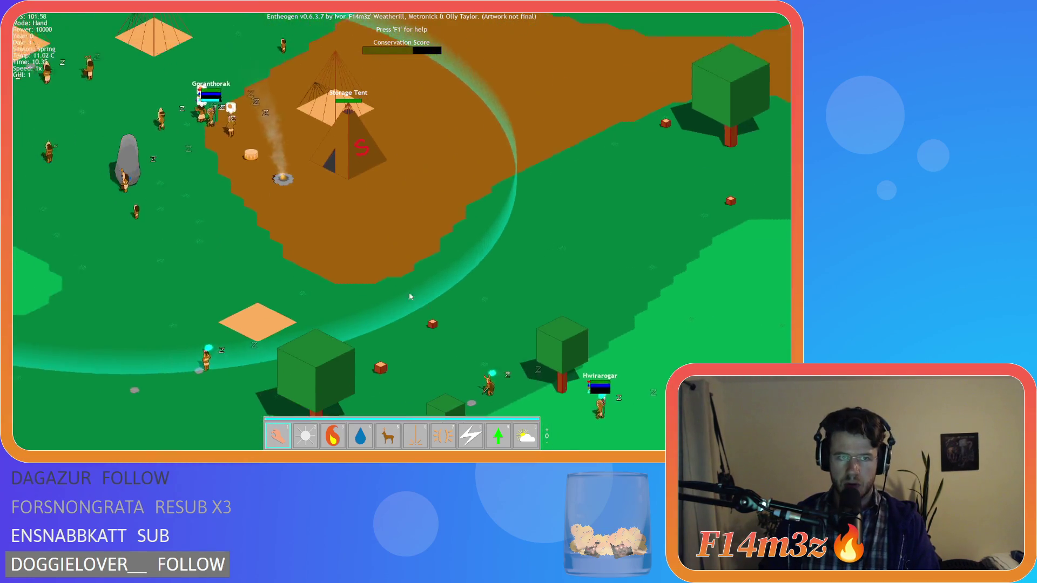
key(d)
key(s)
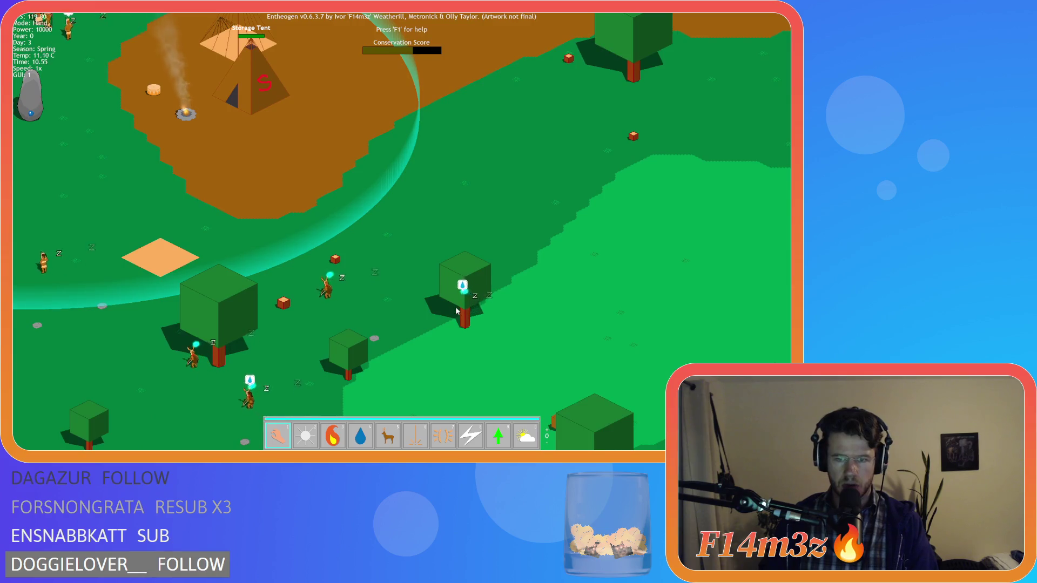
scroll(456, 311, up, 3)
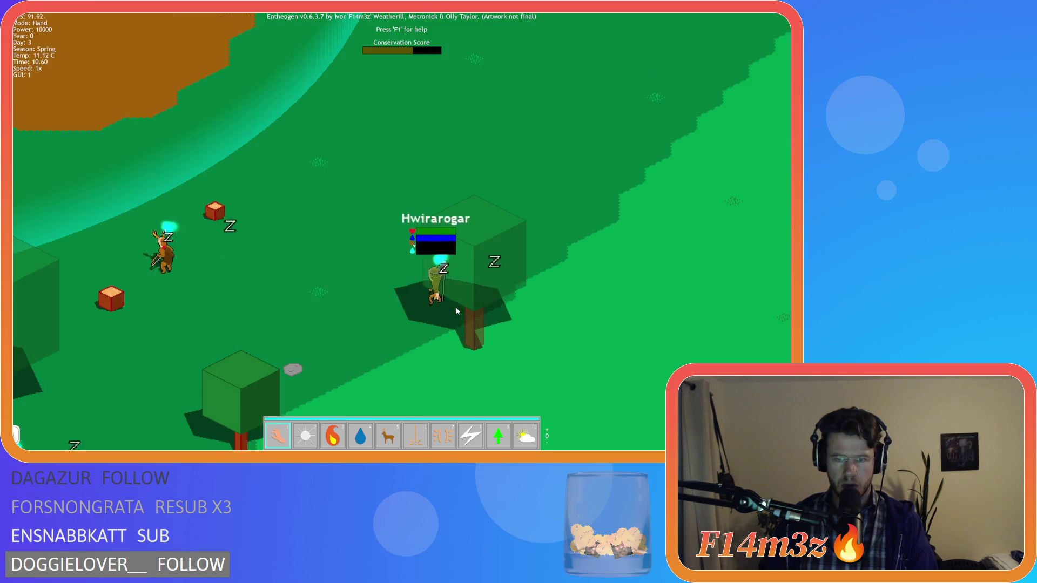
scroll(371, 262, up, 2)
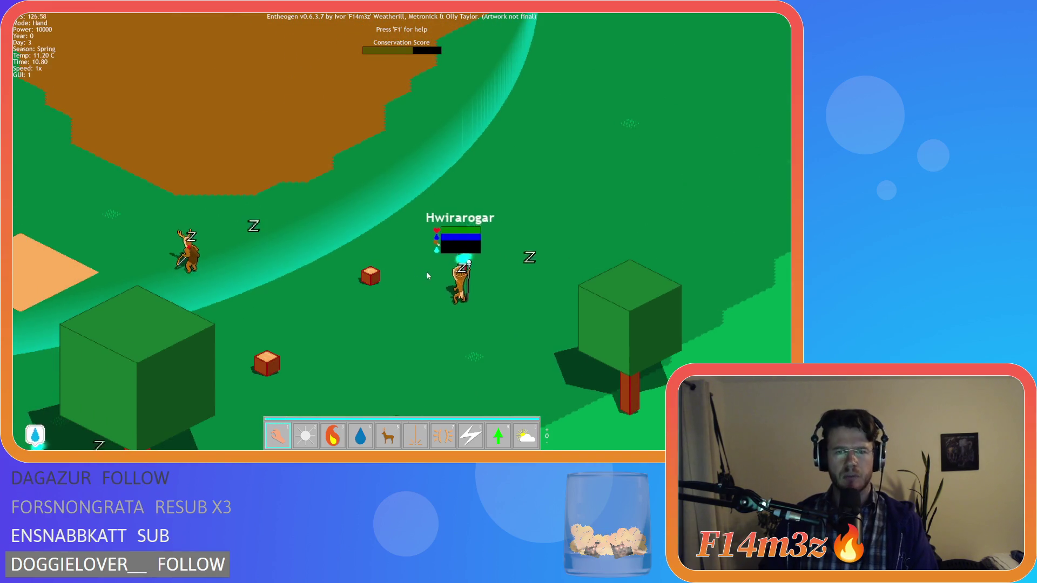
key(a)
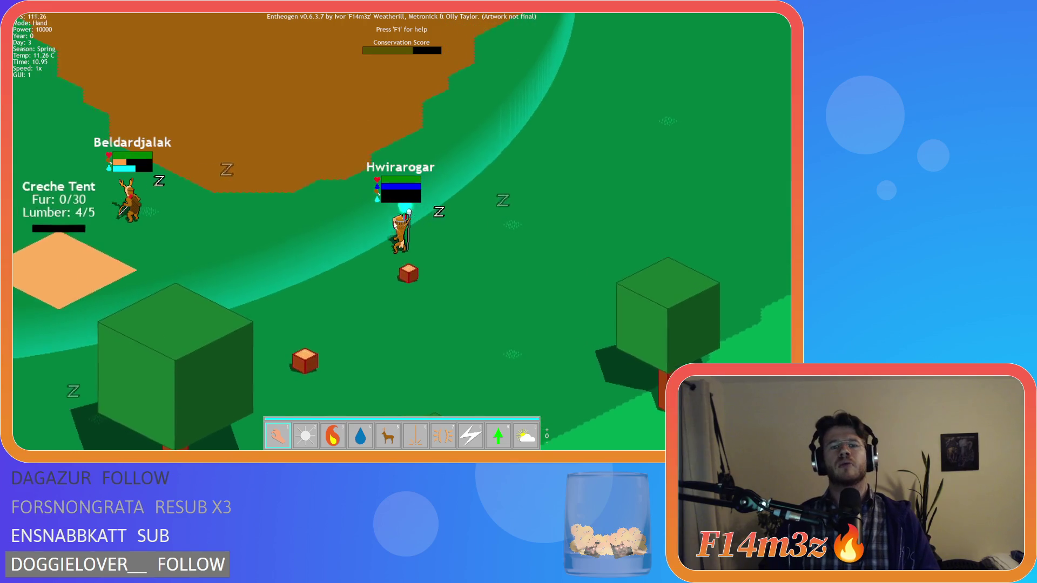
key(a)
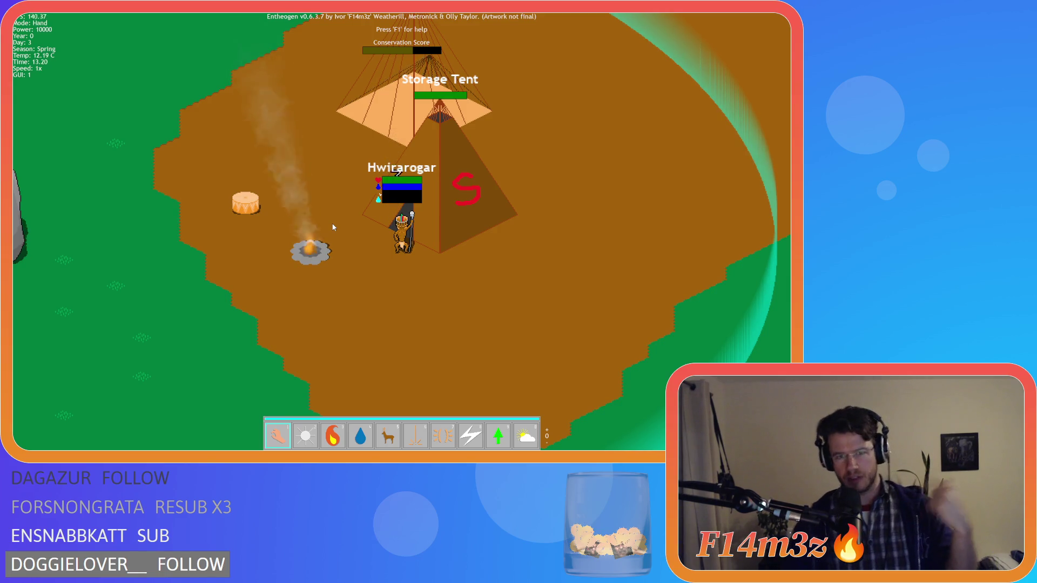
key(Escape)
Quit the game back to the editor and close the Find and Replace bar.
key(y)
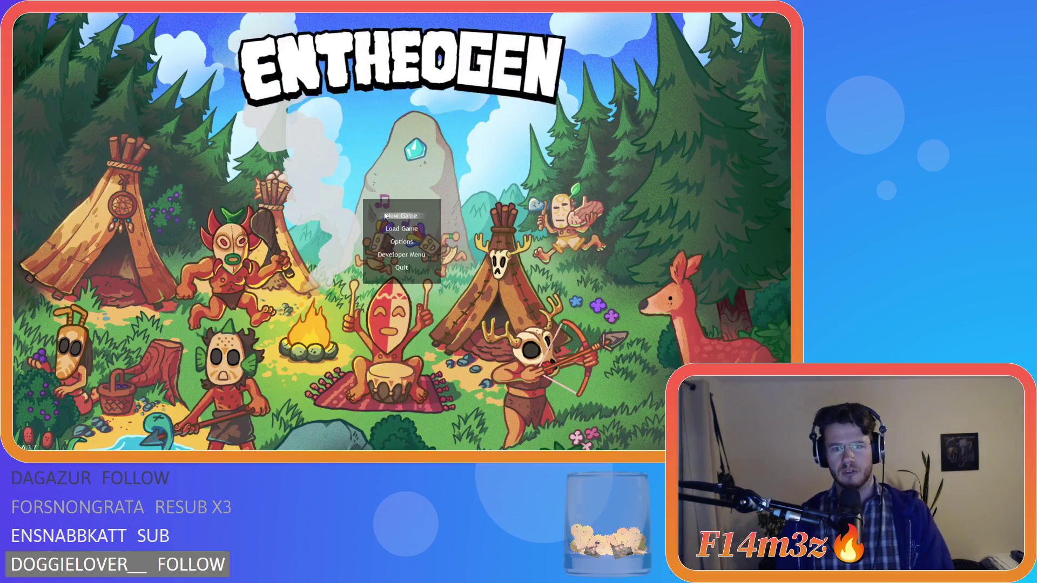
click(609, 96)
click(423, 162)
Open the sc_stateConditions script from the Scripts > Conditions folder.
scroll(423, 246, down, 3)
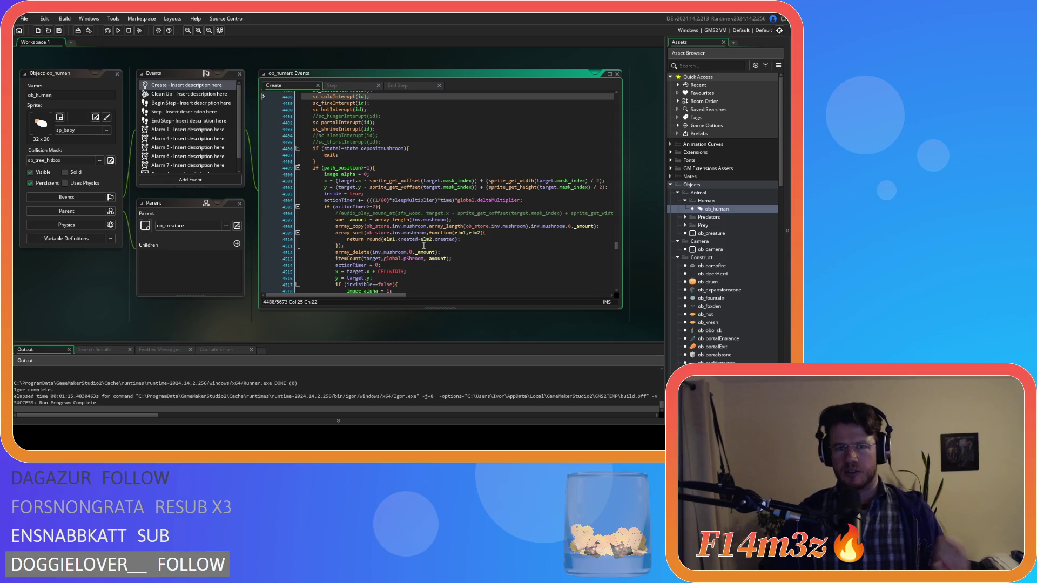
scroll(423, 246, up, 4)
scroll(439, 234, down, 3)
scroll(713, 259, down, 10)
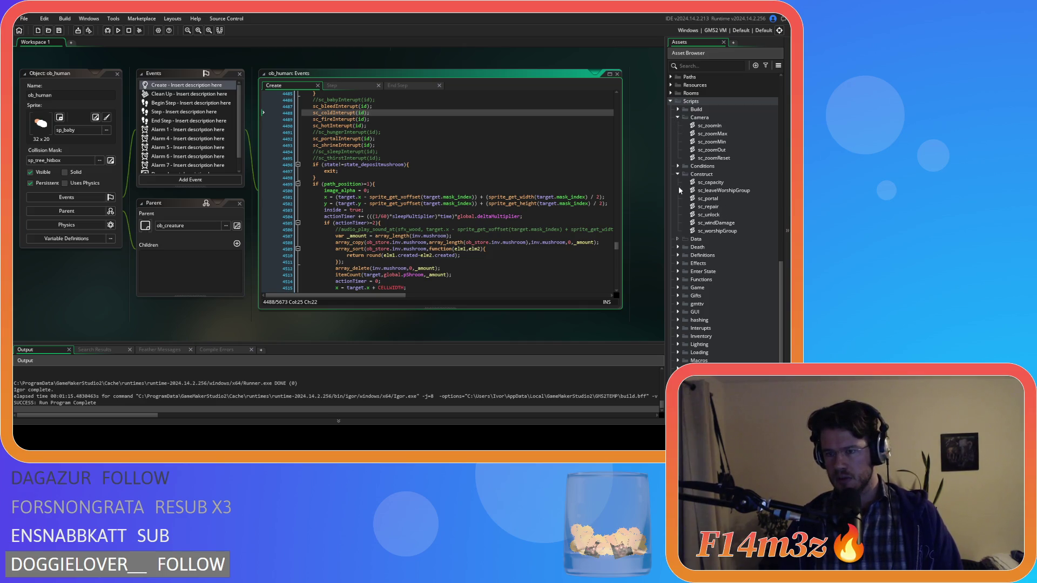
scroll(686, 179, up, 2)
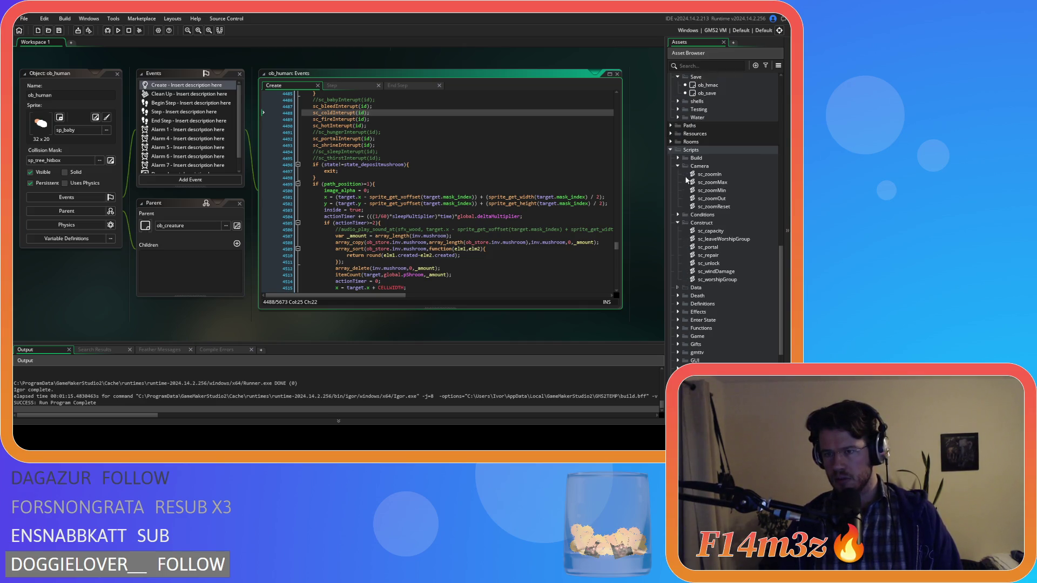
click(677, 215)
double_click(724, 263)
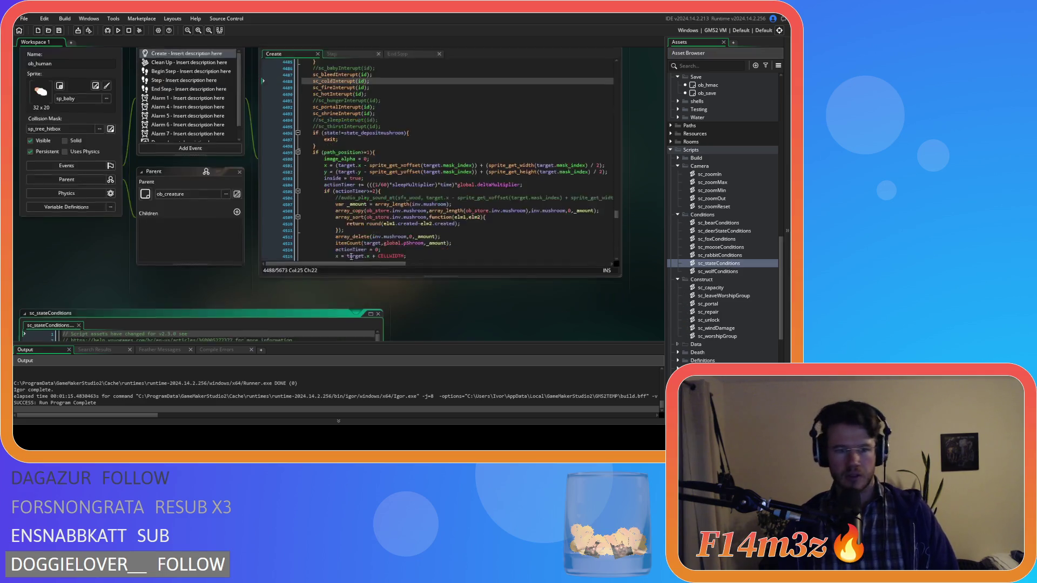
scroll(259, 219, down, 20)
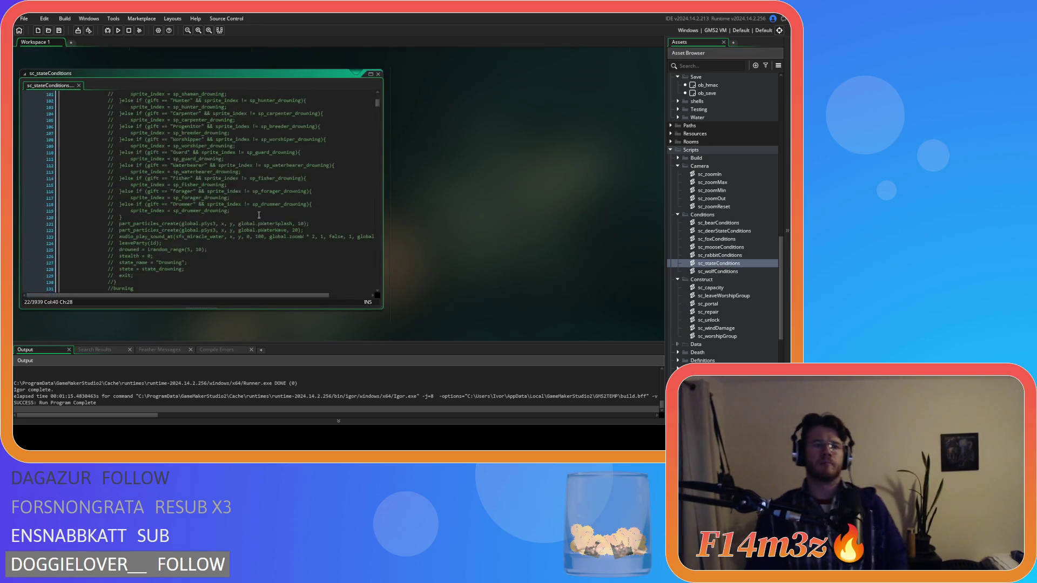
scroll(259, 215, down, 13)
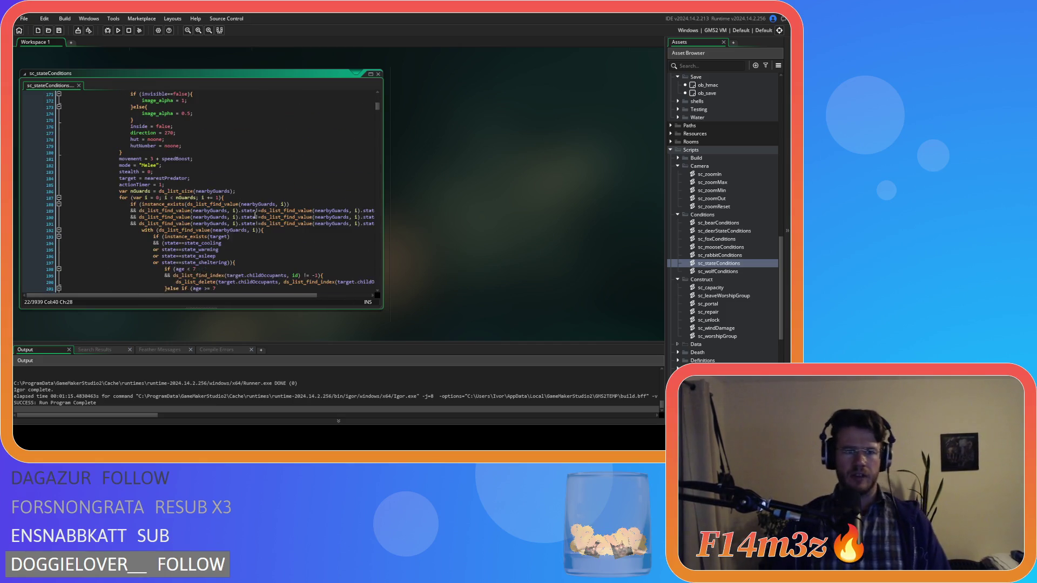
scroll(255, 215, down, 6)
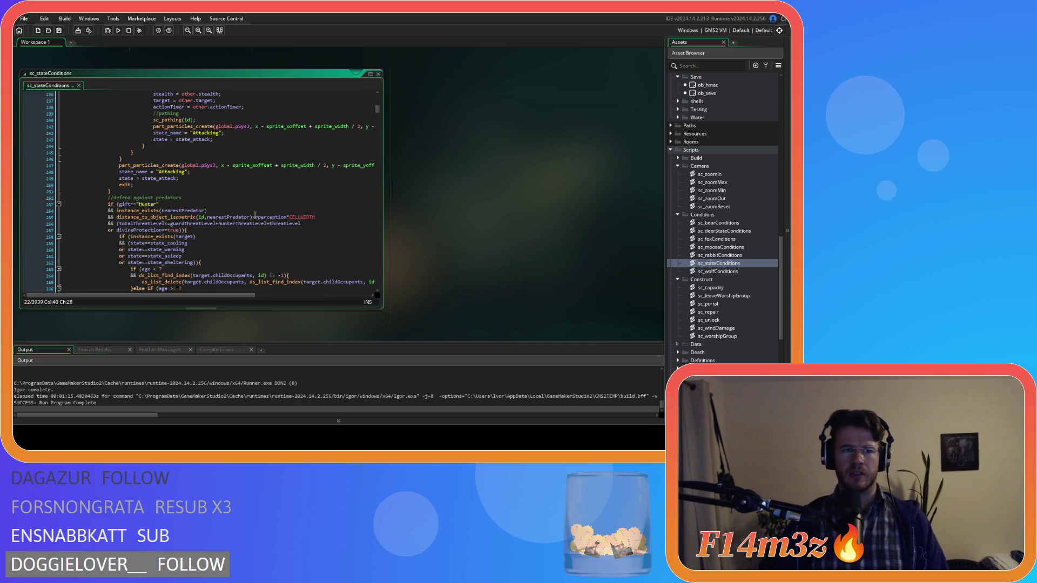
scroll(255, 215, down, 8)
scroll(255, 215, down, 3)
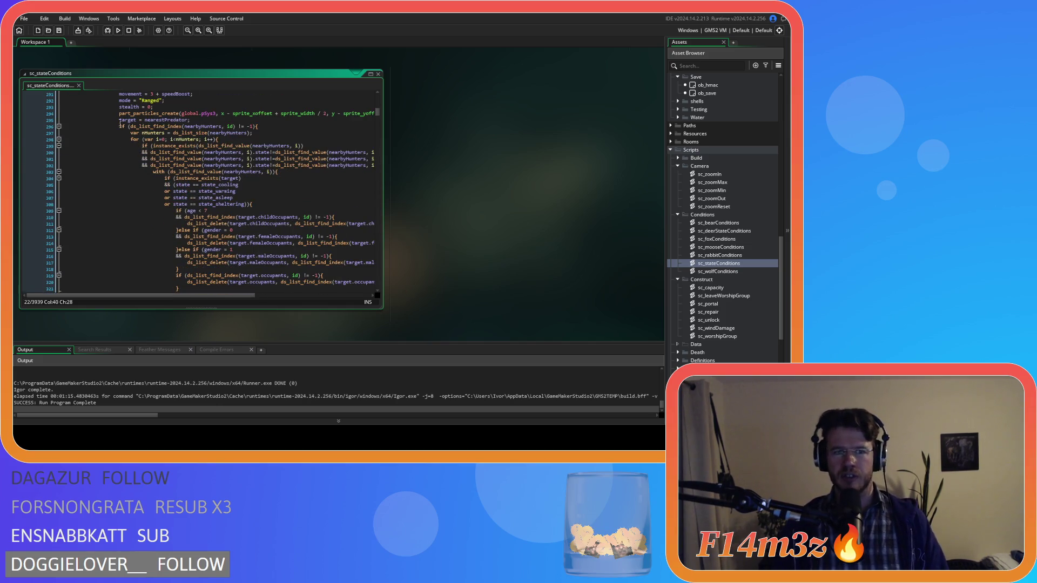
scroll(177, 213, up, 2)
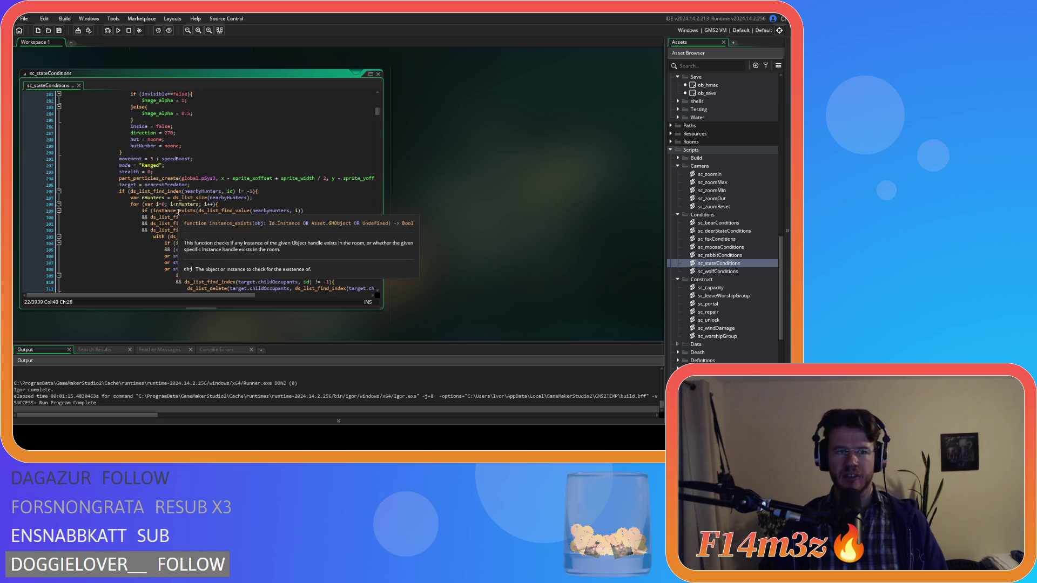
scroll(177, 213, down, 10)
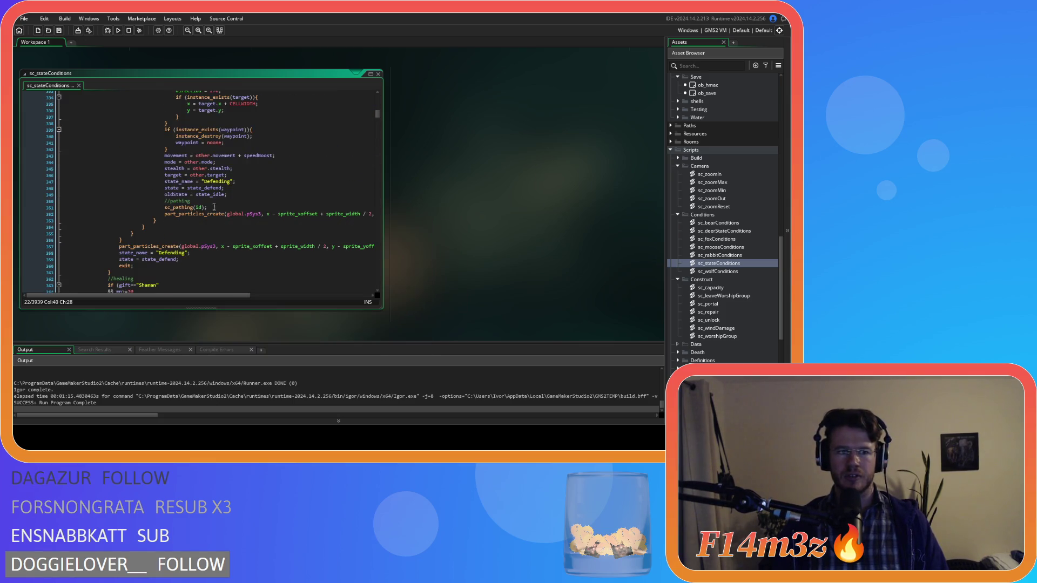
scroll(268, 211, down, 8)
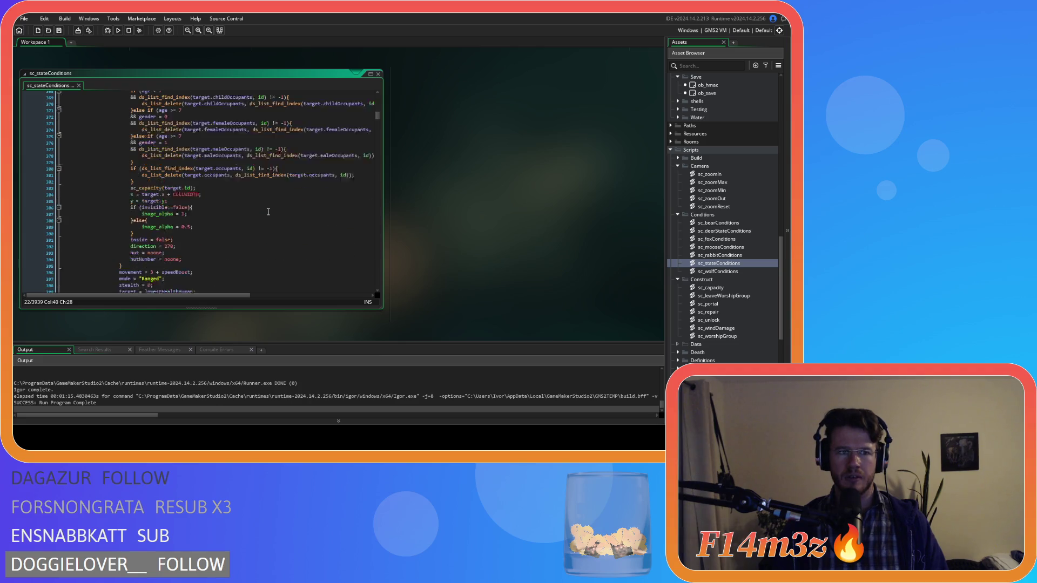
scroll(268, 212, down, 12)
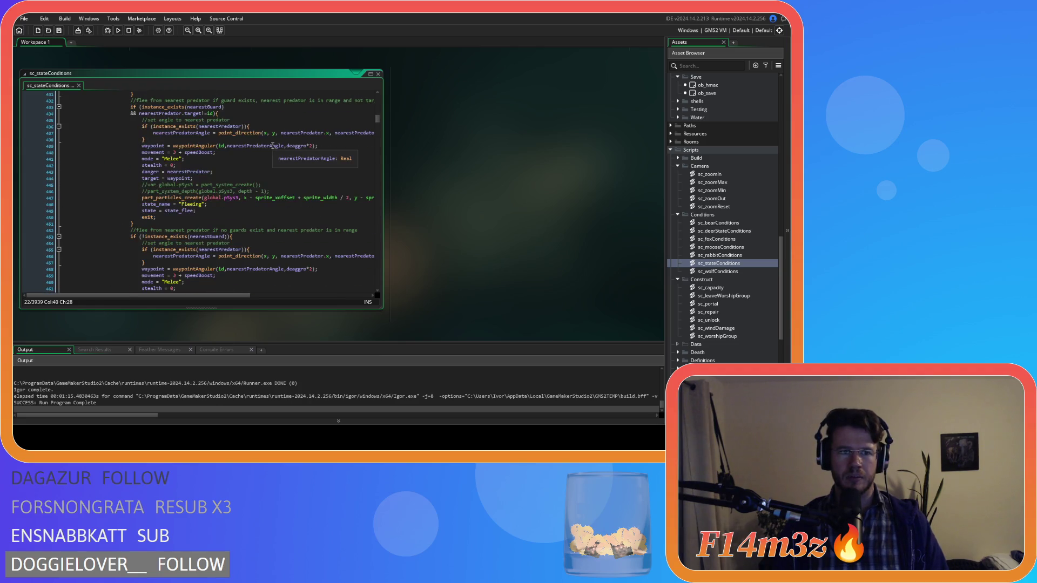
scroll(240, 150, down, 7)
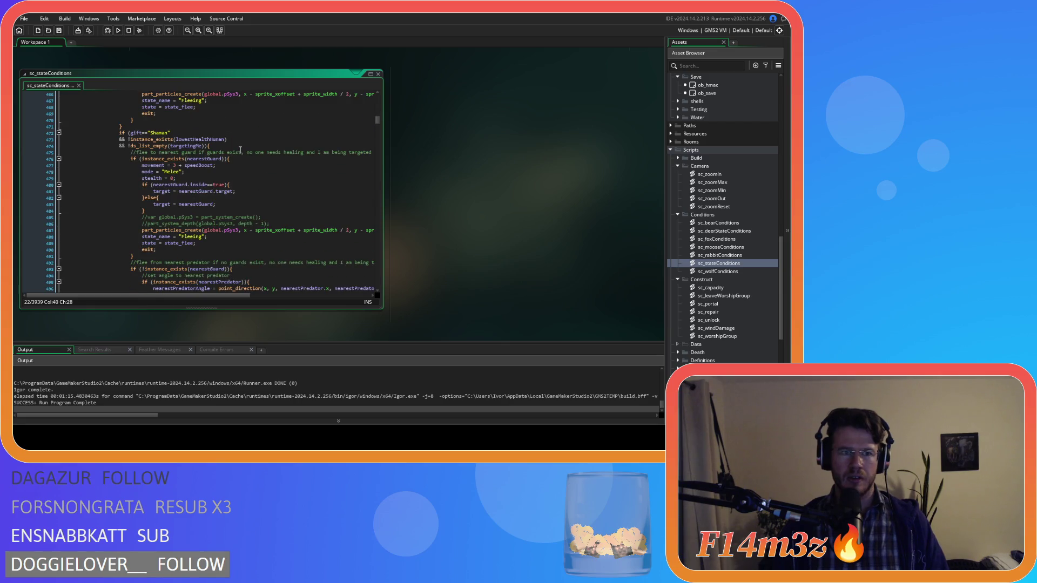
scroll(241, 150, down, 14)
scroll(273, 154, down, 2)
scroll(272, 154, down, 6)
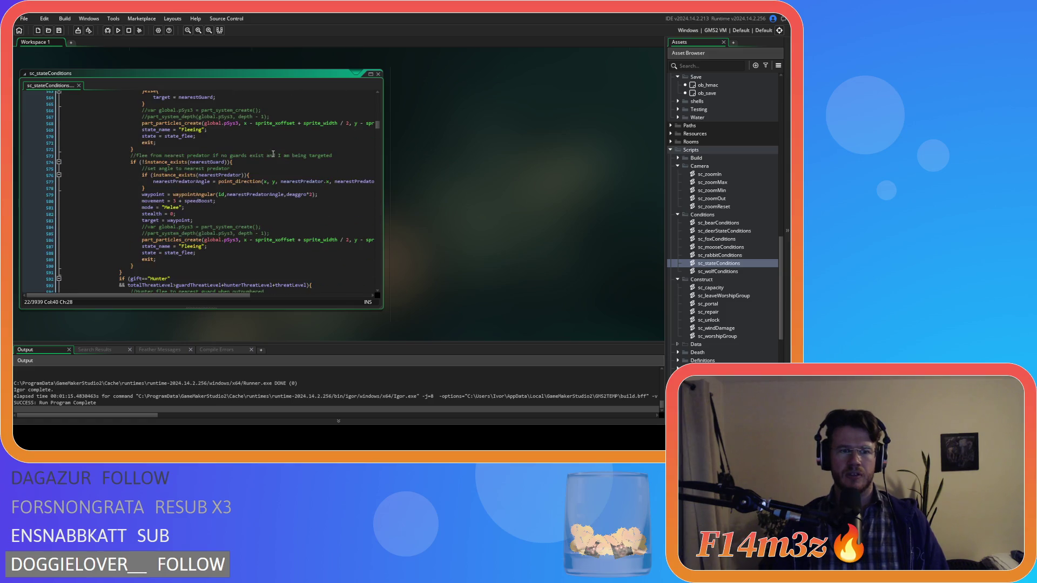
scroll(273, 154, up, 3)
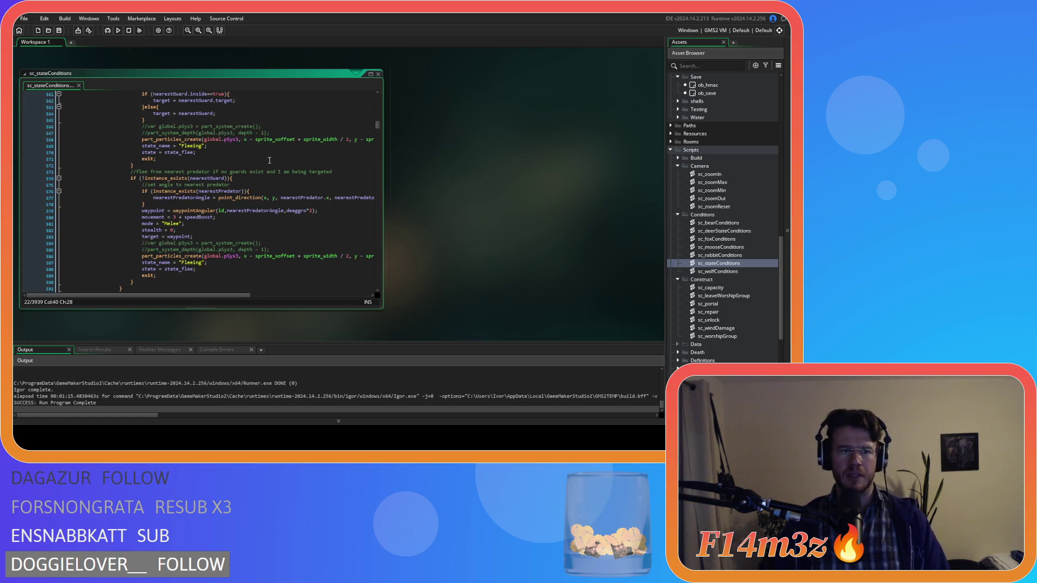
scroll(265, 176, up, 3)
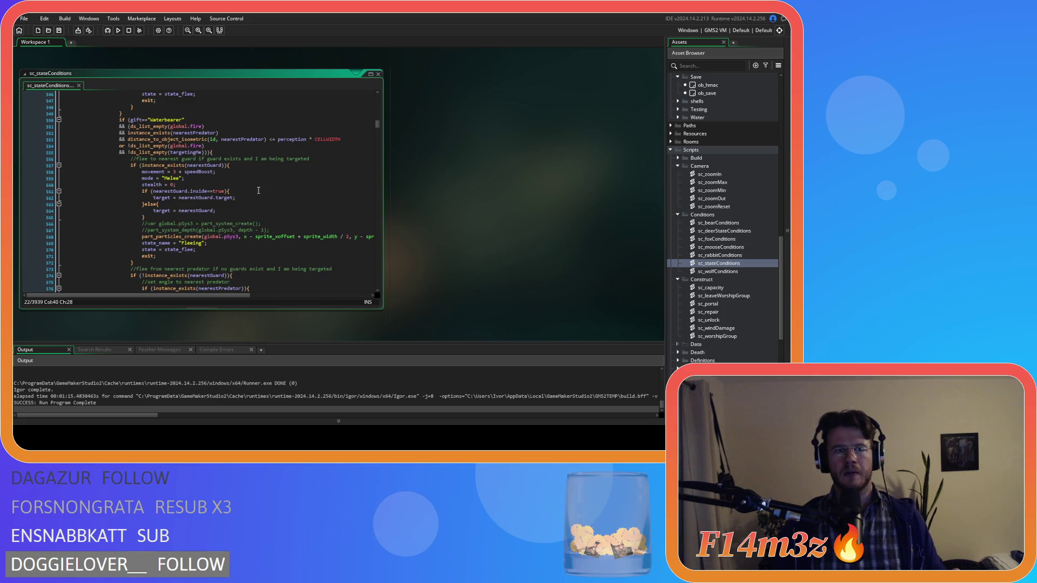
scroll(262, 183, down, 12)
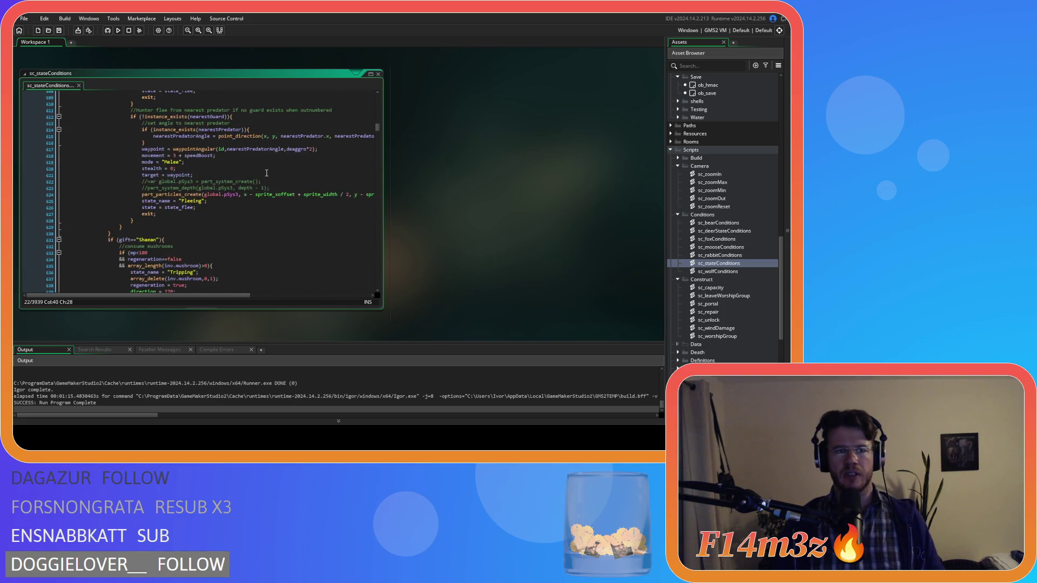
scroll(266, 173, down, 4)
scroll(266, 173, down, 1)
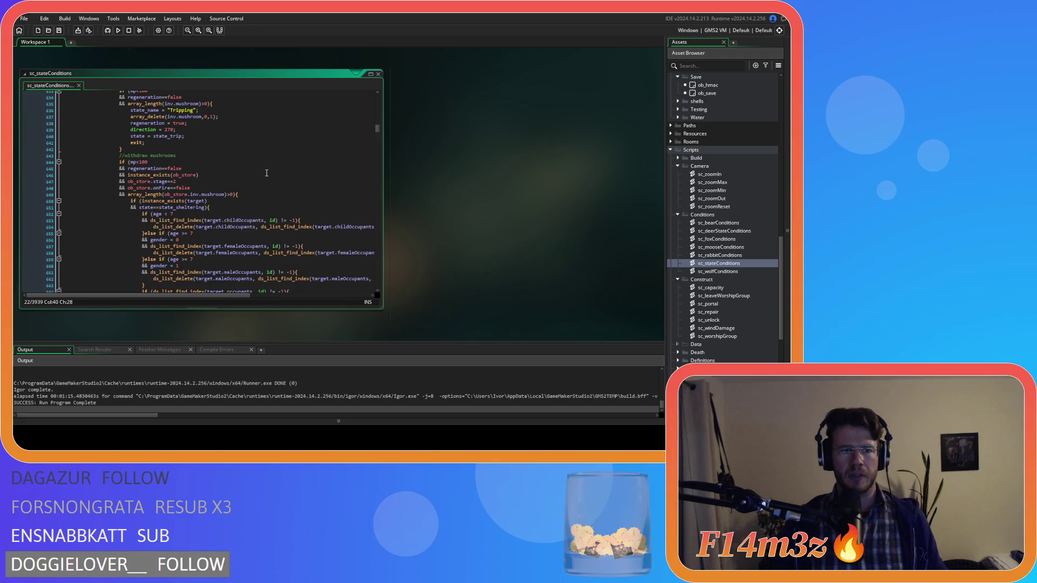
scroll(266, 172, down, 8)
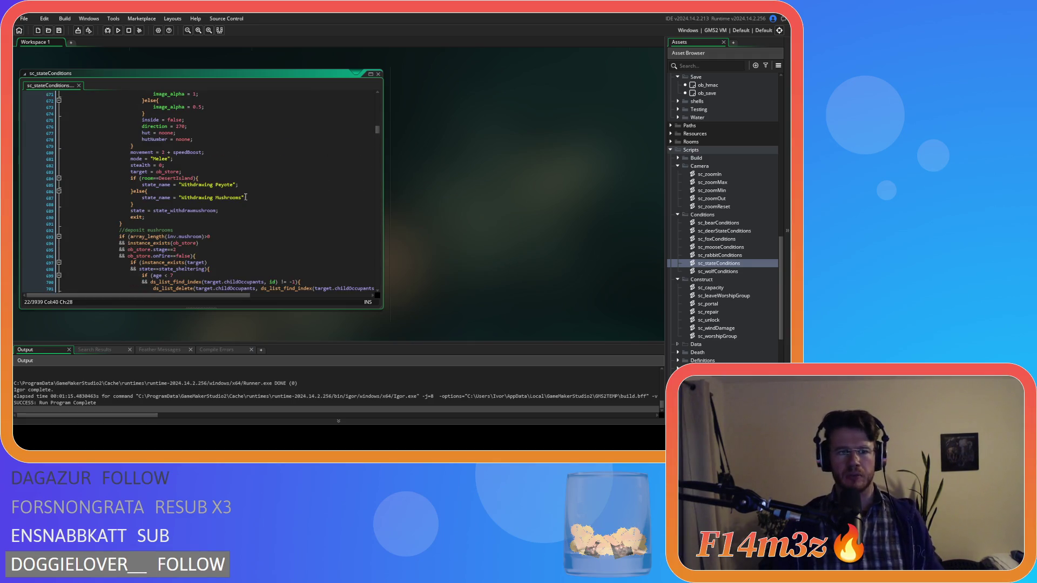
scroll(246, 197, up, 8)
scroll(246, 197, up, 2)
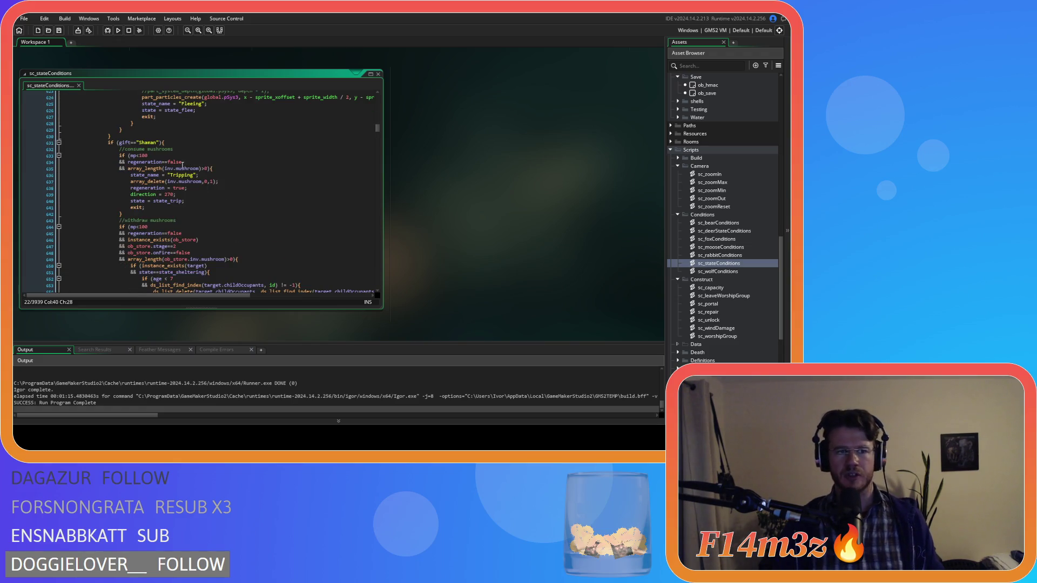
scroll(156, 132, down, 9)
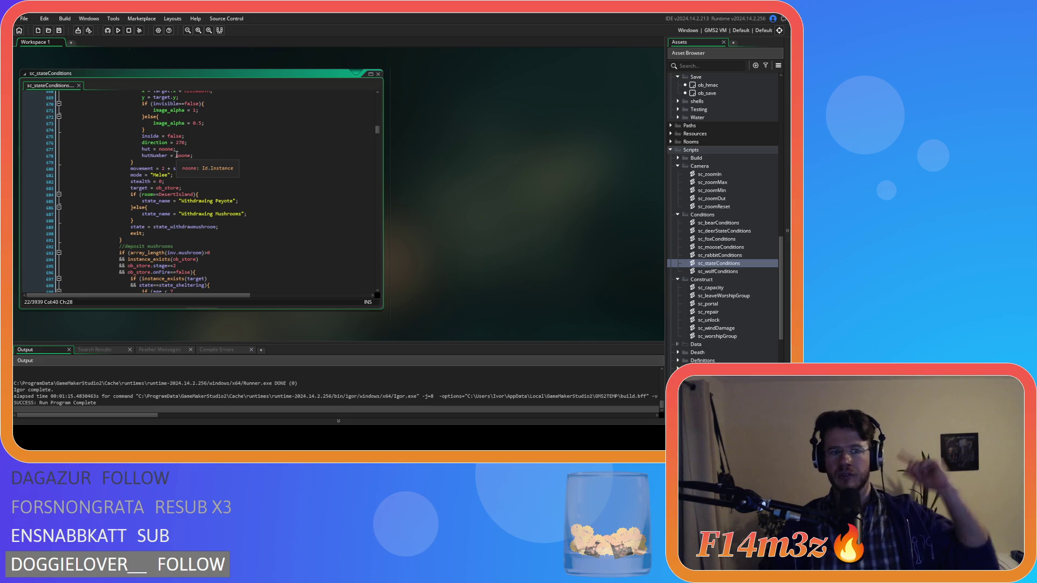
scroll(177, 155, down, 9)
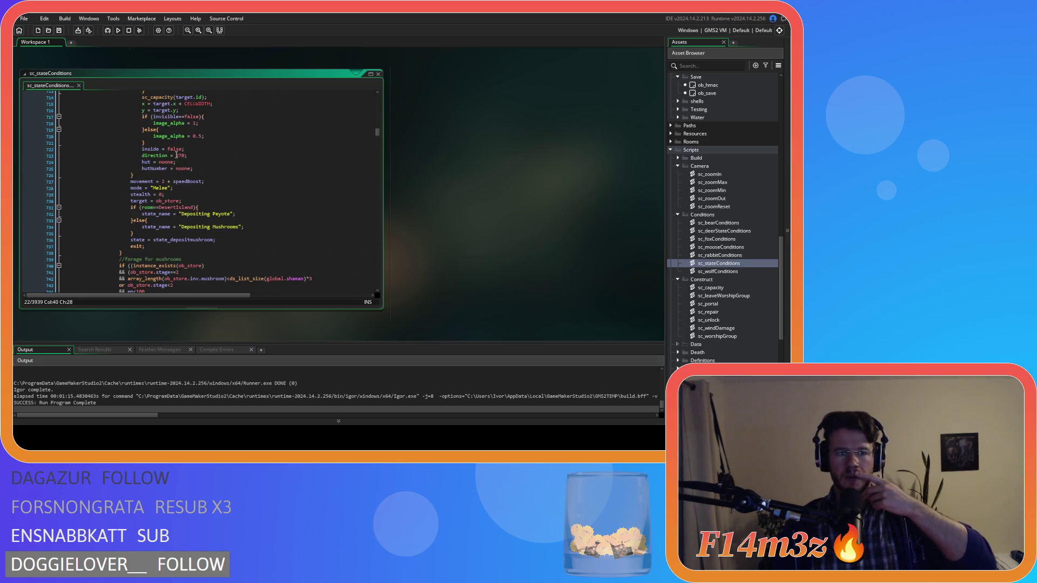
scroll(177, 155, down, 16)
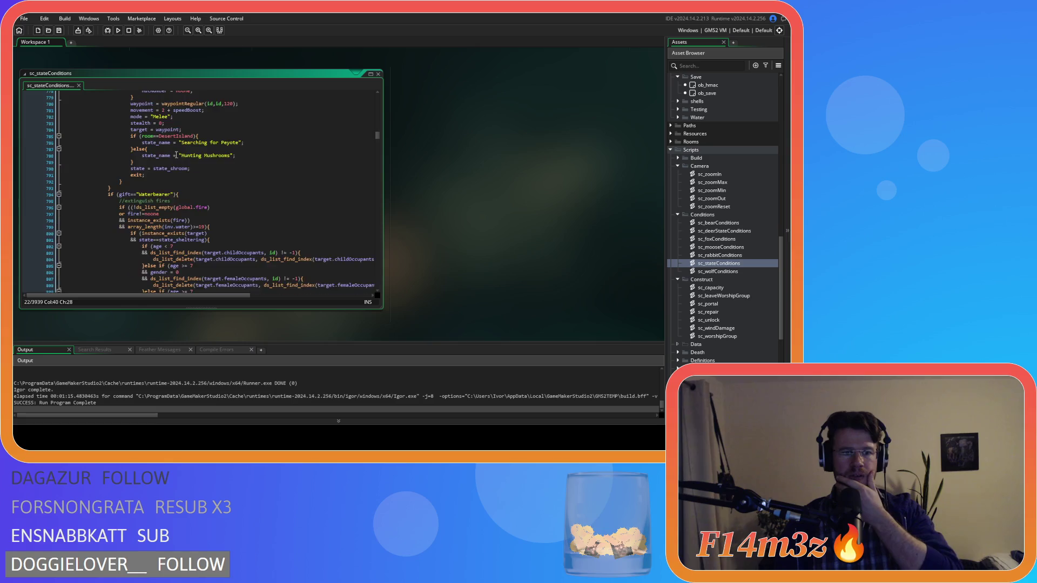
scroll(176, 155, down, 20)
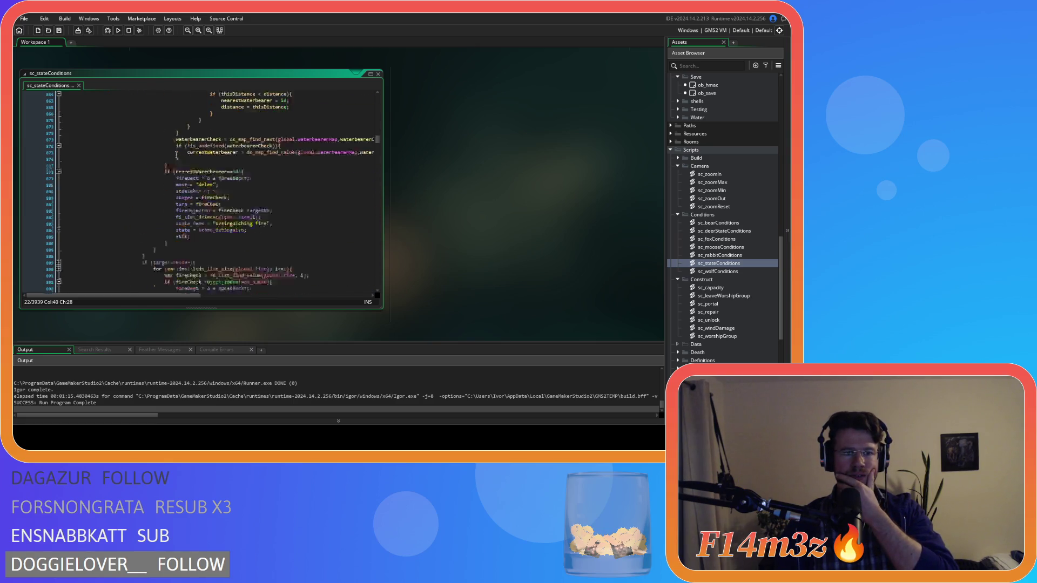
scroll(176, 155, down, 20)
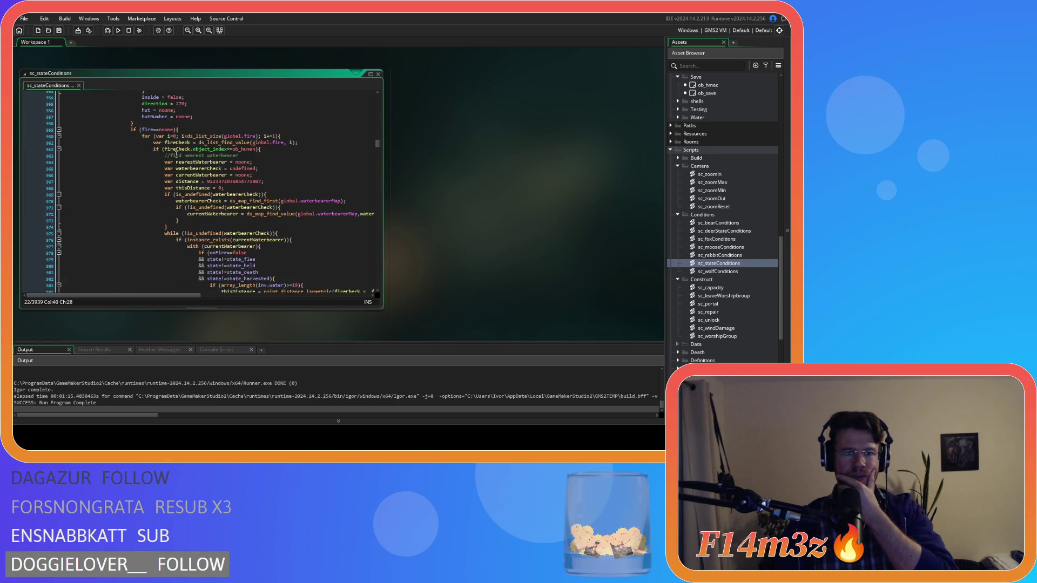
scroll(177, 155, down, 17)
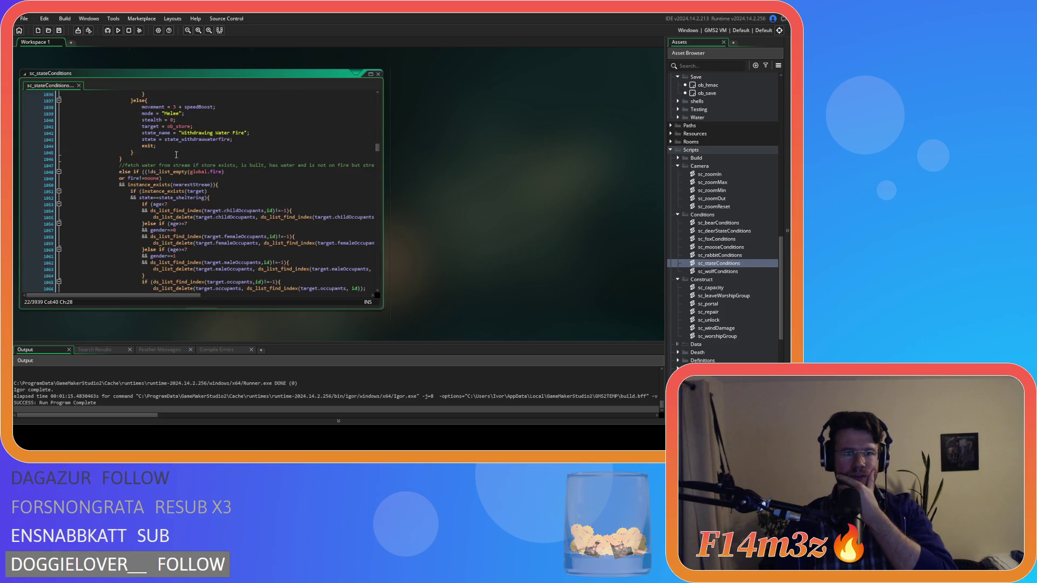
scroll(177, 155, down, 17)
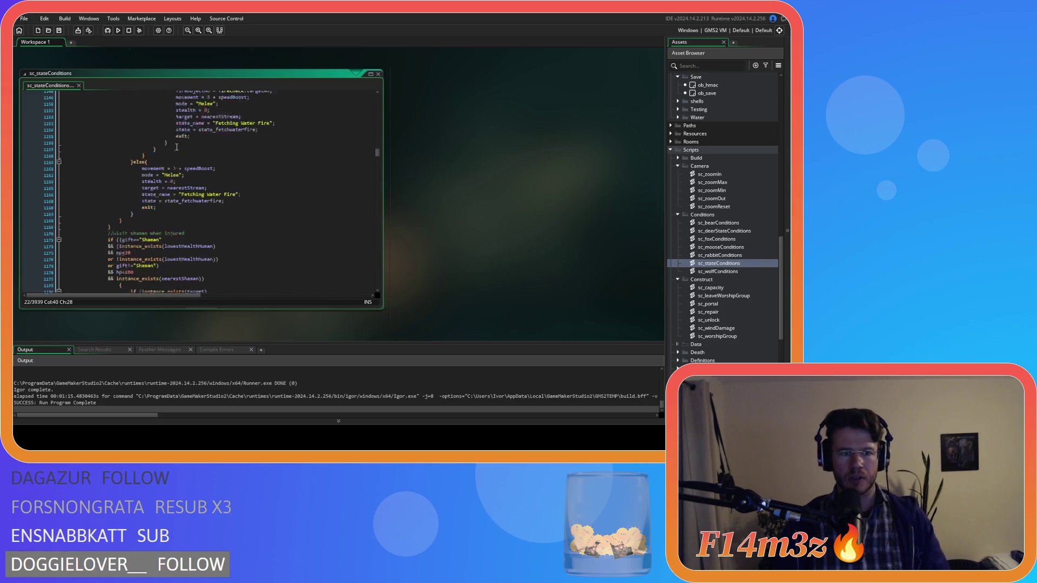
scroll(177, 147, down, 7)
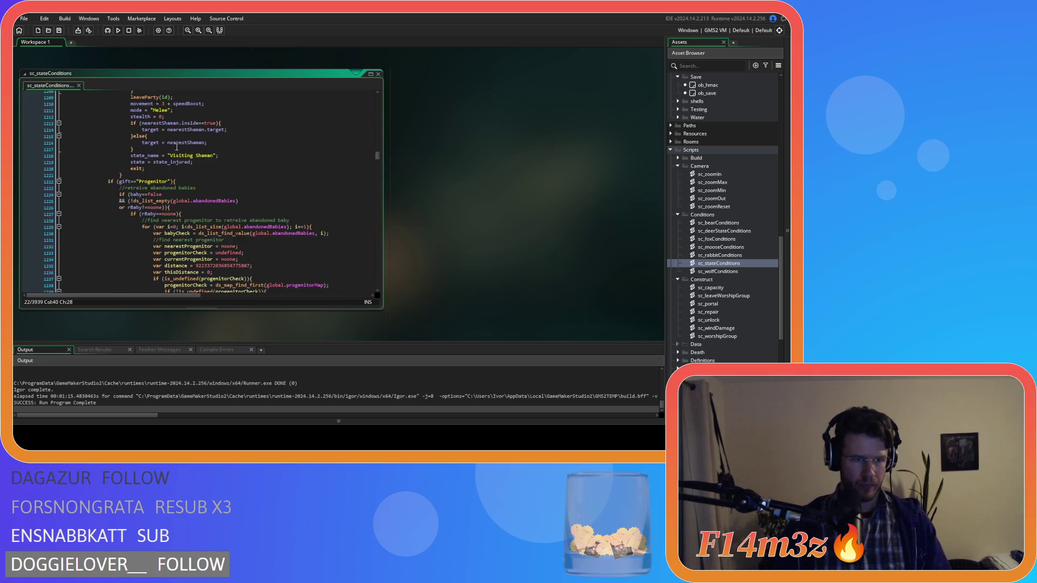
scroll(177, 147, down, 18)
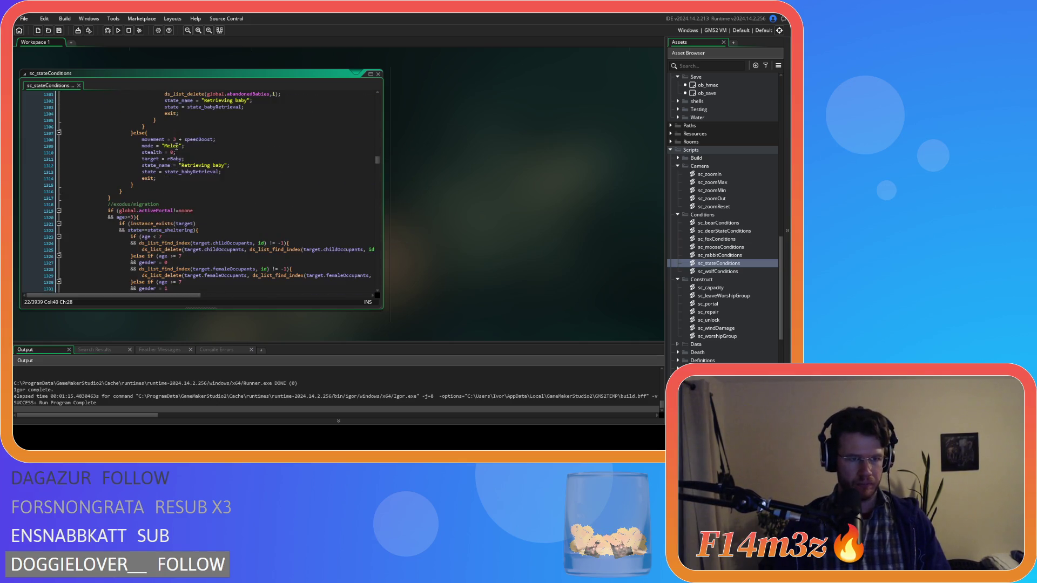
scroll(176, 146, down, 2)
click(204, 182)
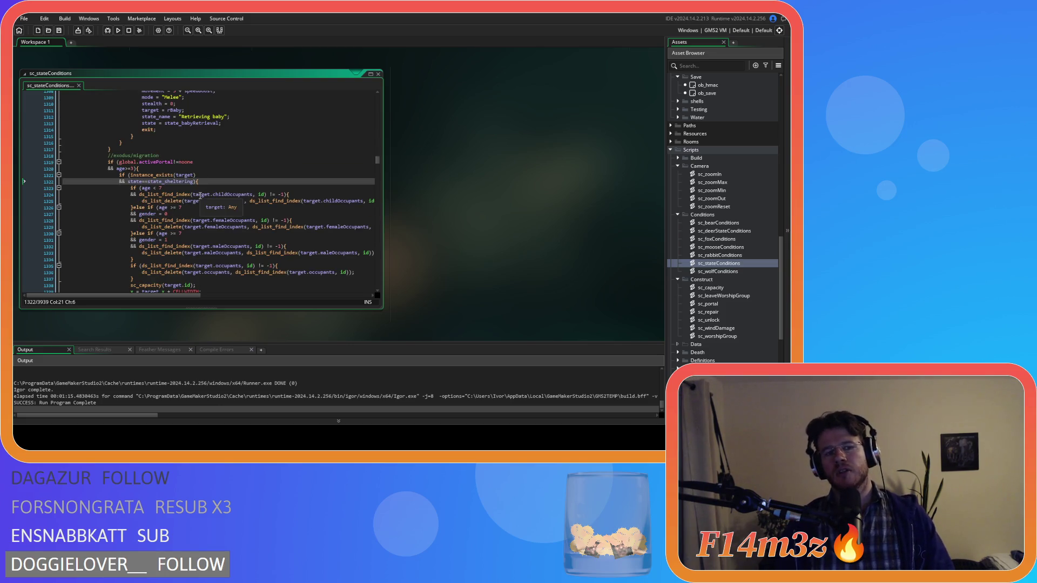
scroll(201, 187, up, 5)
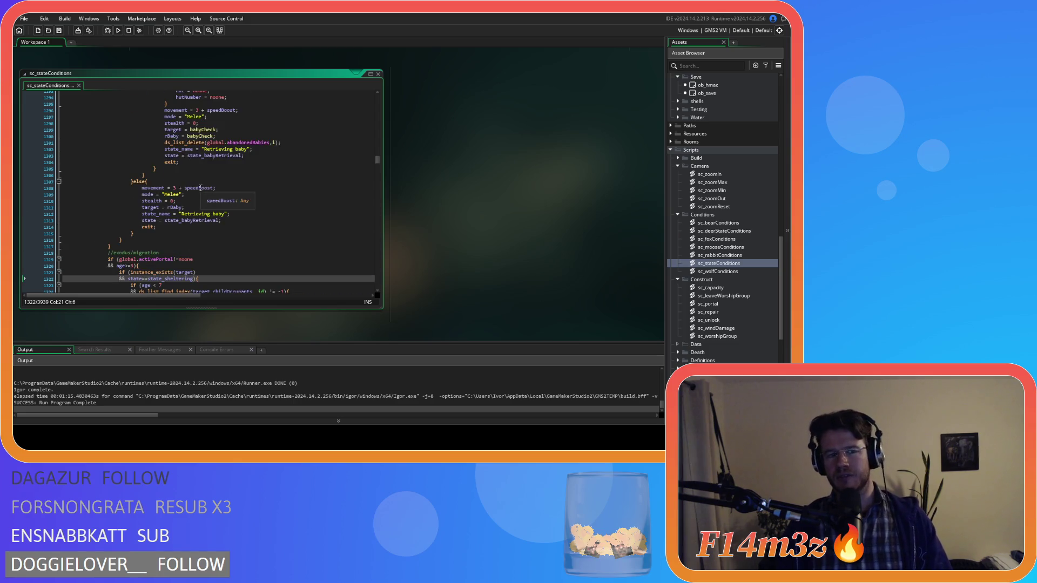
scroll(197, 187, down, 4)
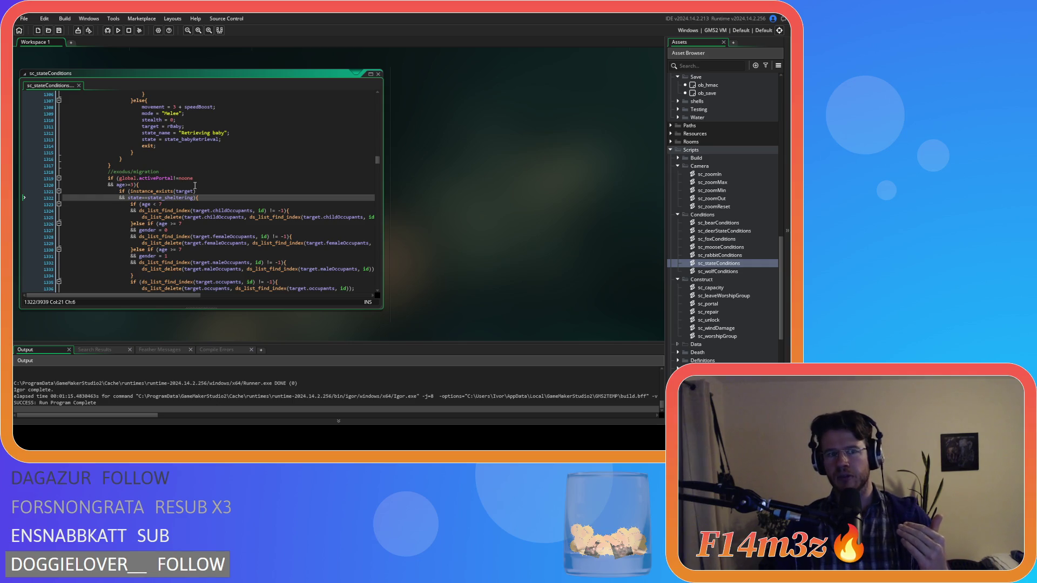
scroll(195, 186, up, 20)
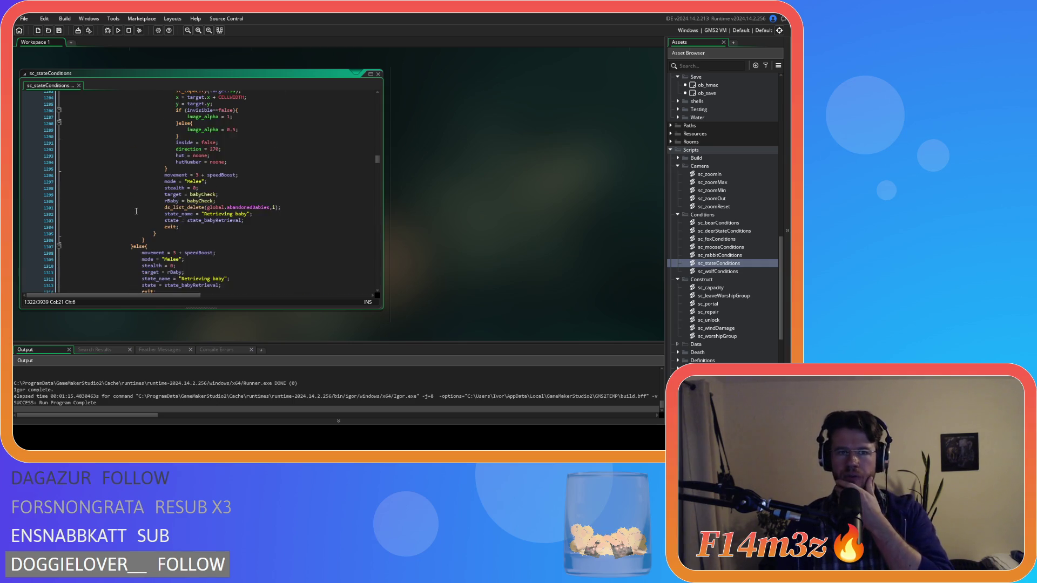
scroll(137, 211, up, 13)
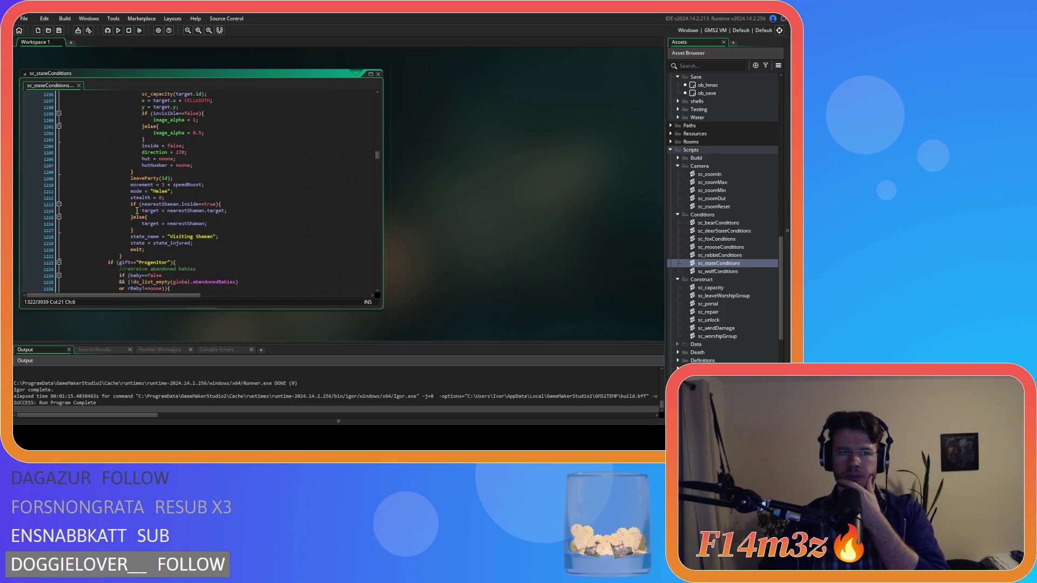
scroll(136, 210, up, 3)
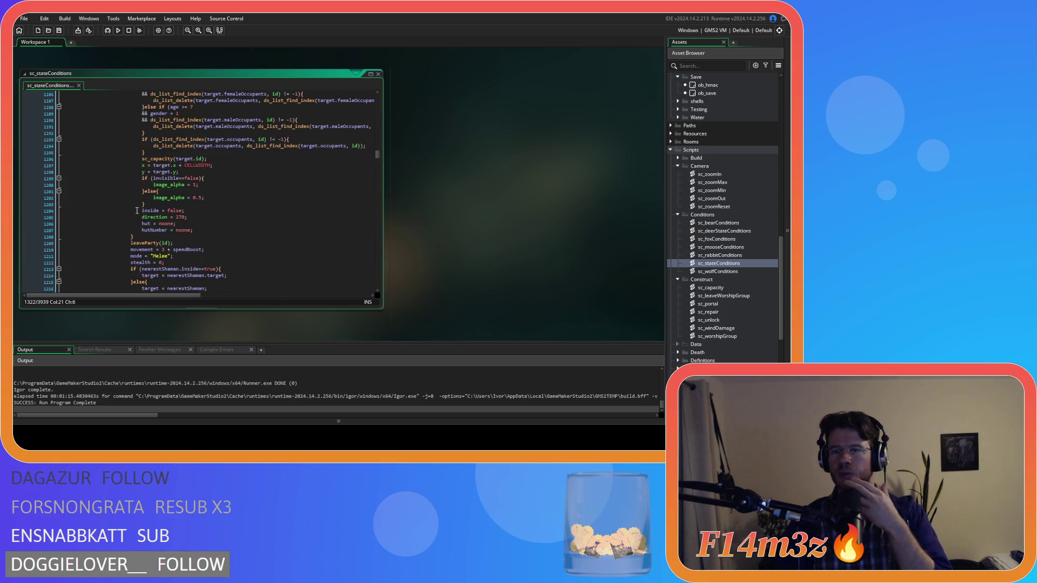
scroll(137, 211, up, 5)
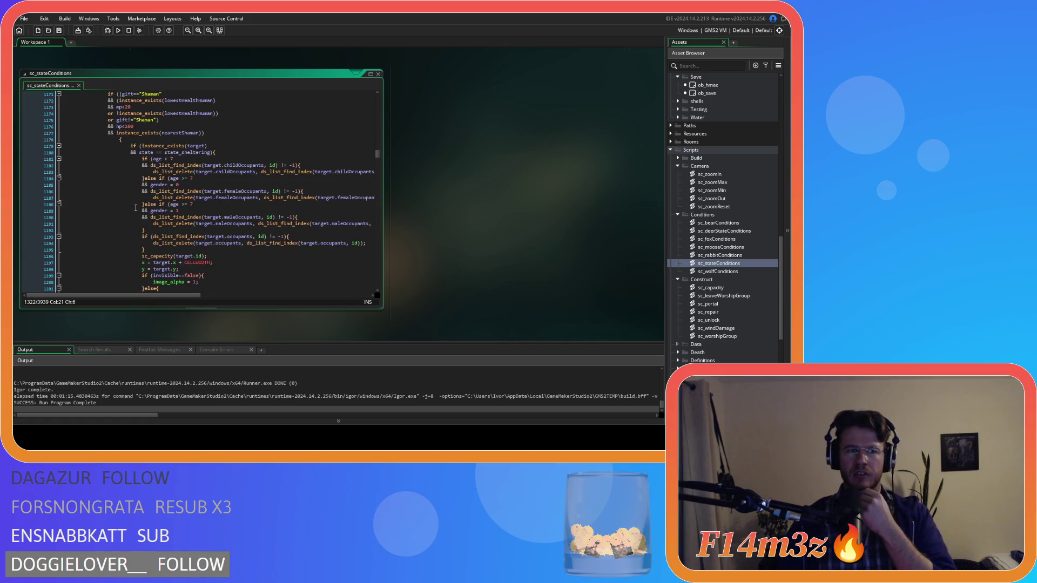
scroll(122, 213, up, 2)
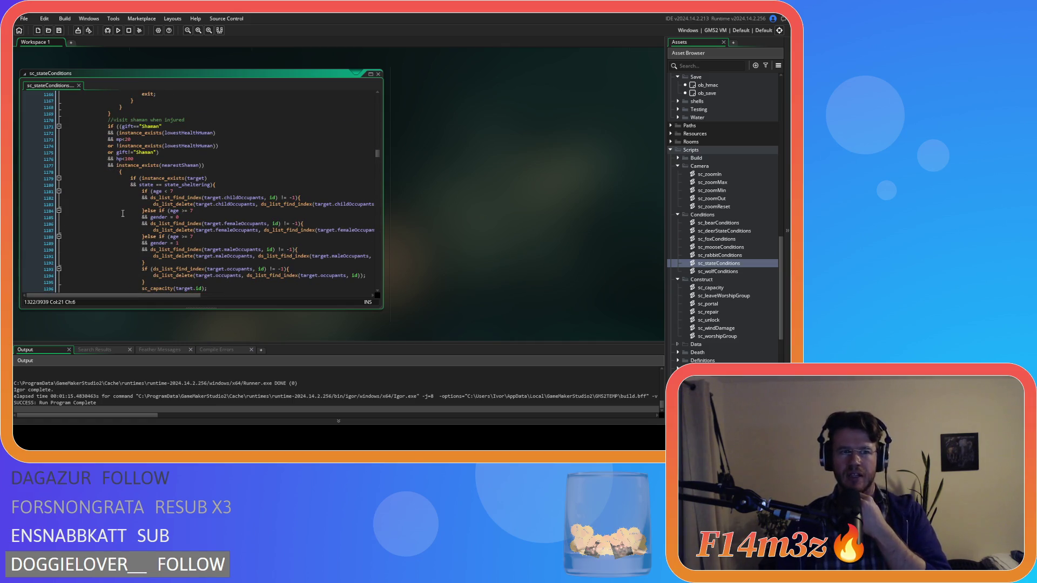
scroll(122, 214, up, 20)
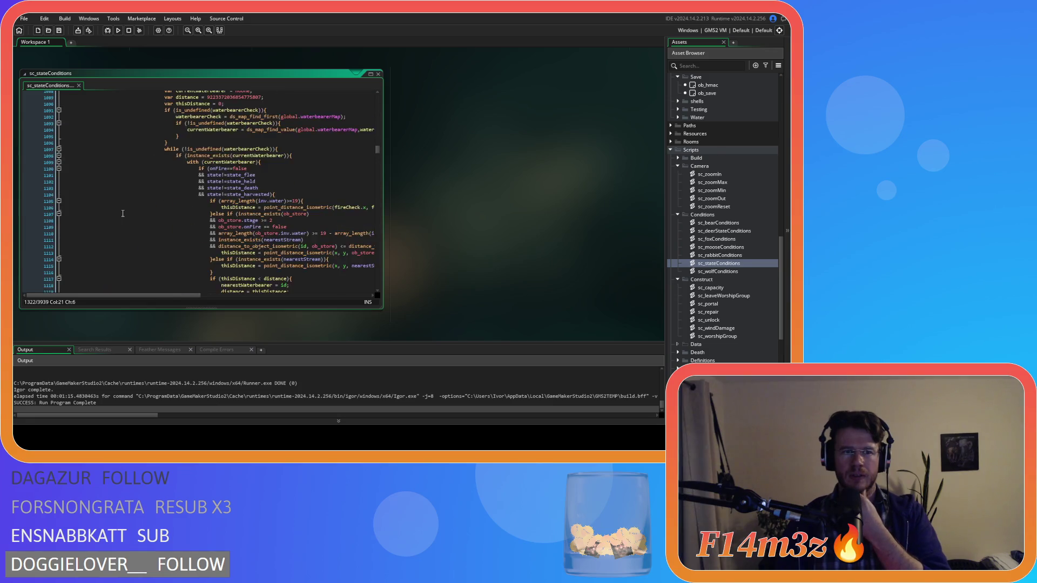
scroll(122, 213, up, 20)
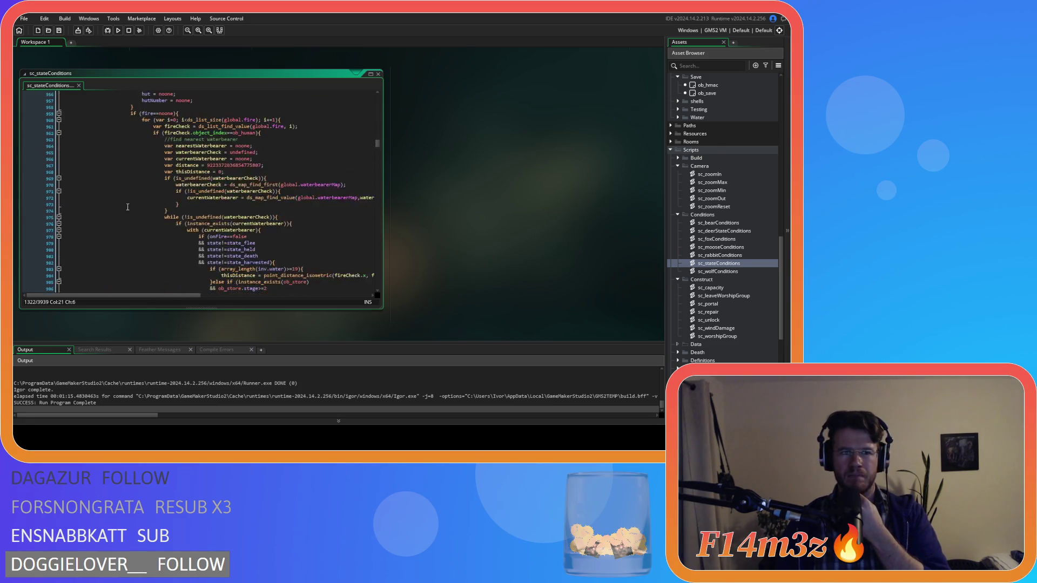
scroll(127, 207, up, 20)
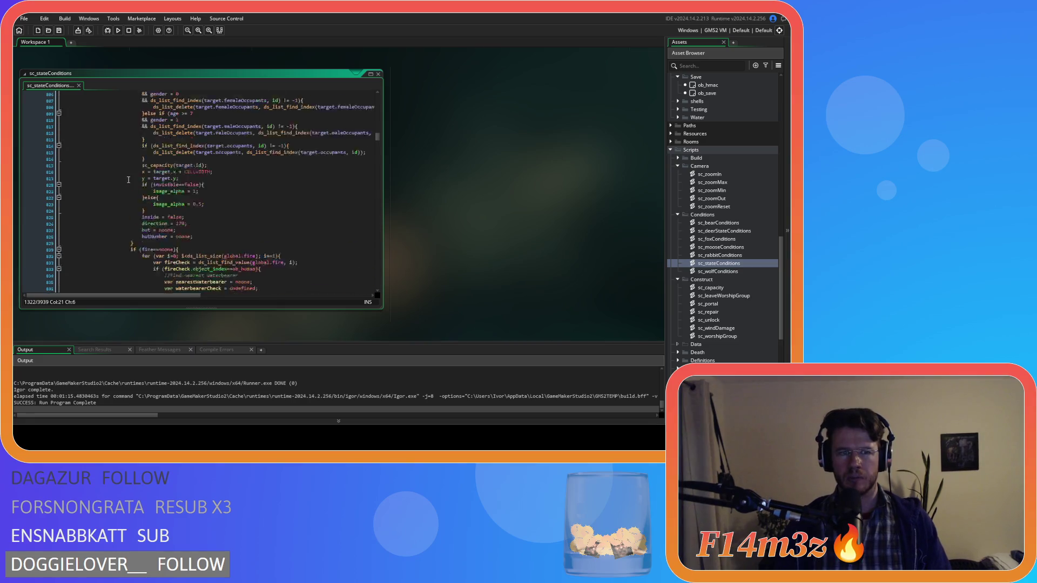
scroll(129, 178, up, 20)
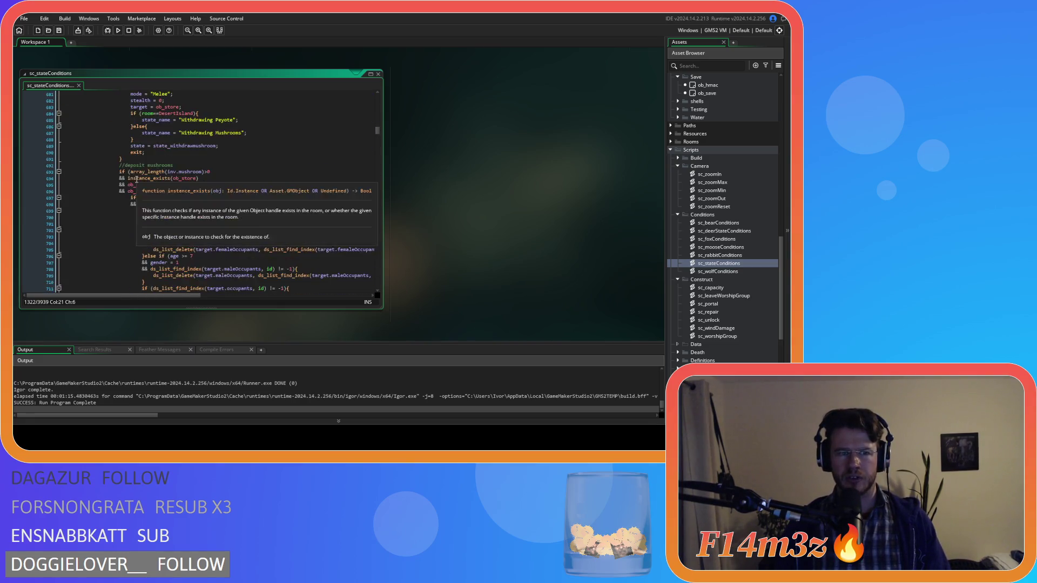
scroll(144, 176, up, 8)
scroll(194, 187, up, 20)
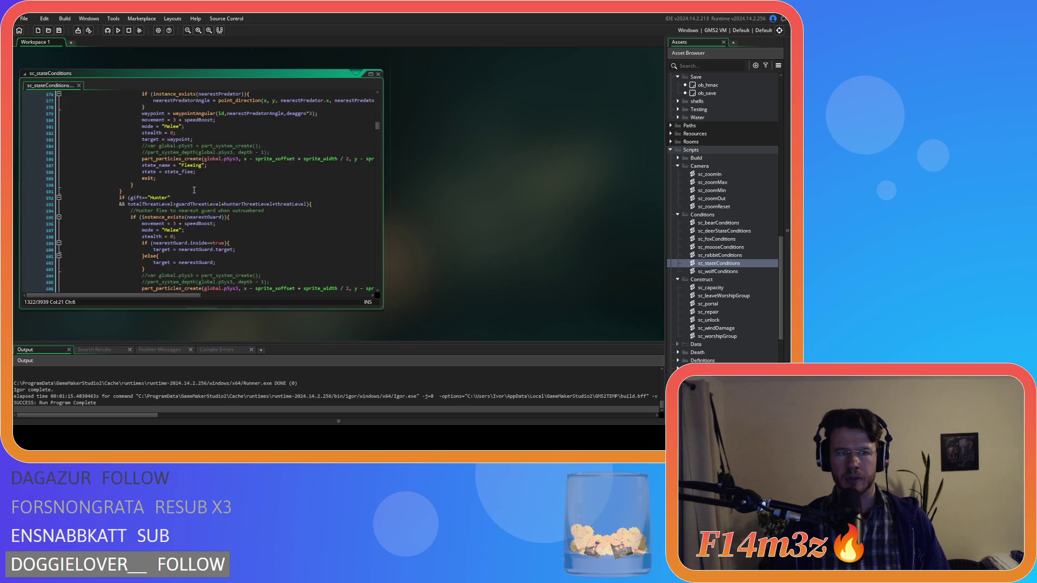
scroll(195, 193, up, 20)
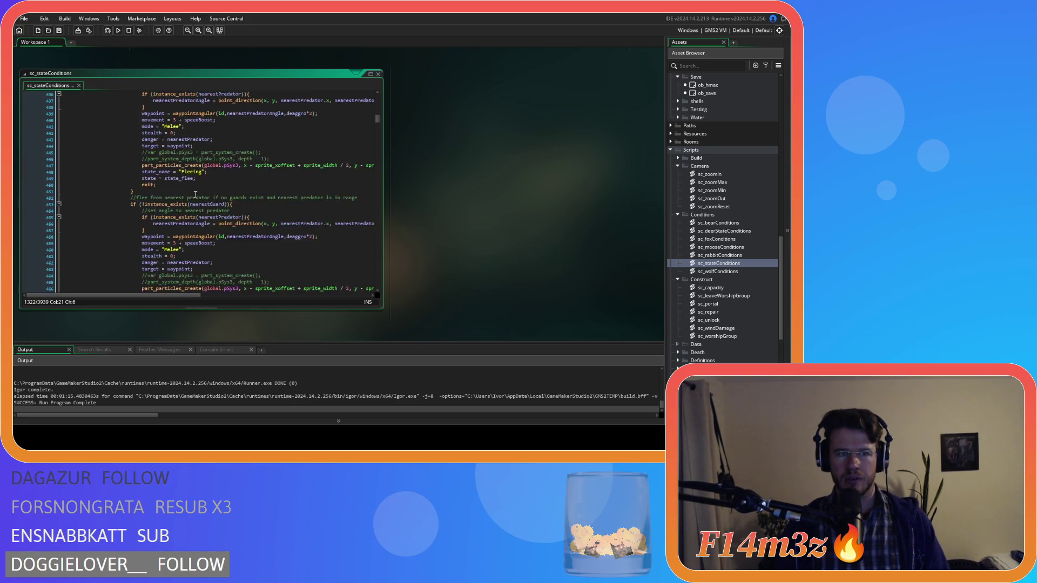
scroll(195, 194, up, 14)
Search sc_stateConditions for 'state_mi' and scroll up through the matching condition blocks.
key(ctrl+f)
text(state_migrate)
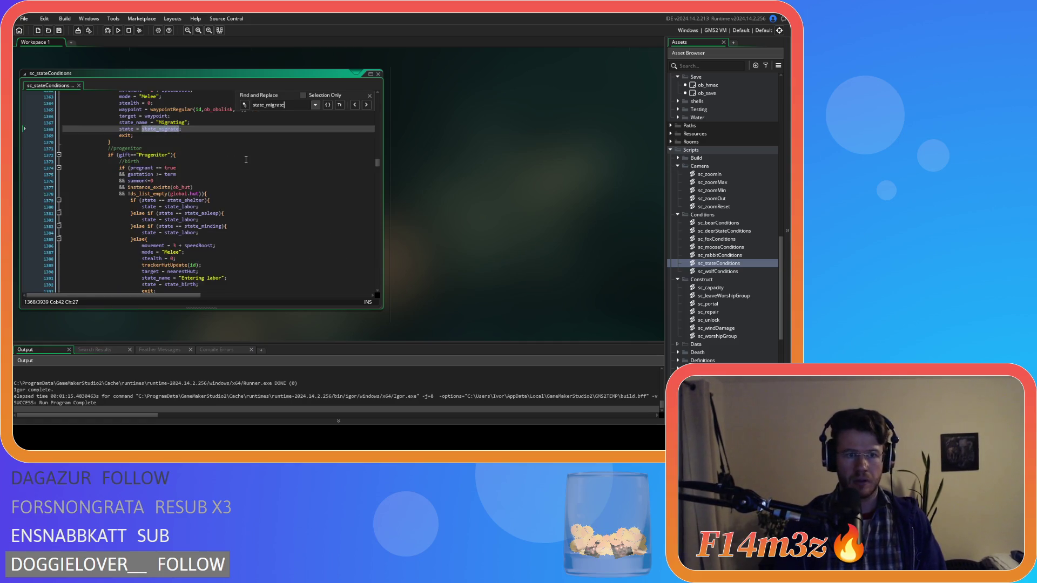
scroll(211, 196, up, 6)
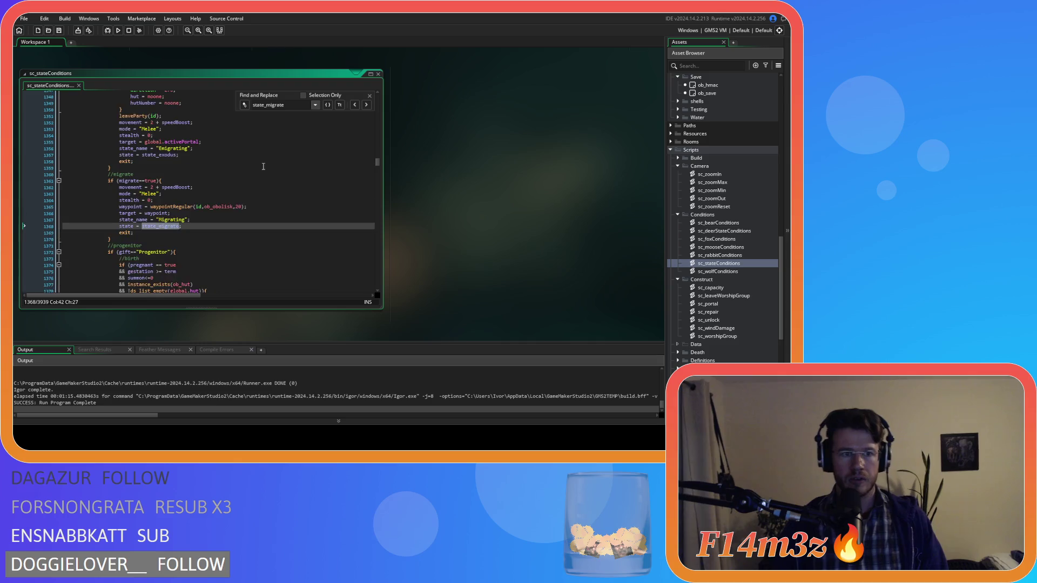
scroll(155, 207, up, 11)
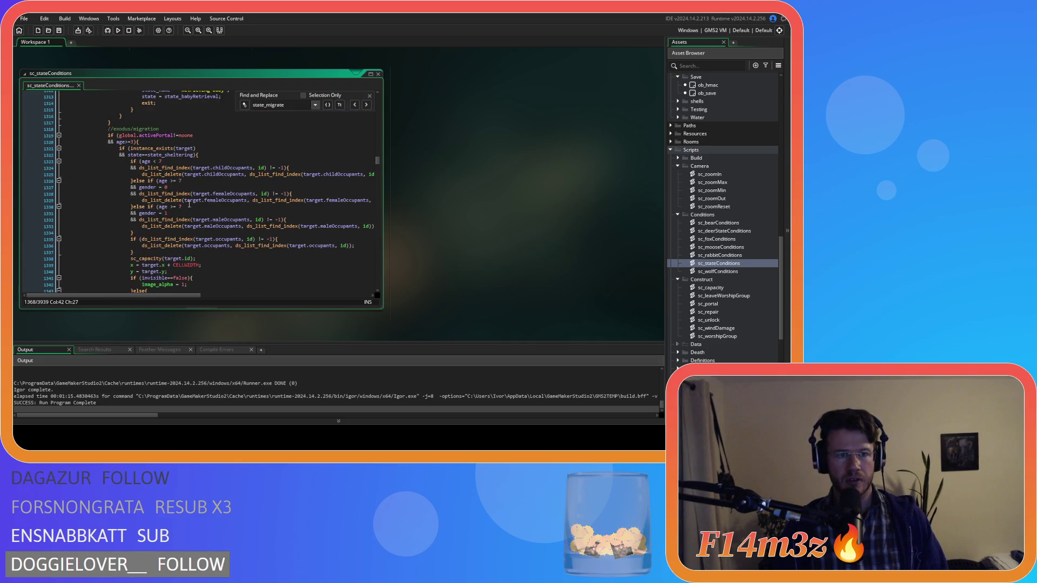
scroll(229, 196, down, 8)
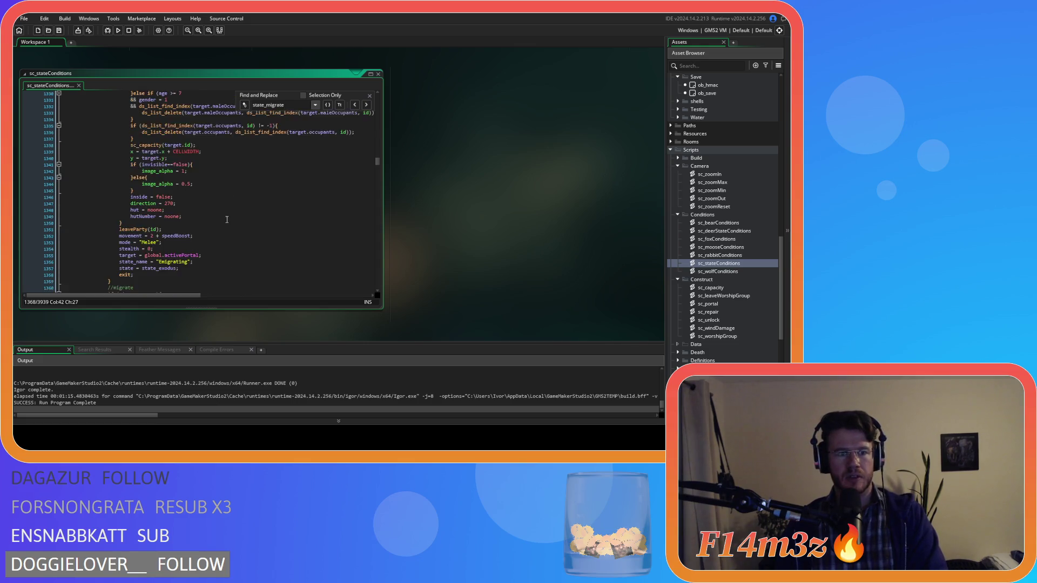
scroll(227, 219, down, 4)
scroll(227, 220, up, 5)
scroll(227, 219, up, 20)
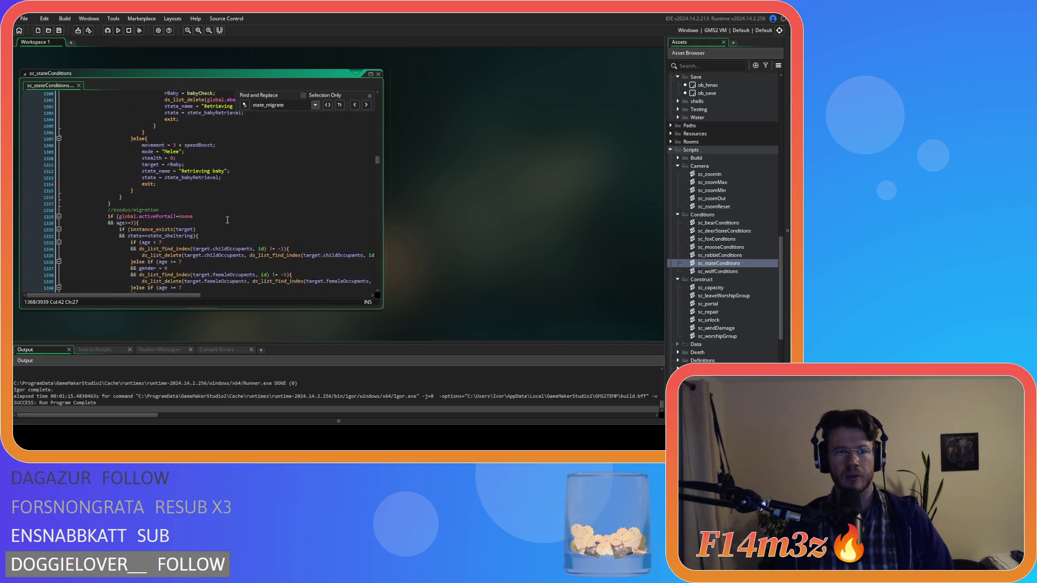
scroll(227, 216, up, 20)
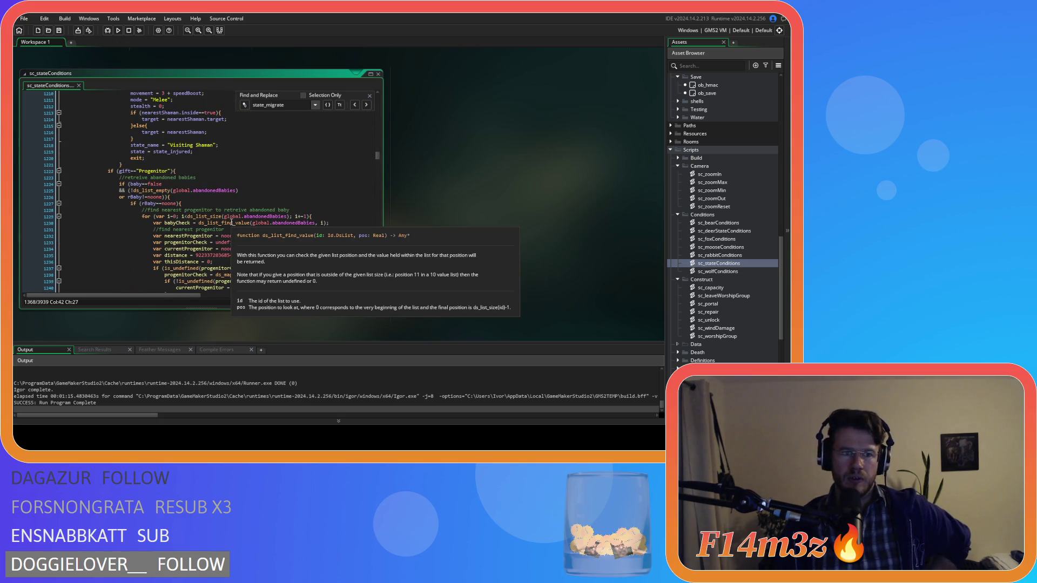
scroll(232, 222, up, 17)
scroll(236, 229, up, 4)
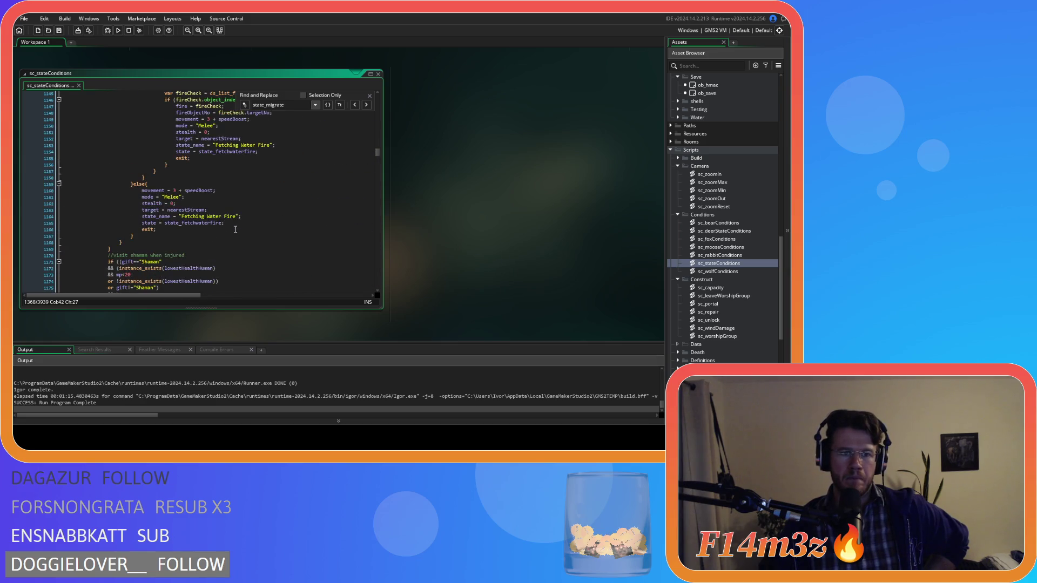
scroll(235, 229, up, 20)
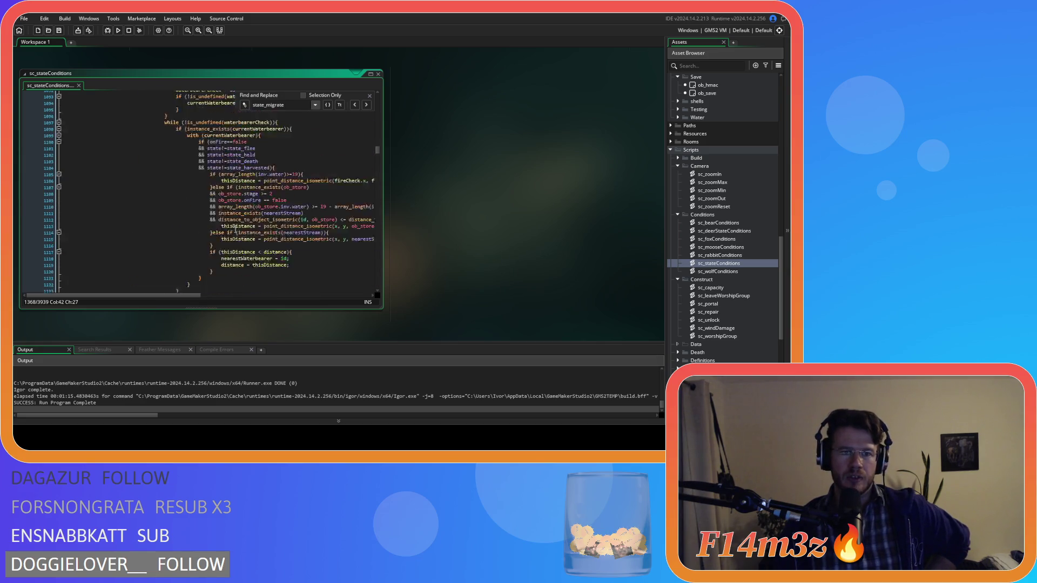
scroll(235, 229, up, 9)
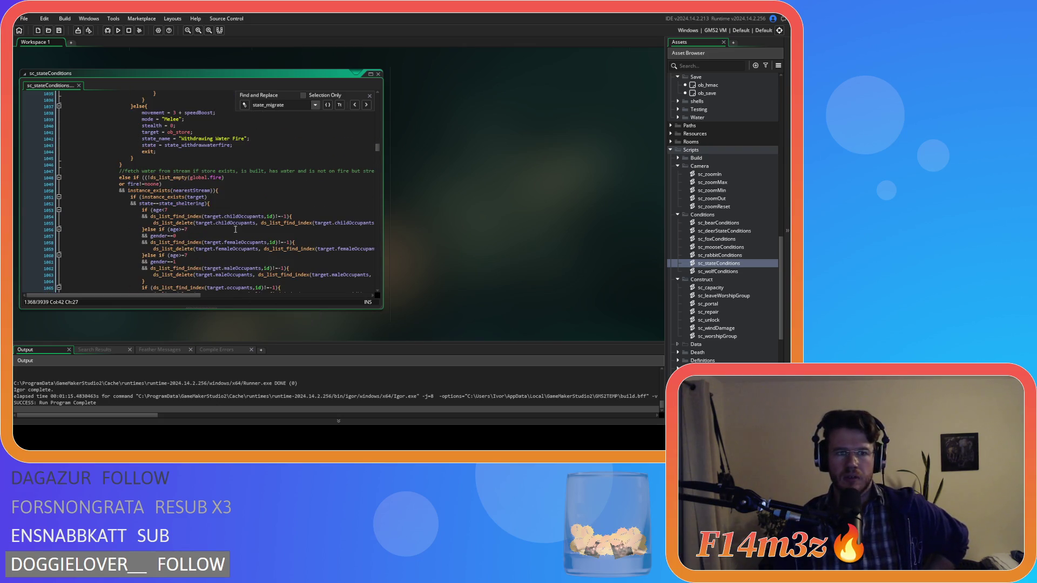
Review the Shaman branch's trip, withdraw, deposit and mushroom-hunting state assignments.
scroll(235, 229, down, 20)
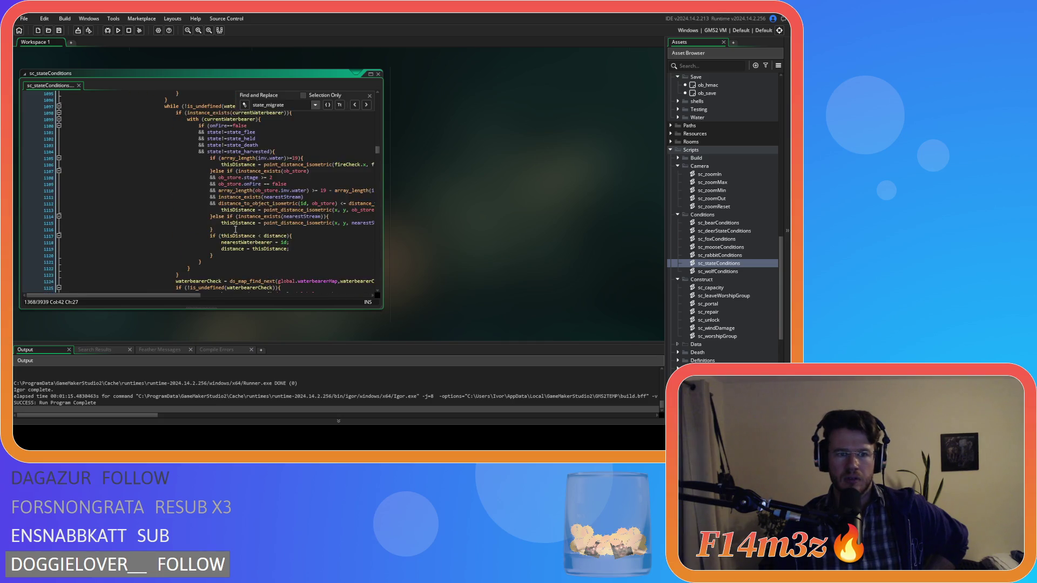
scroll(236, 229, down, 9)
scroll(236, 229, up, 20)
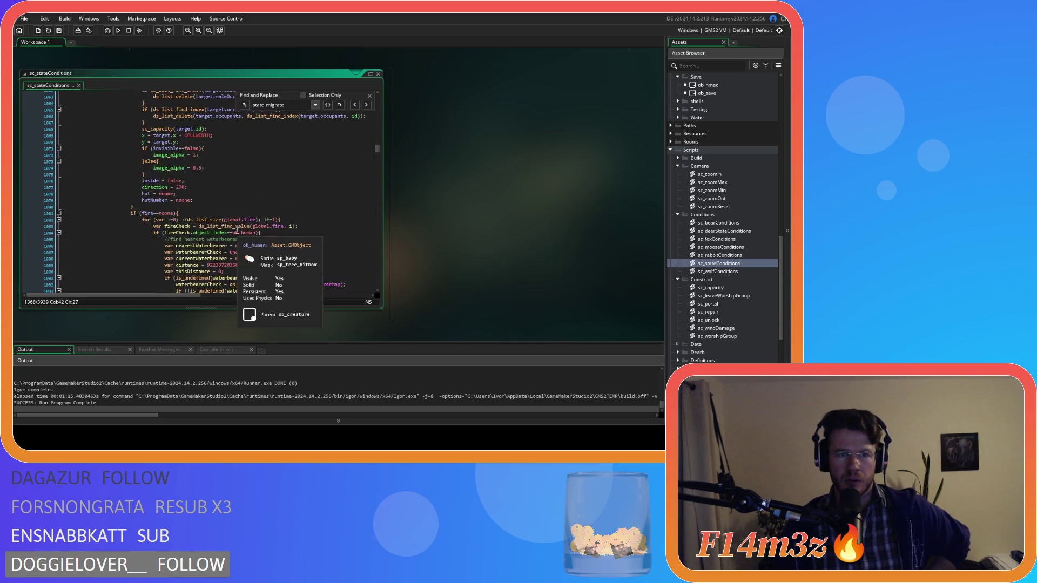
scroll(237, 231, up, 20)
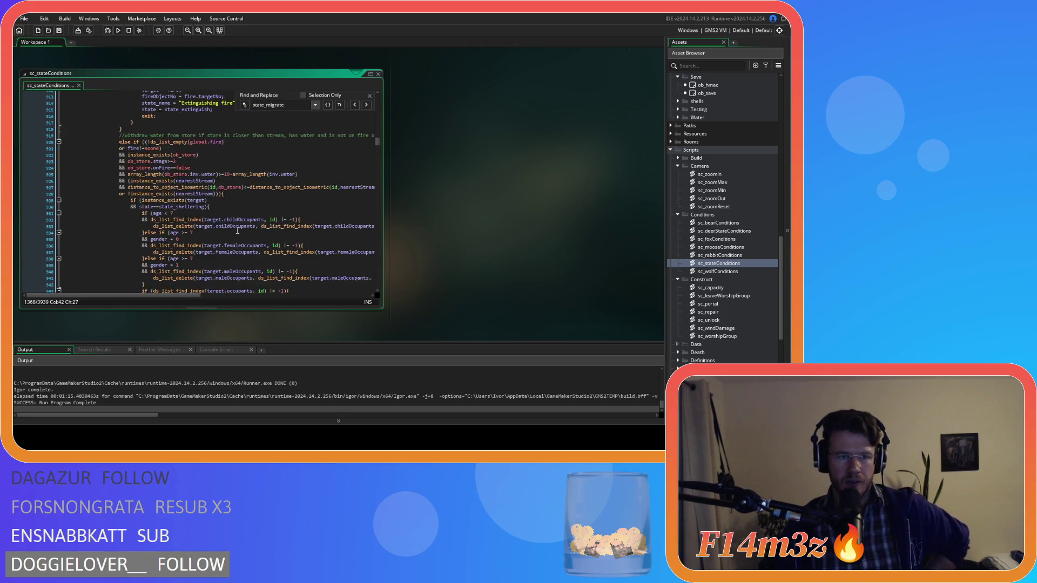
scroll(237, 230, up, 20)
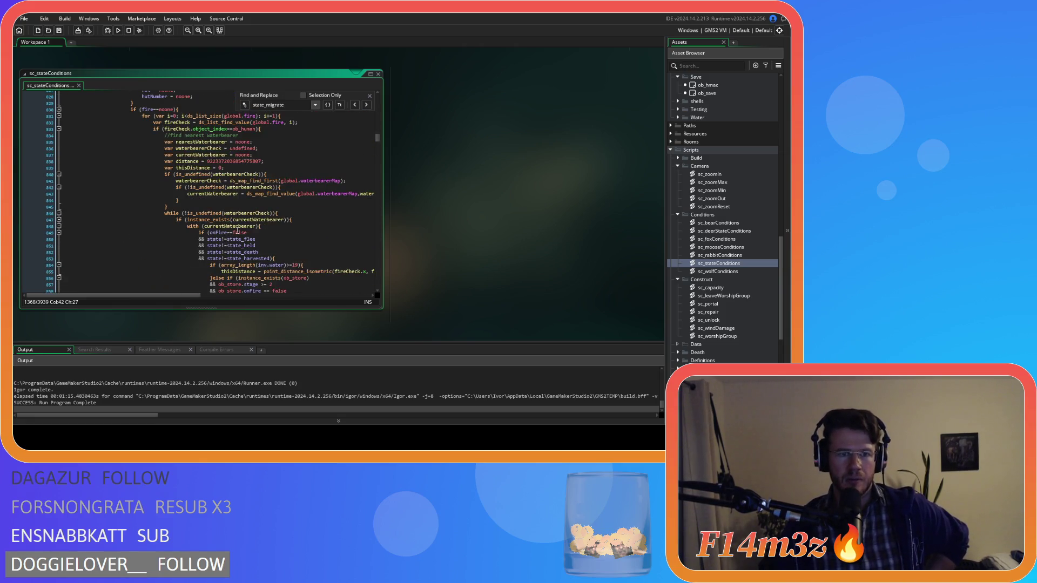
scroll(237, 231, up, 17)
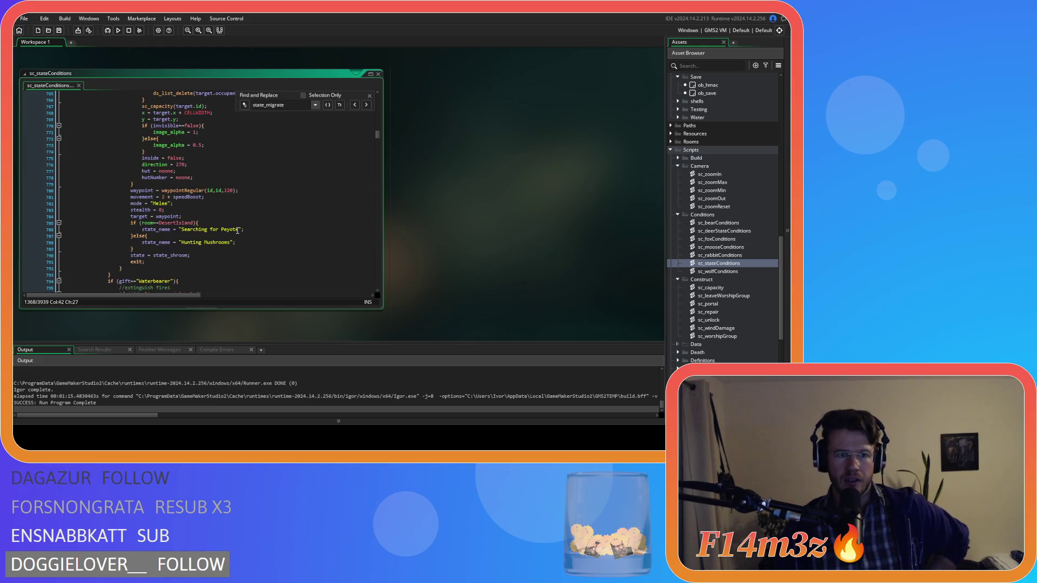
scroll(237, 230, up, 1)
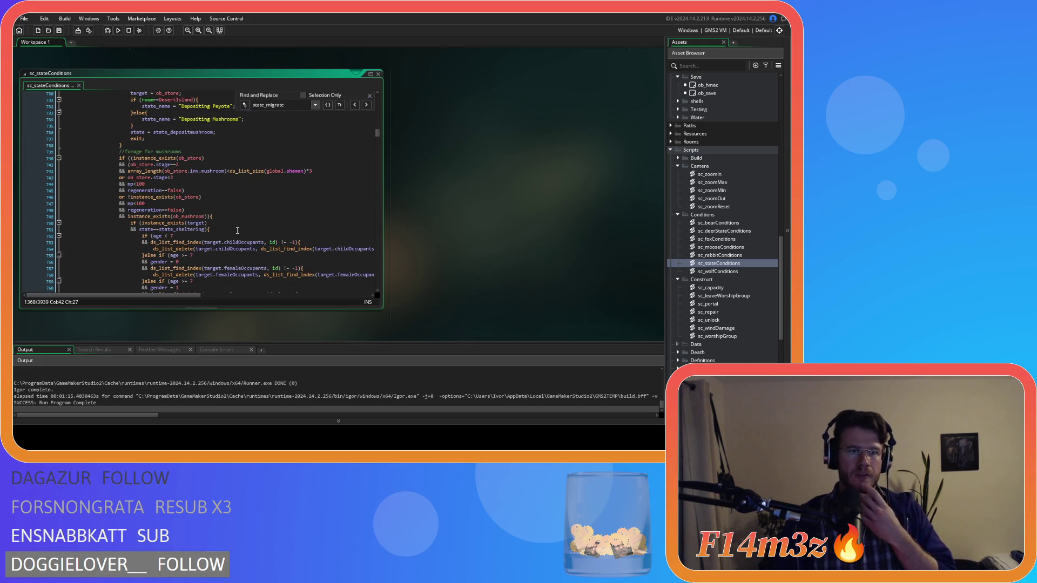
scroll(237, 230, up, 16)
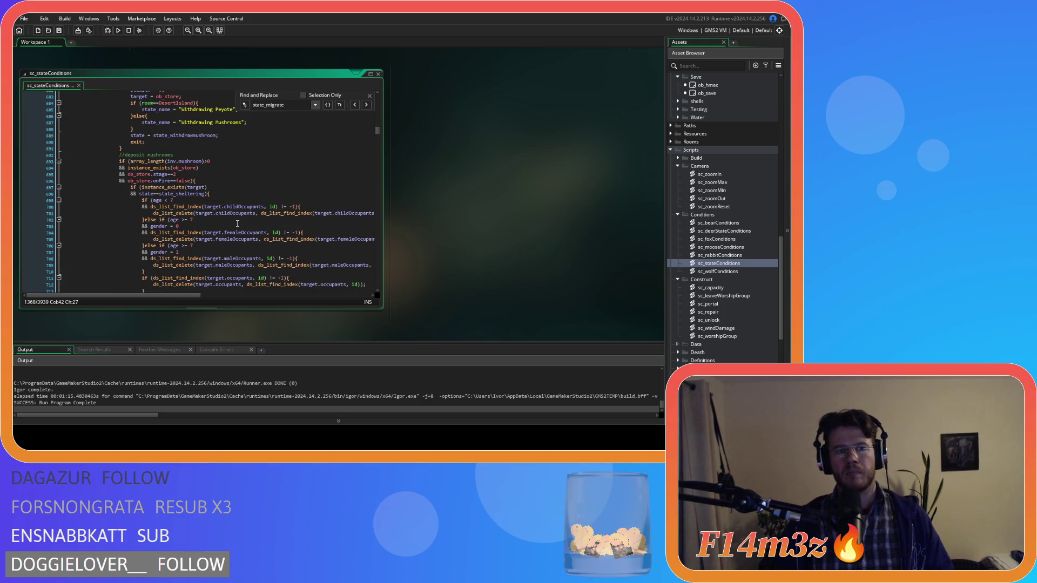
scroll(237, 223, up, 3)
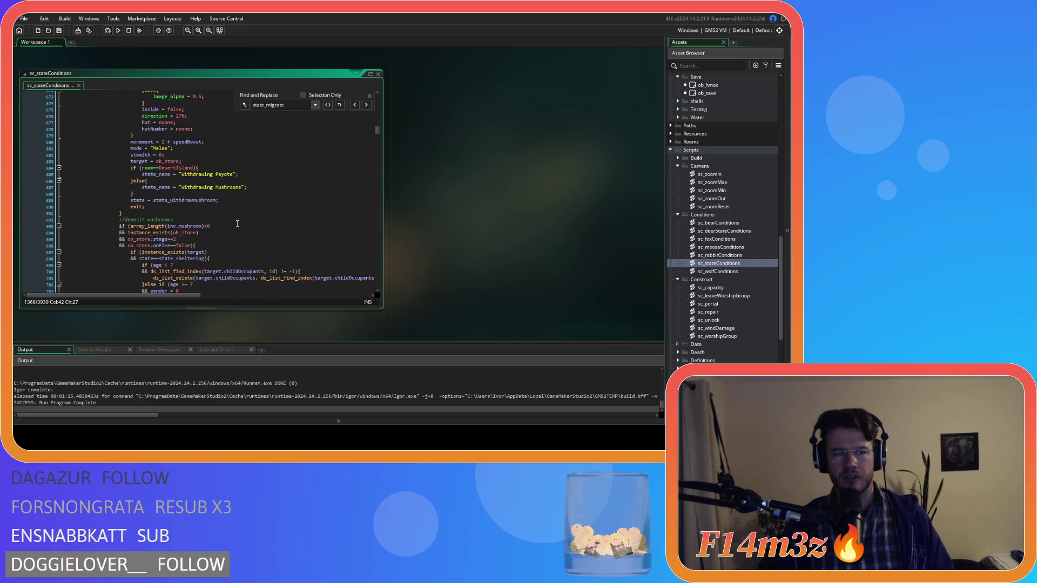
scroll(238, 223, up, 6)
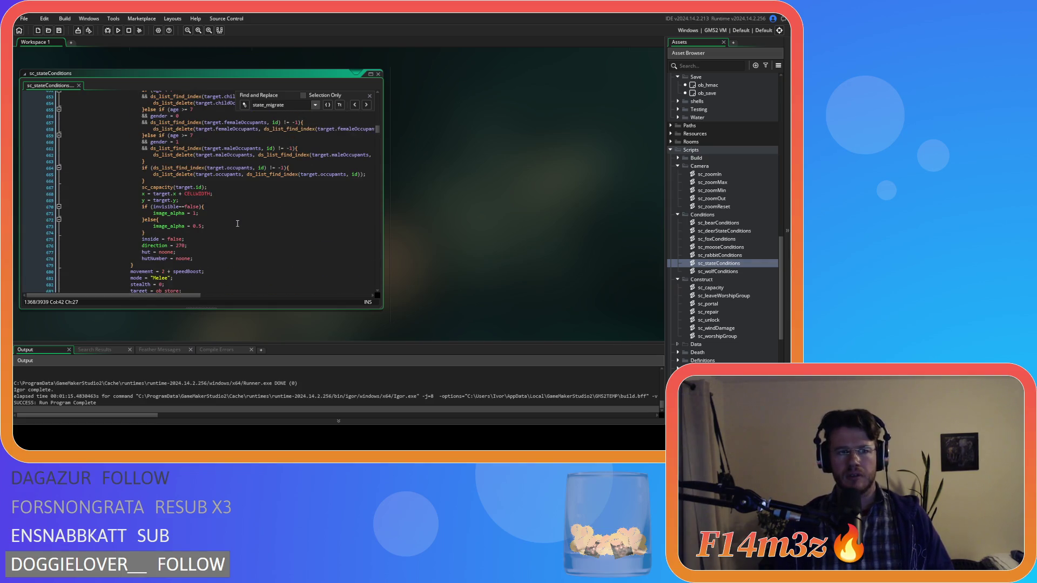
scroll(237, 223, up, 4)
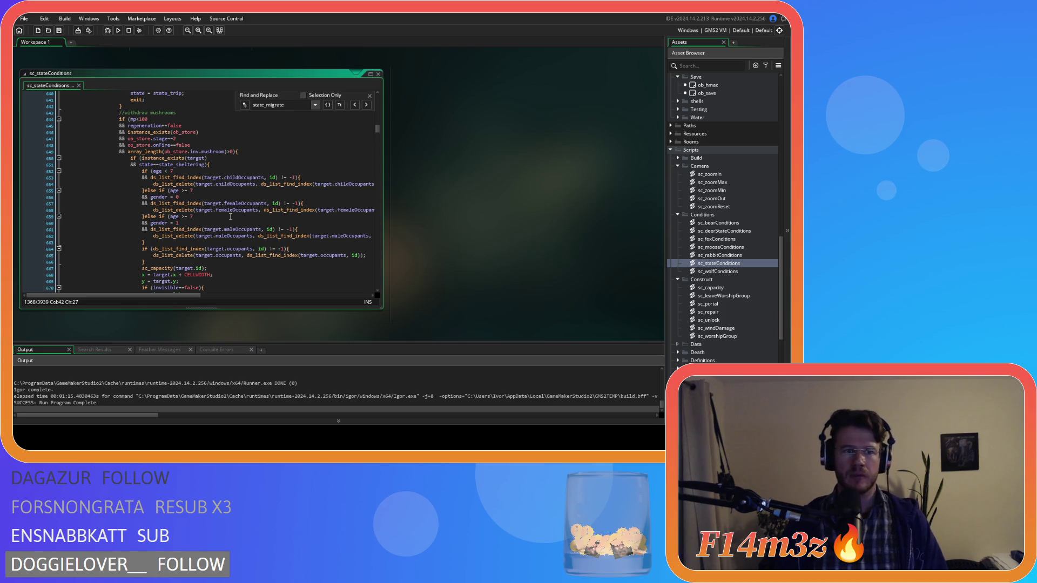
scroll(216, 216, up, 6)
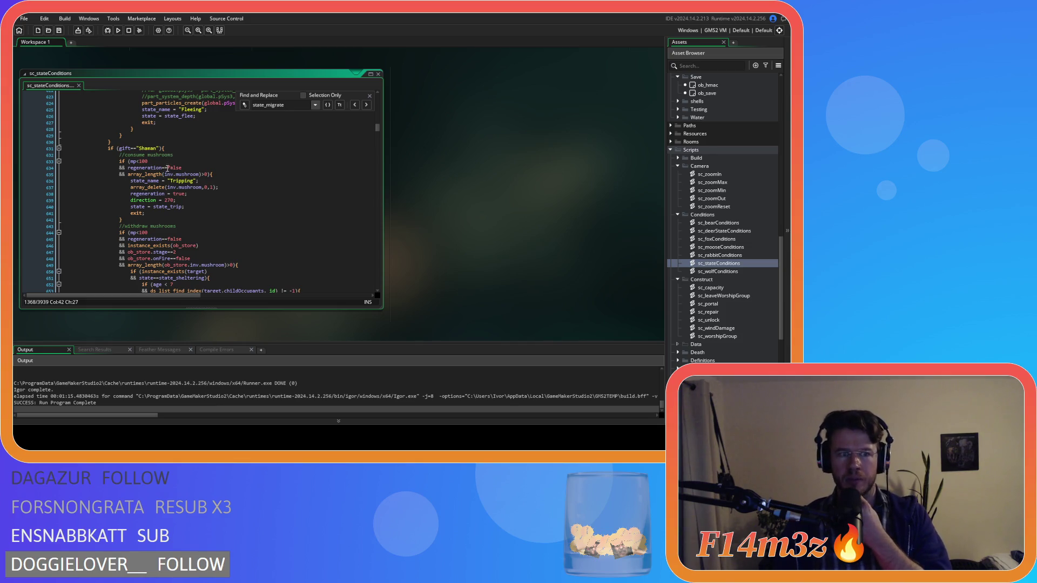
scroll(168, 168, down, 18)
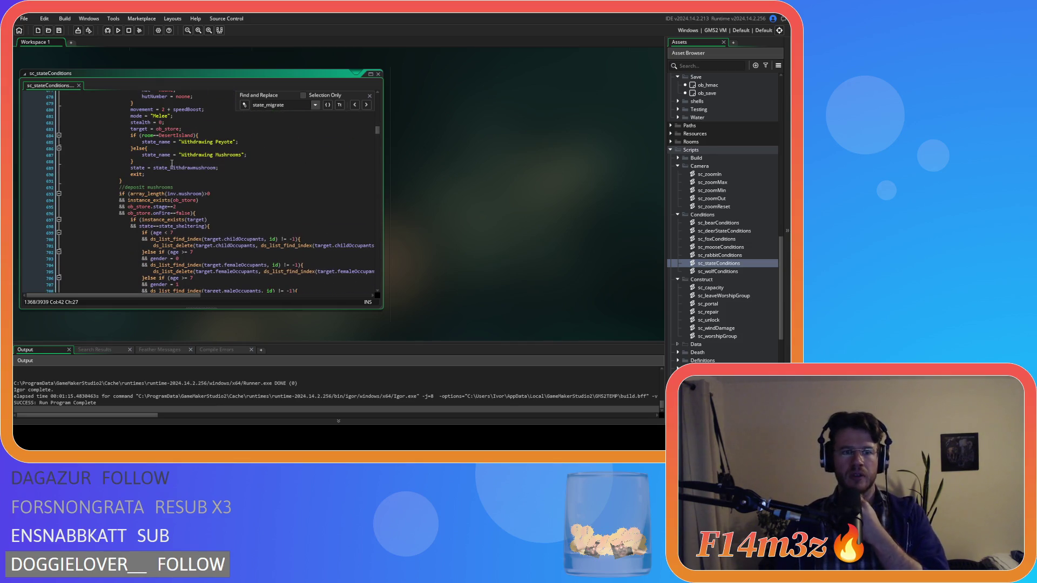
scroll(172, 163, down, 17)
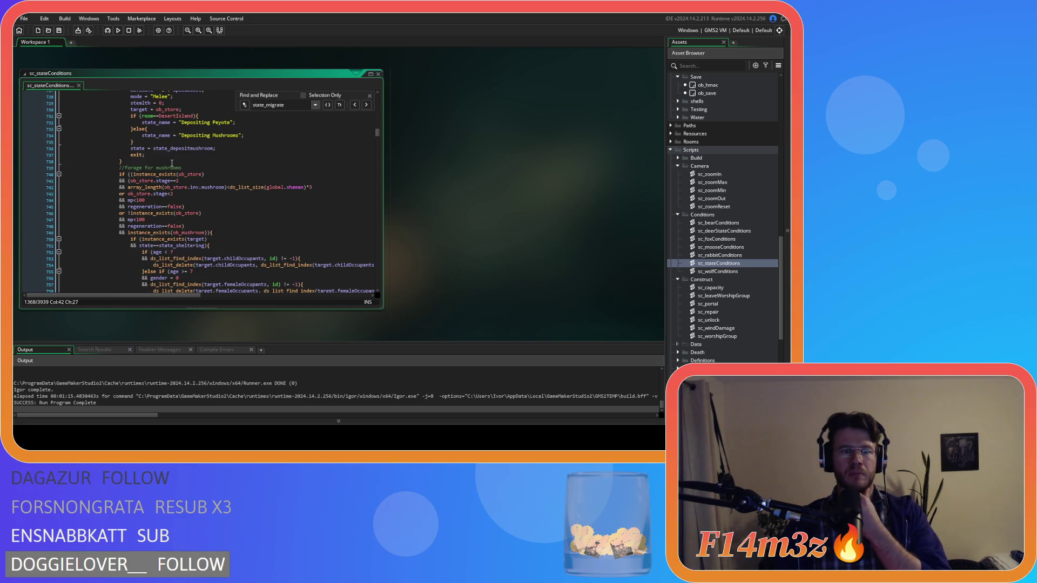
scroll(171, 163, up, 3)
scroll(172, 163, down, 5)
scroll(172, 164, up, 4)
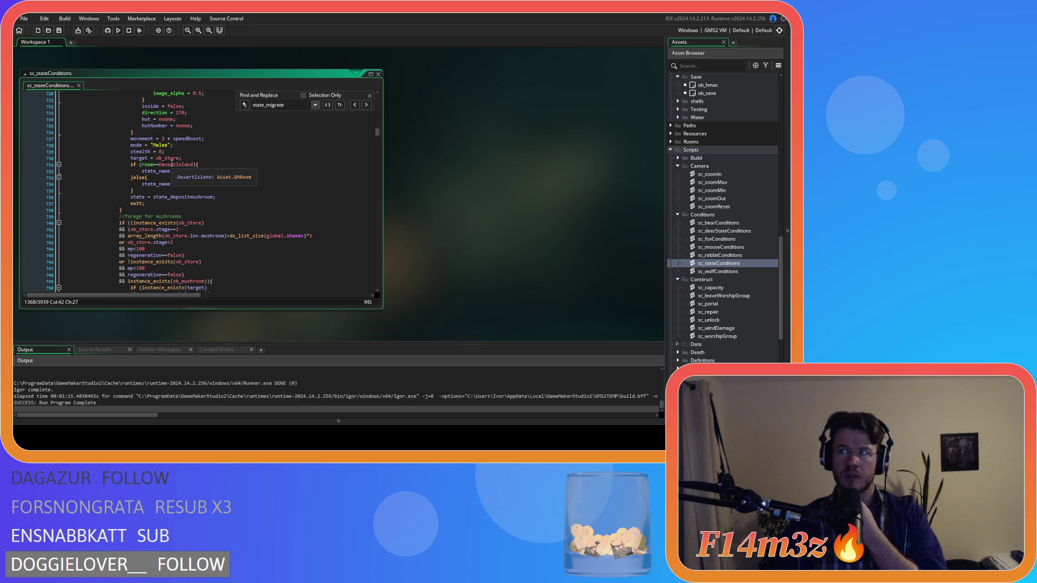
scroll(172, 163, down, 15)
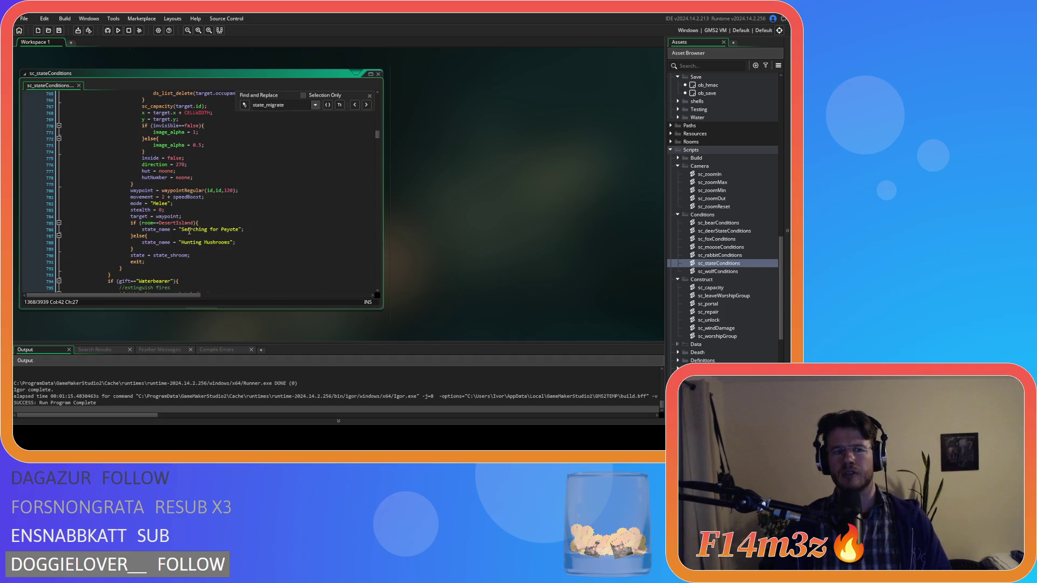
Select the Shaman gift block and copy it.
drag(134, 263, 131, 205)
scroll(132, 205, up, 15)
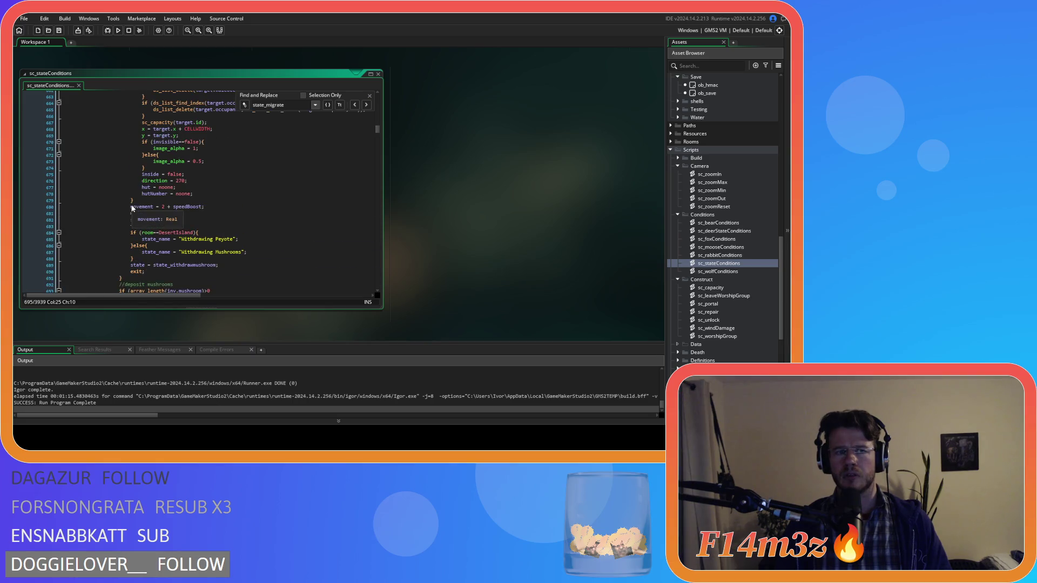
shift+click(132, 209)
scroll(115, 222, down, 20)
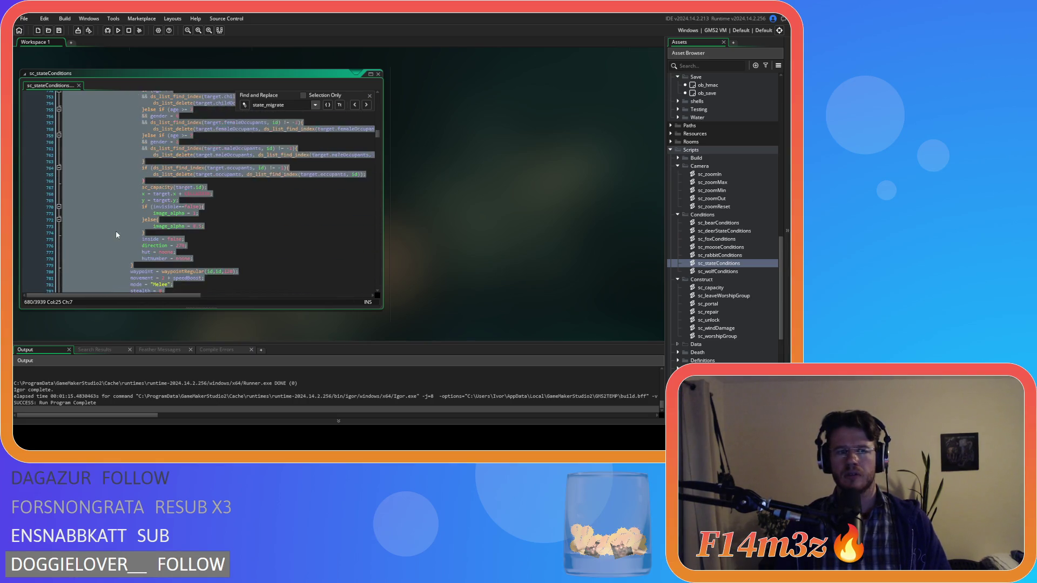
scroll(117, 232, up, 16)
shift+click(119, 156)
scroll(116, 169, up, 20)
shift+click(116, 184)
scroll(115, 186, up, 3)
shift+click(108, 164)
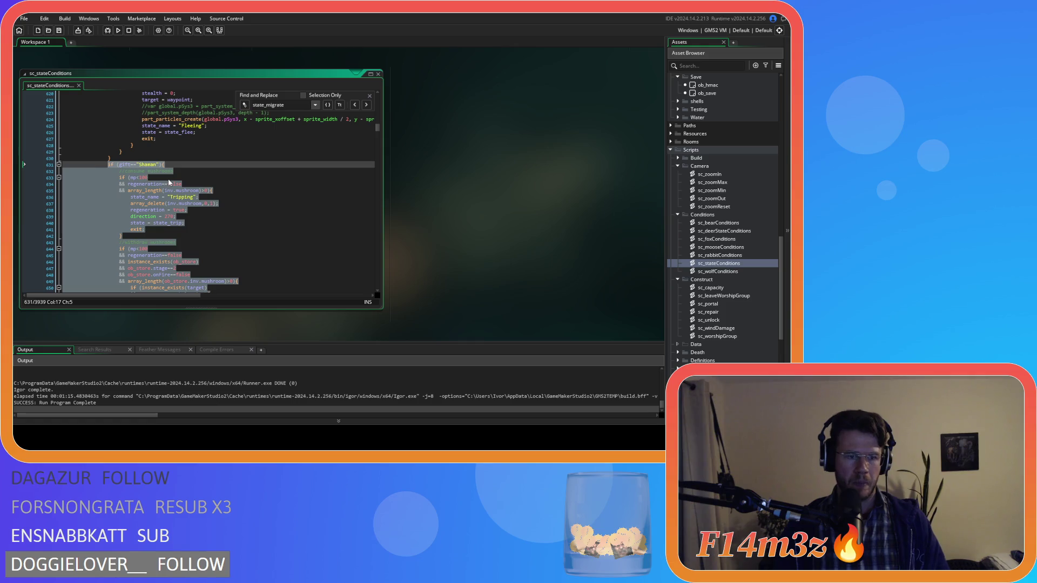
right_click(129, 211)
click(149, 226)
Select and delete the withdraw-mushrooms code below the Shaman block.
scroll(178, 212, down, 20)
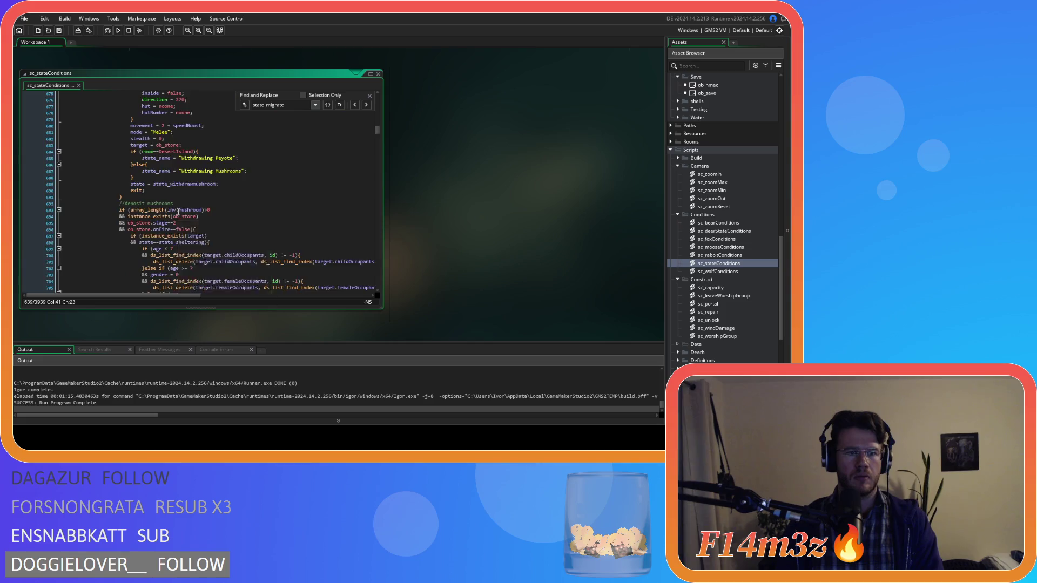
scroll(178, 212, down, 20)
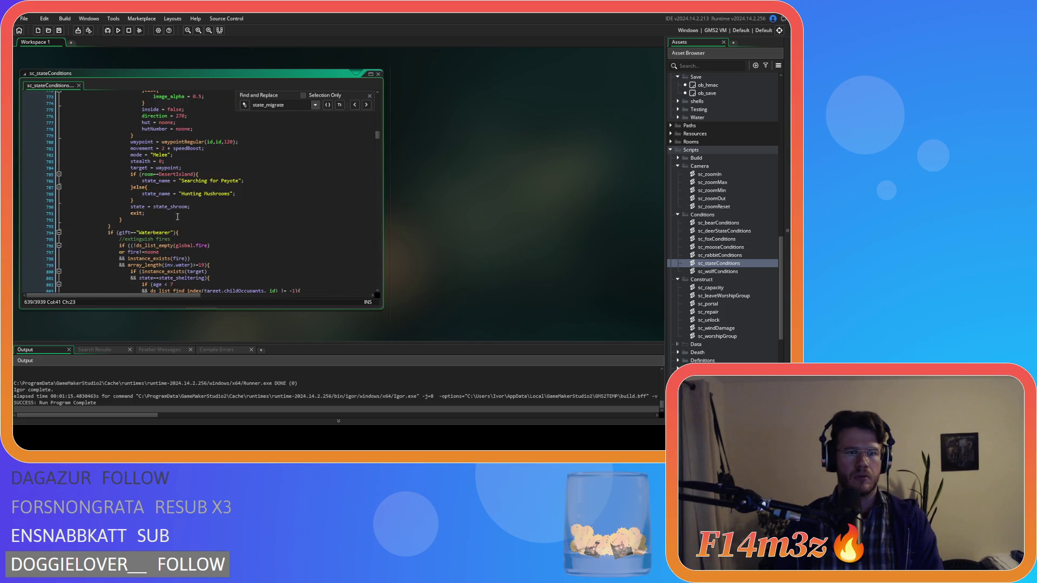
click(145, 219)
scroll(216, 221, up, 2)
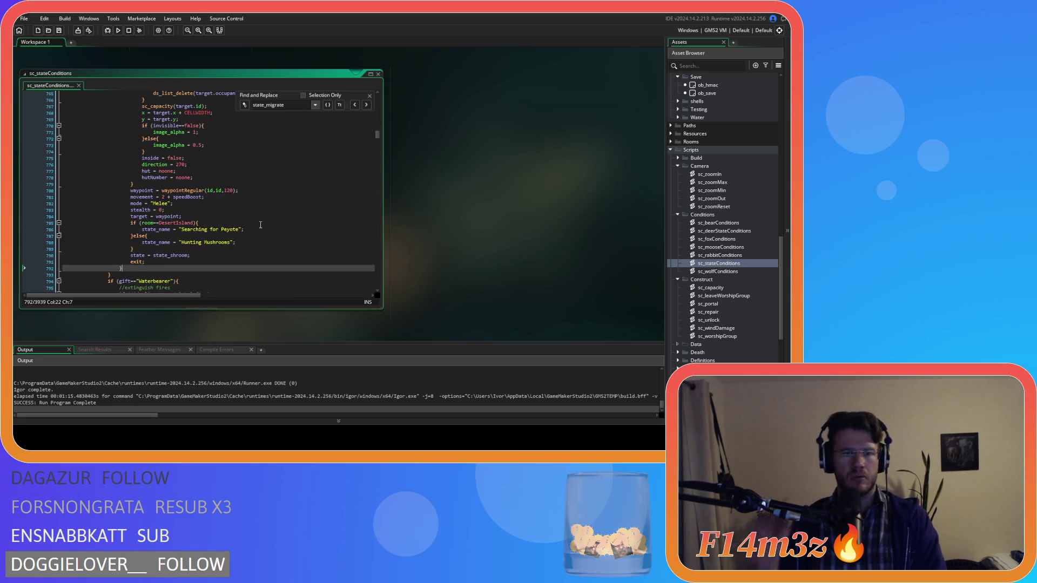
scroll(121, 247, down, 2)
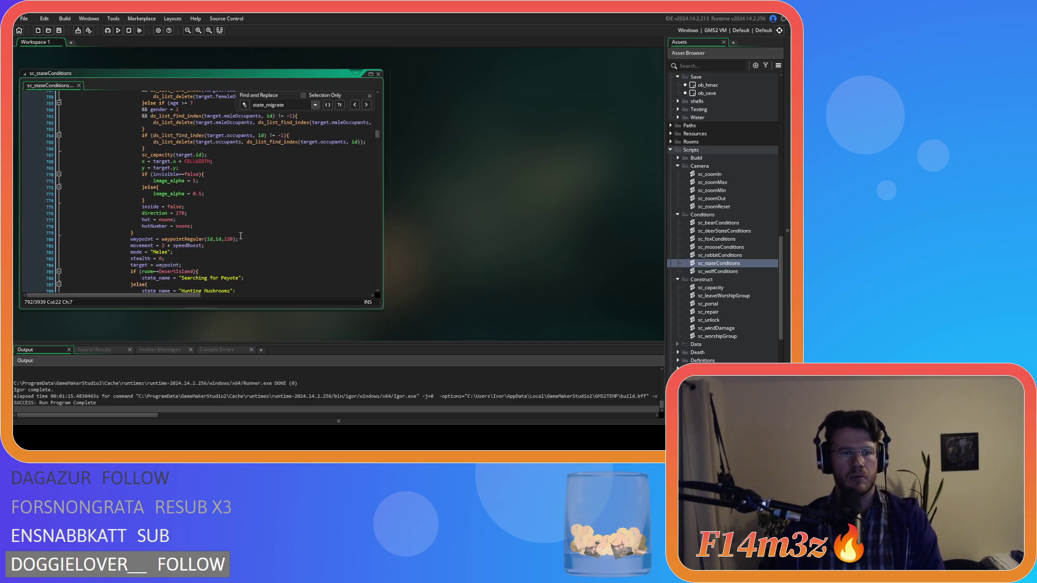
scroll(139, 222, up, 3)
drag(133, 285, 125, 237)
scroll(125, 237, up, 15)
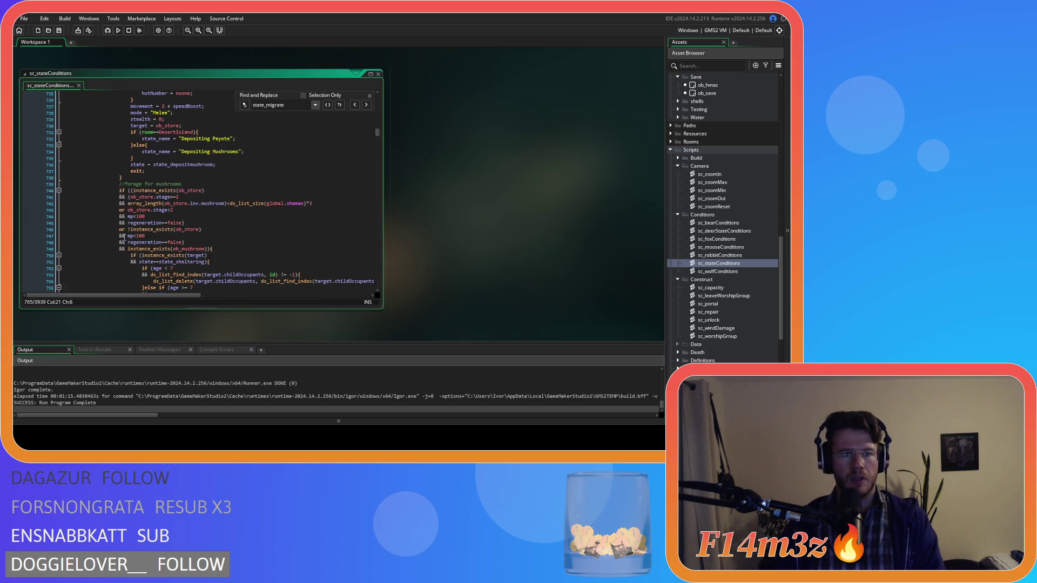
mouse_move(123, 240)
mouse_down()
mouse_move(124, 222)
mouse_move(97, 241)
mouse_move(16, 248)
mouse_up()
scroll(125, 238, up, 13)
scroll(124, 222, up, 3)
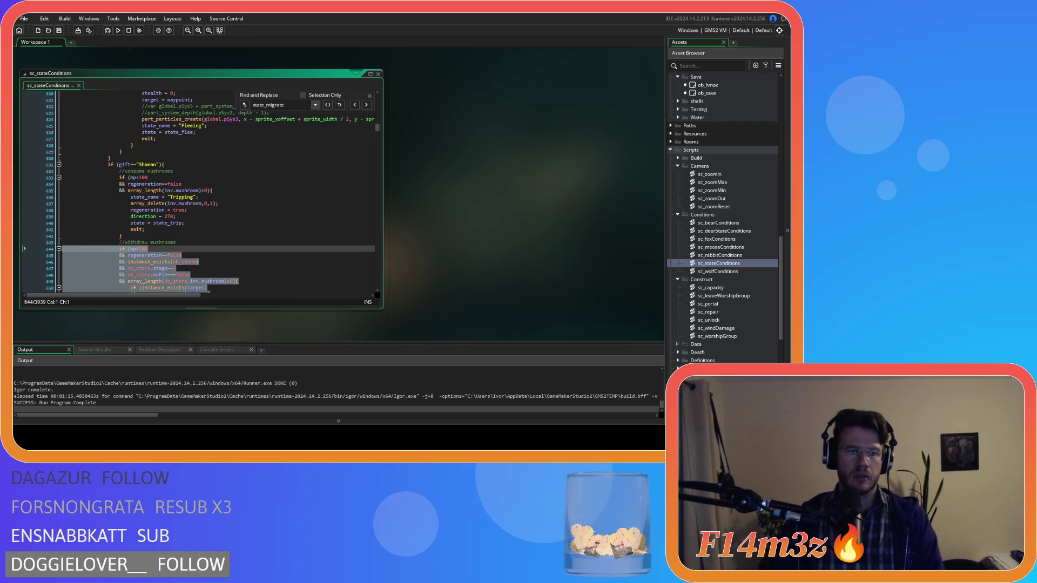
key(BackSpace)
key(BackSpace)
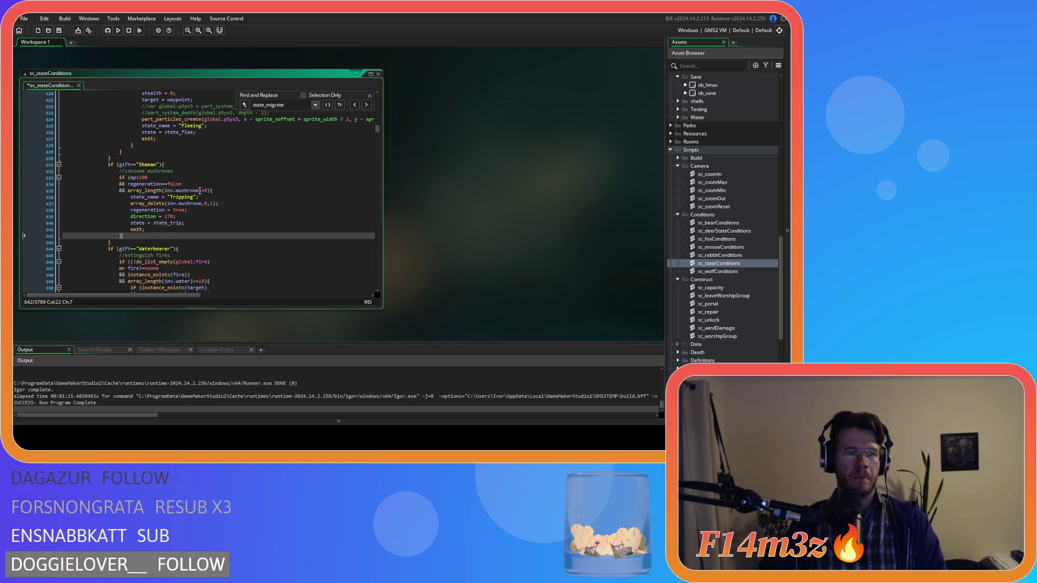
scroll(173, 237, down, 5)
scroll(173, 238, down, 20)
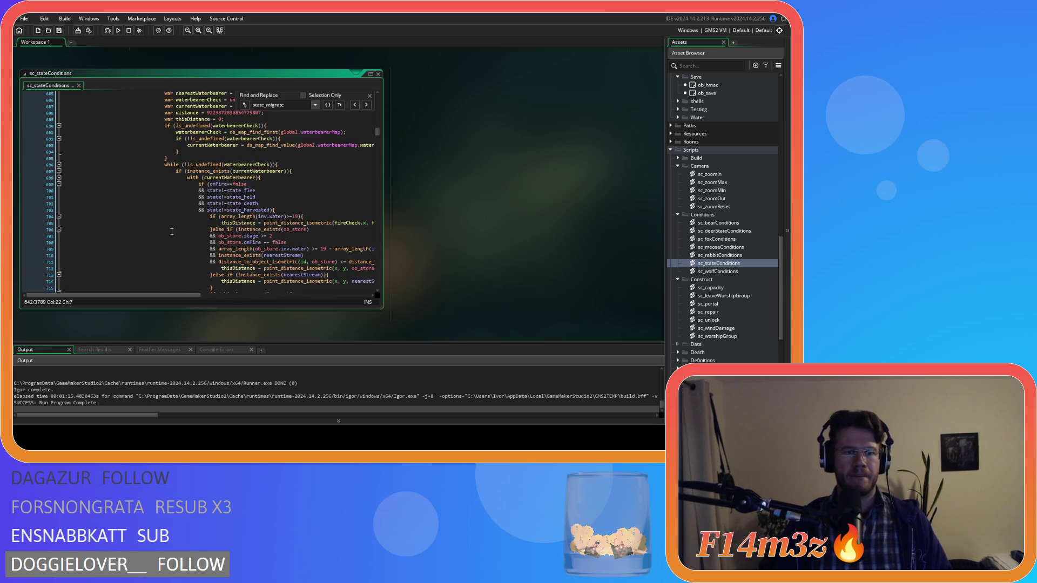
scroll(172, 230, down, 20)
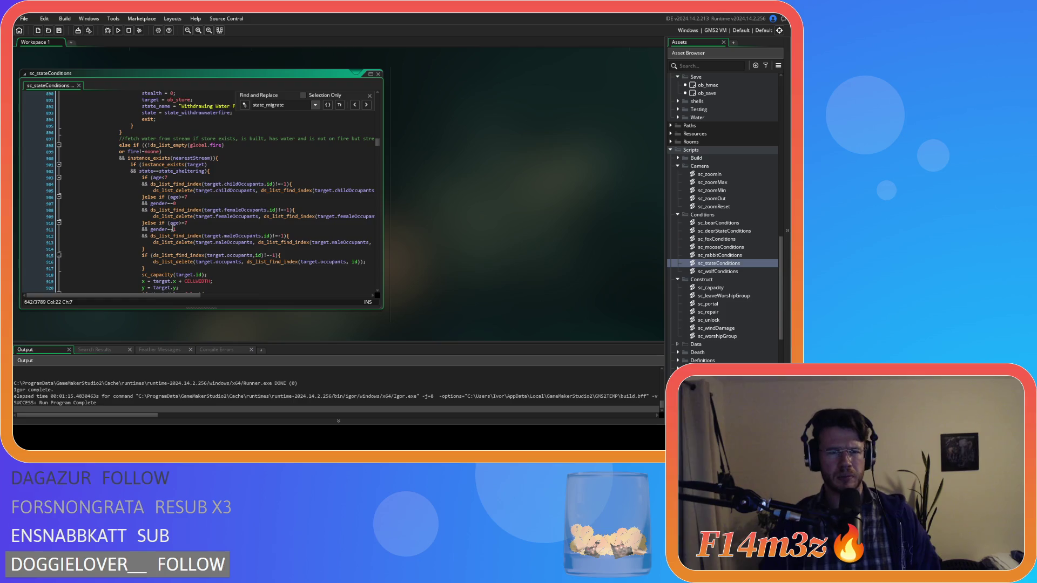
Paste the copied Shaman block just after the migrate block.
scroll(184, 215, down, 14)
scroll(184, 215, down, 20)
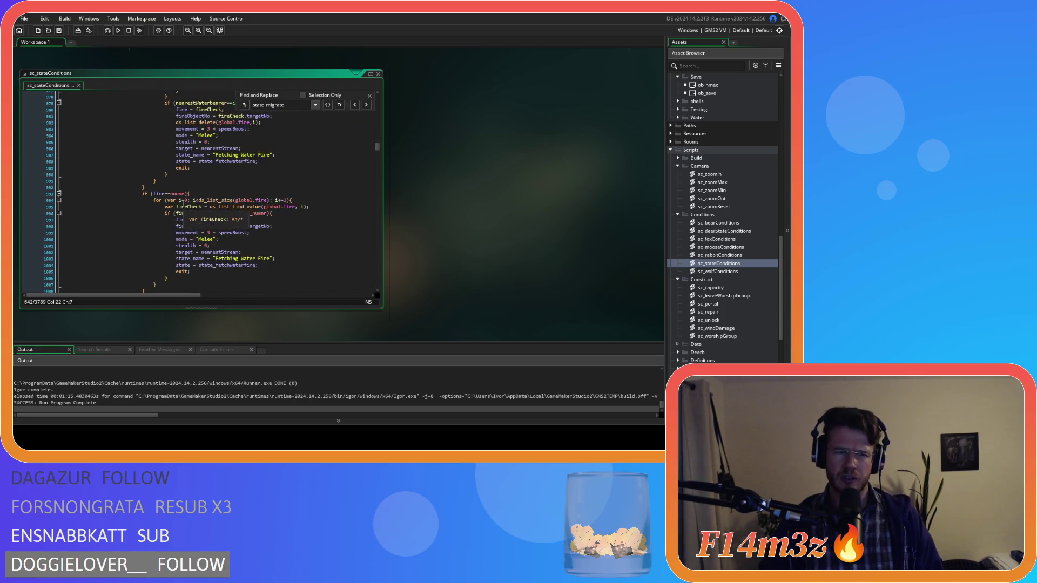
scroll(183, 203, down, 18)
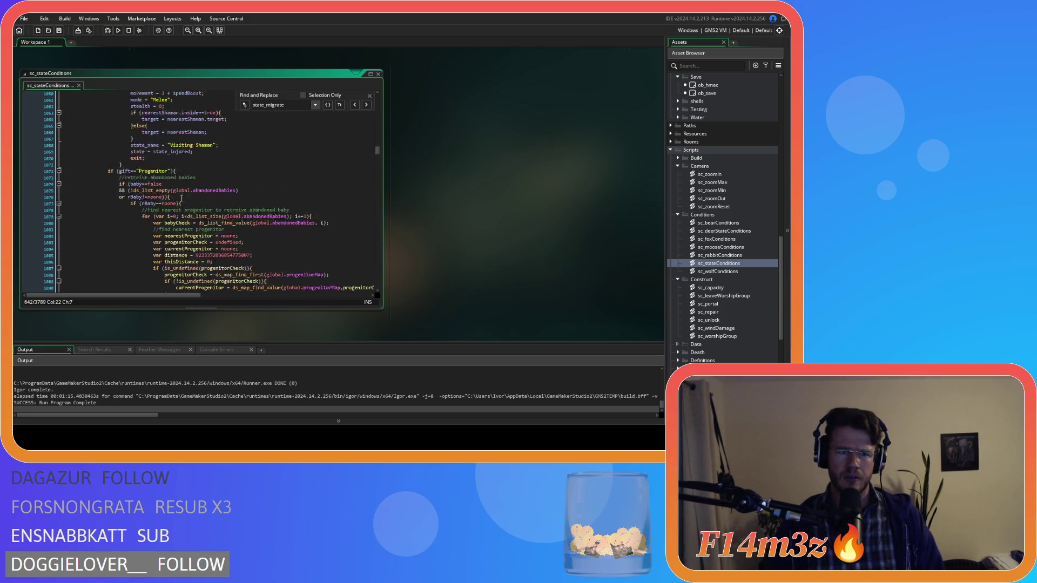
scroll(182, 198, down, 20)
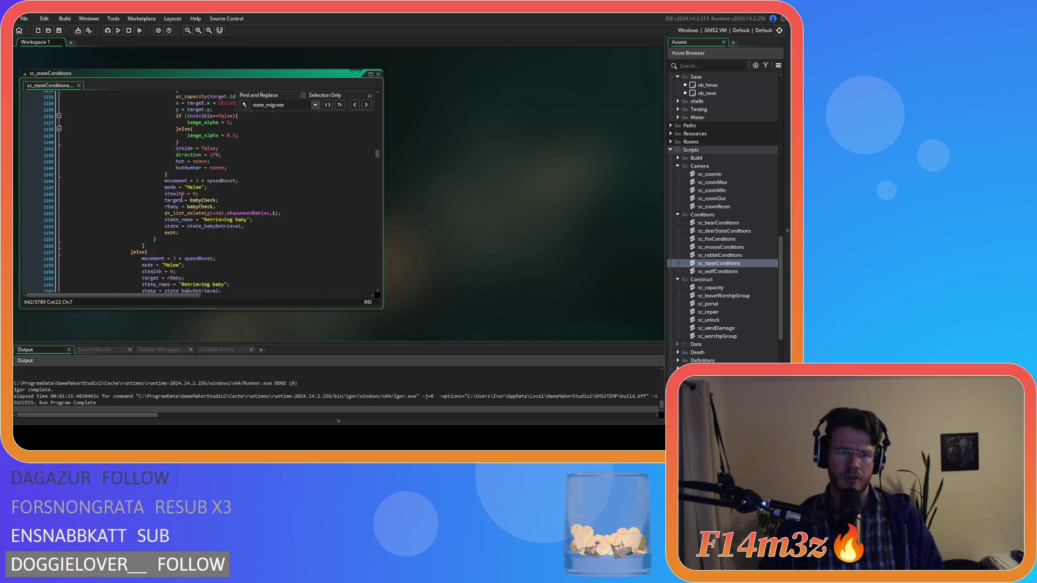
scroll(182, 198, down, 4)
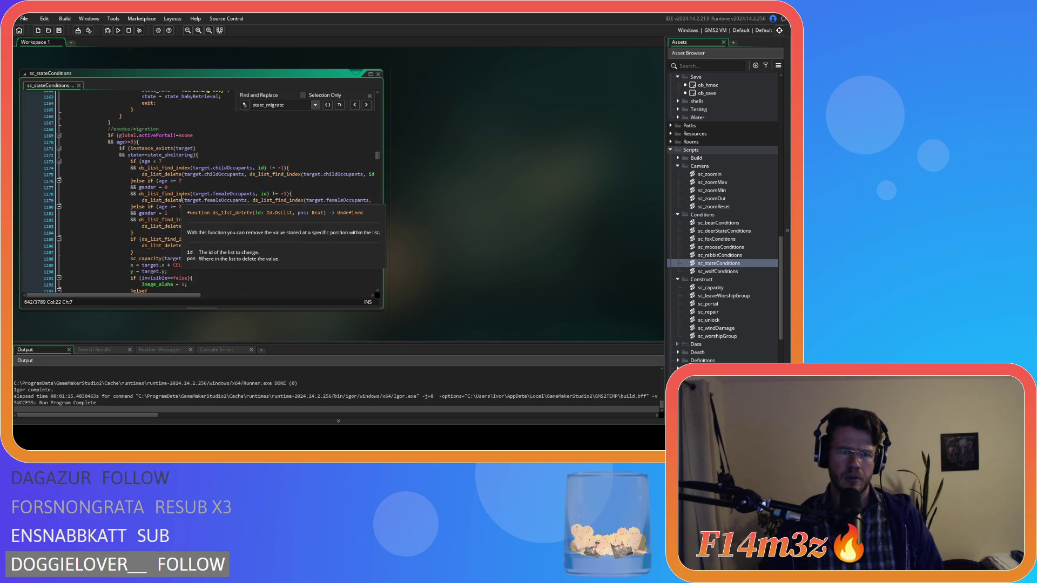
scroll(182, 200, down, 13)
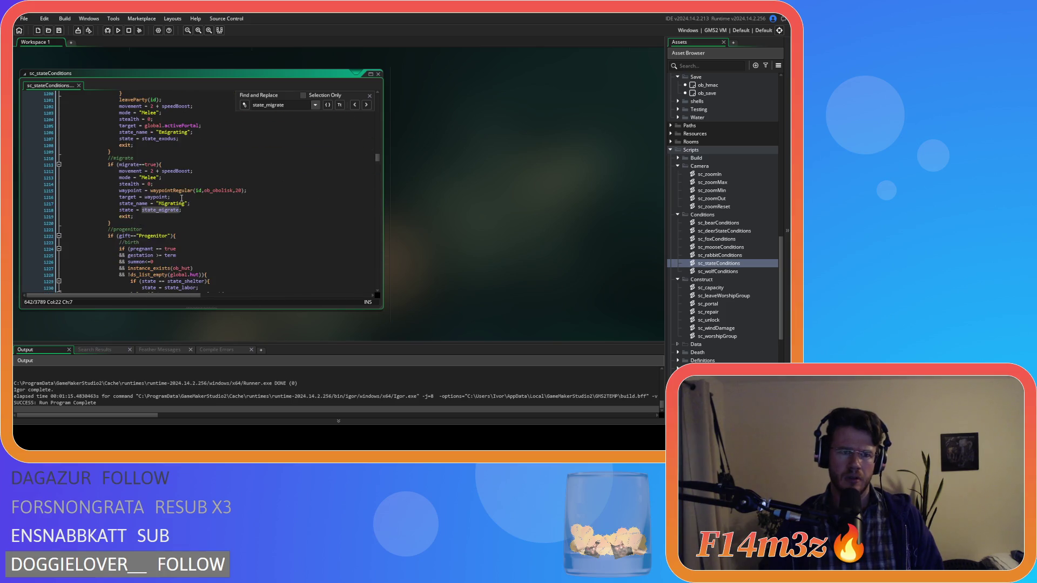
scroll(182, 198, up, 14)
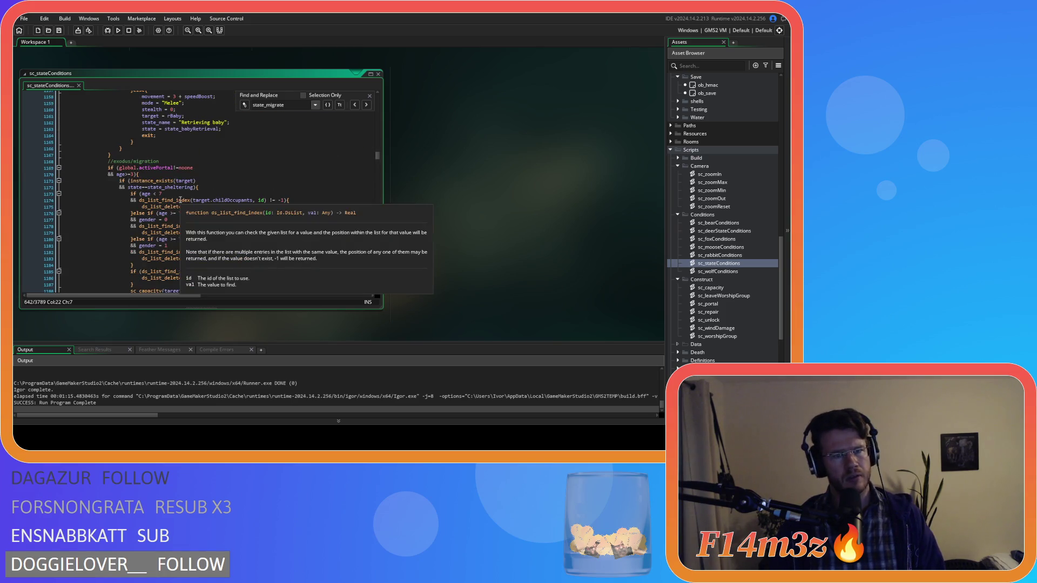
click(147, 162)
scroll(162, 161, down, 15)
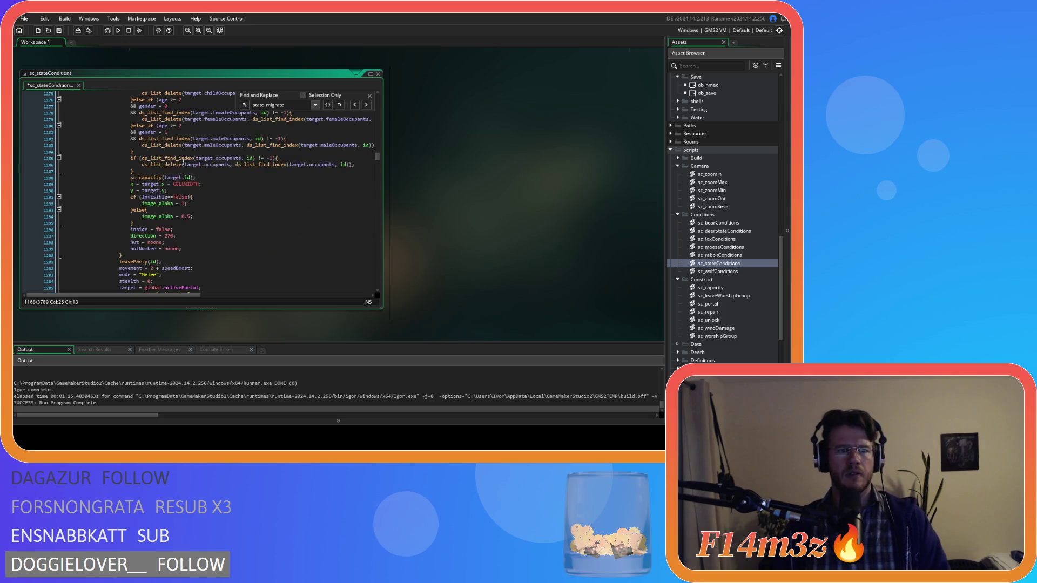
click(147, 192)
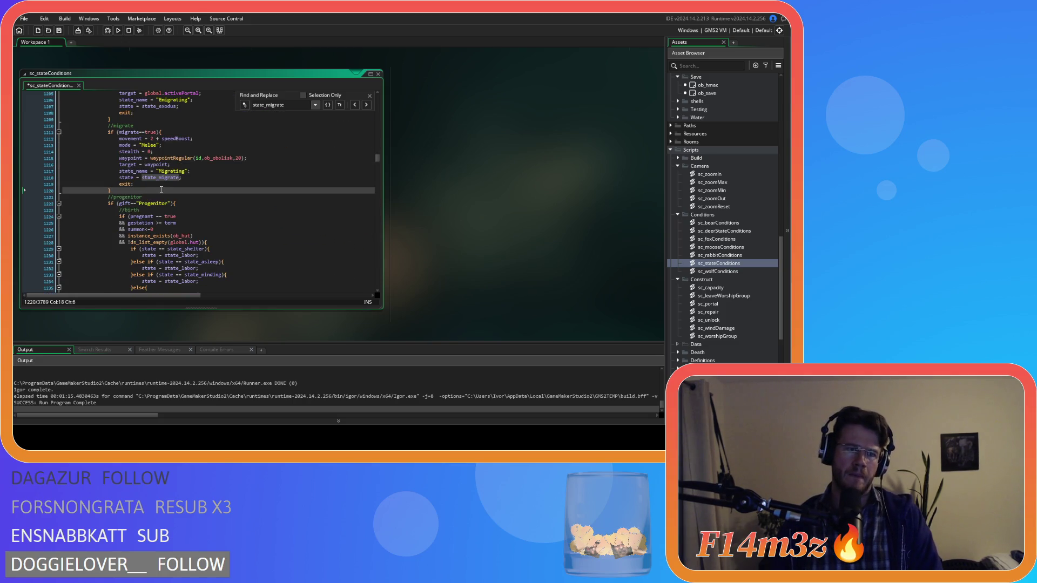
key(ctrl+v)
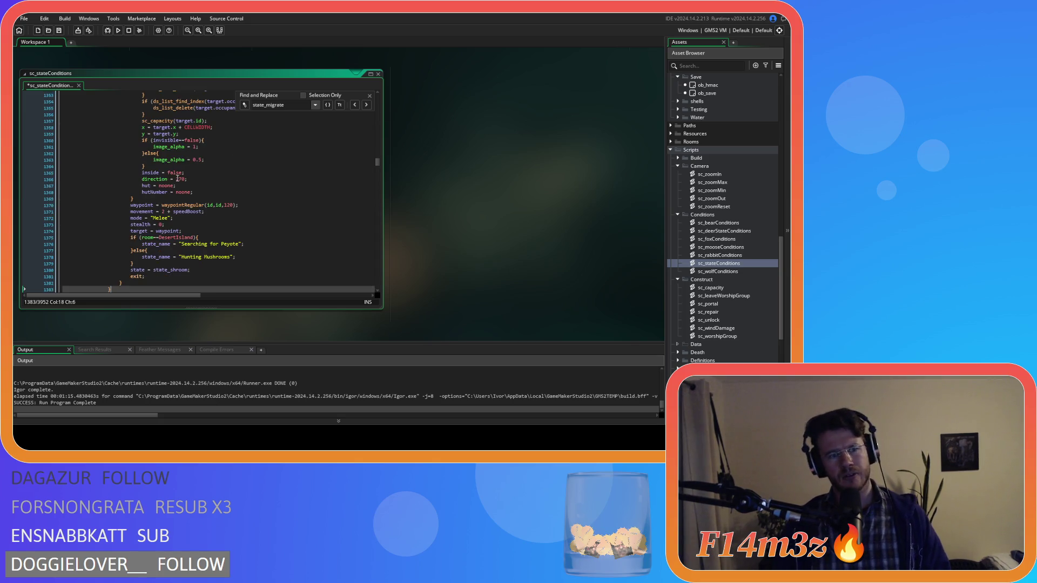
Delete the duplicated consume-mushrooms lines from the pasted block.
scroll(130, 217, up, 20)
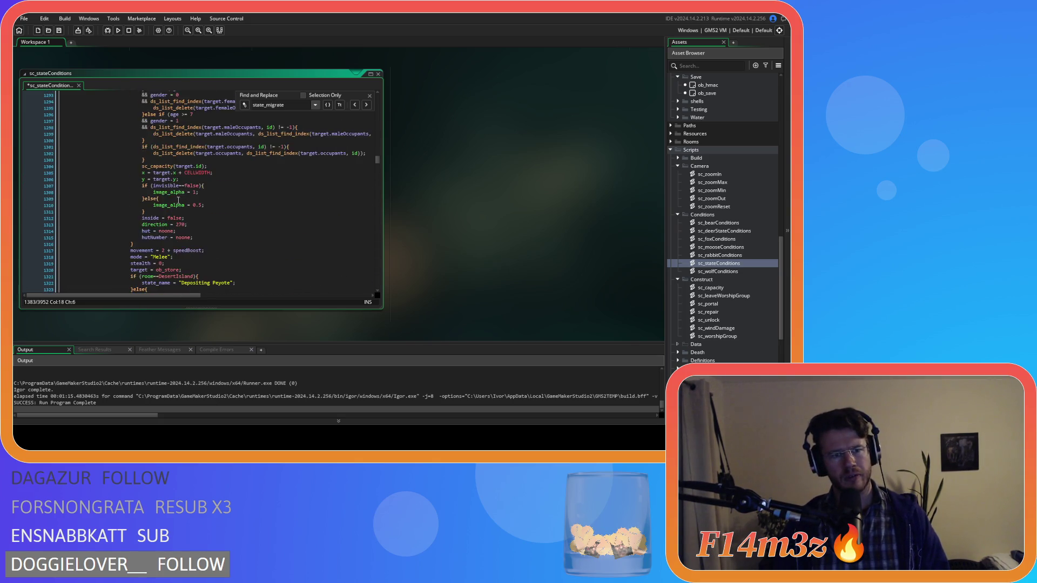
scroll(181, 201, up, 17)
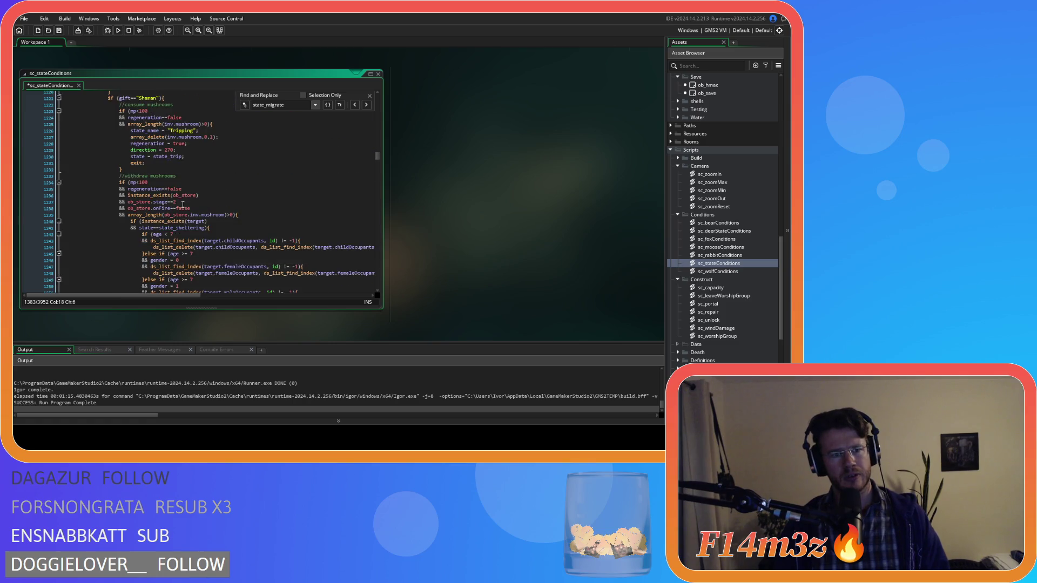
drag(24, 218, 24, 153)
key(Delete)
click(194, 179)
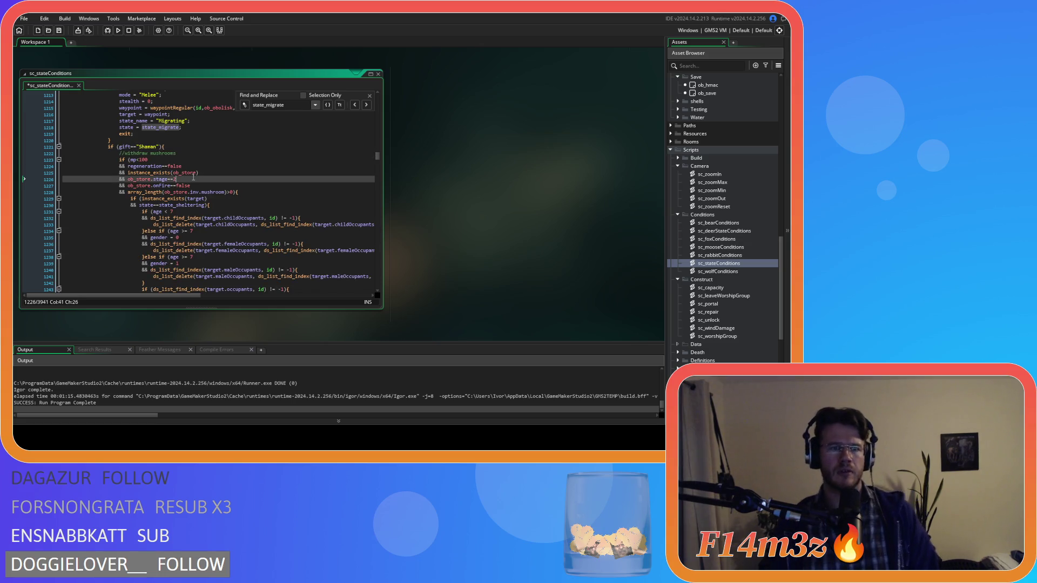
Close the Find and Replace bar and build and run the game with F5.
click(371, 95)
click(328, 145)
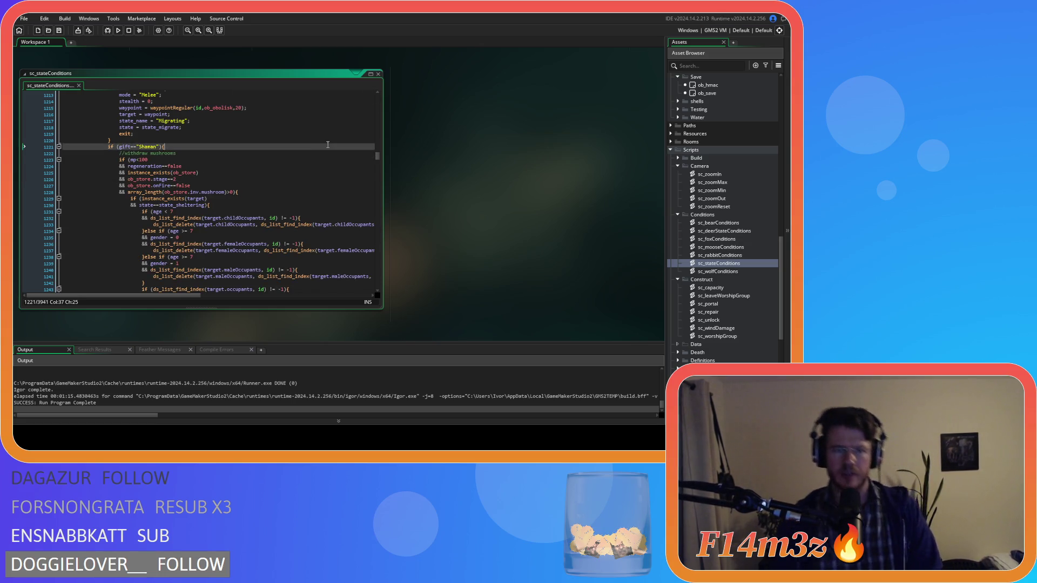
click(287, 217)
key(F5)
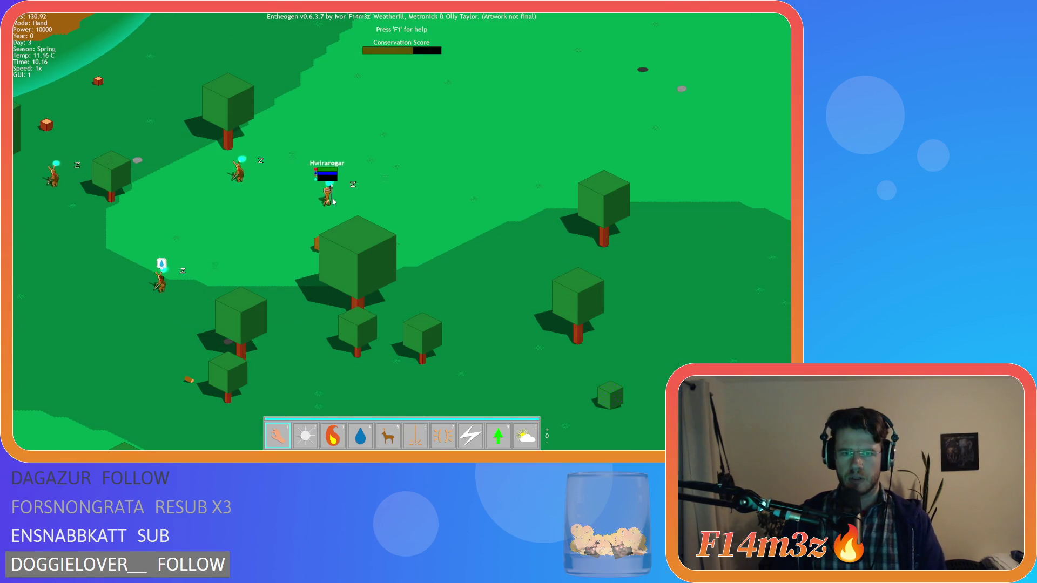
Check a villager in the Tribe window showing Emigrating, then pan and zoom around the map.
click(328, 195)
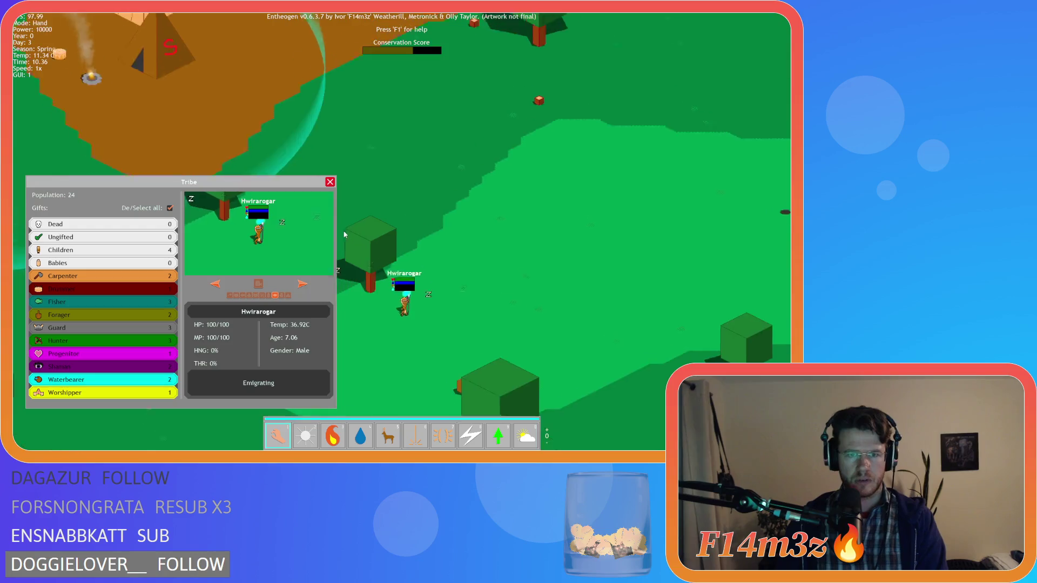
key(a)
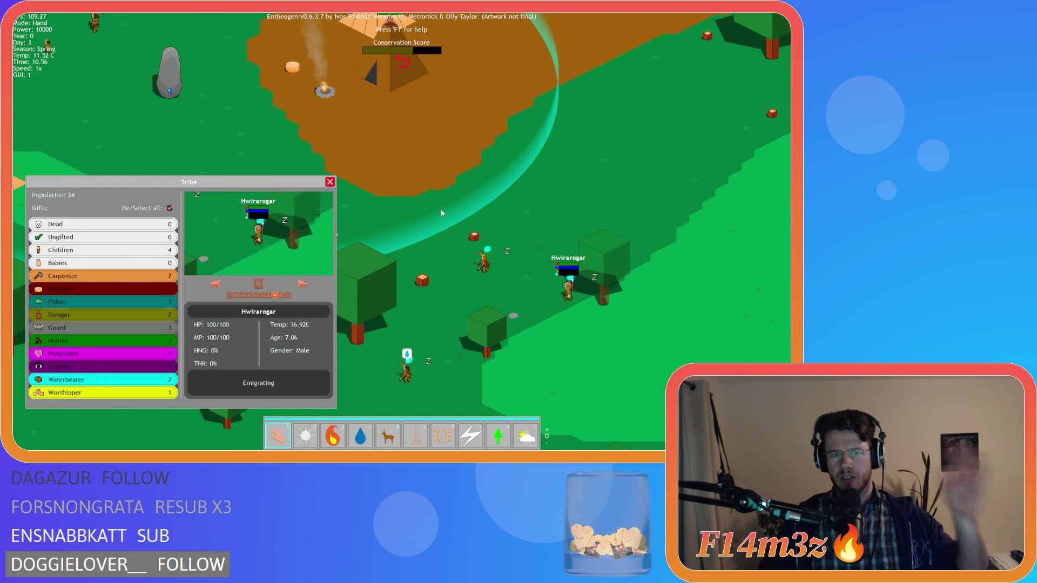
scroll(393, 181, down, 5)
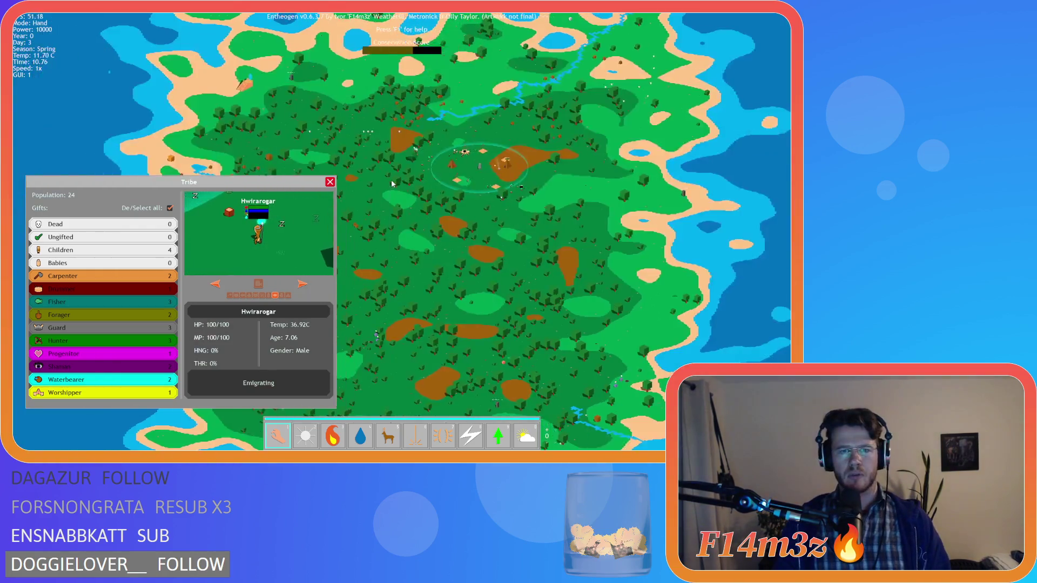
click(331, 181)
scroll(315, 184, up, 6)
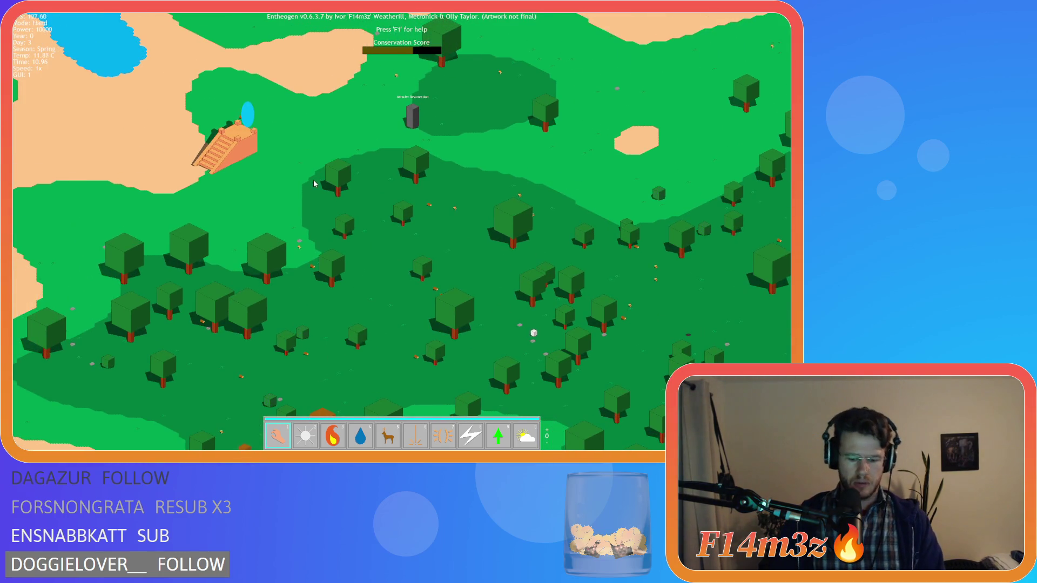
scroll(316, 184, down, 5)
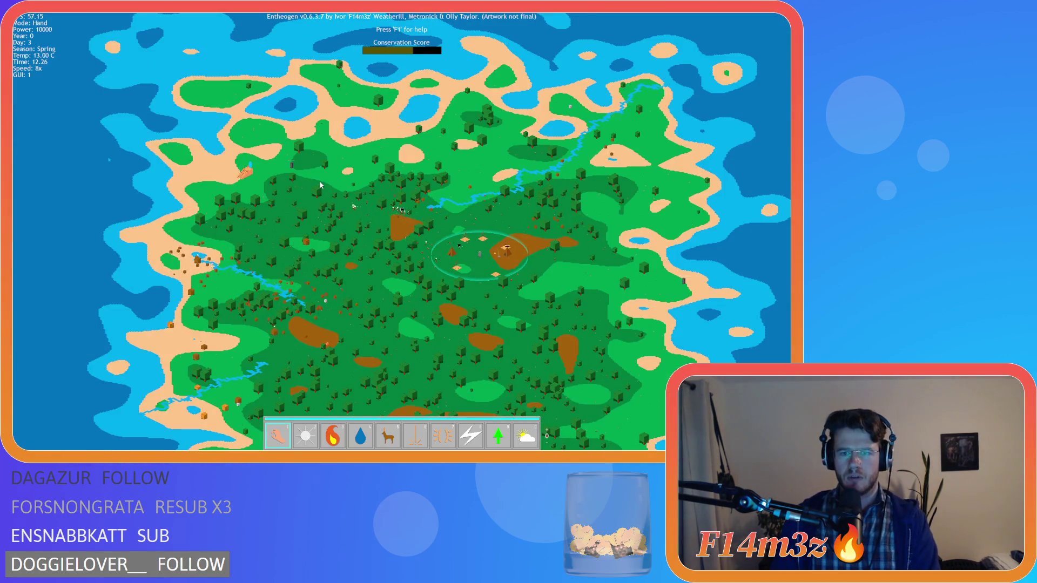
scroll(321, 185, up, 6)
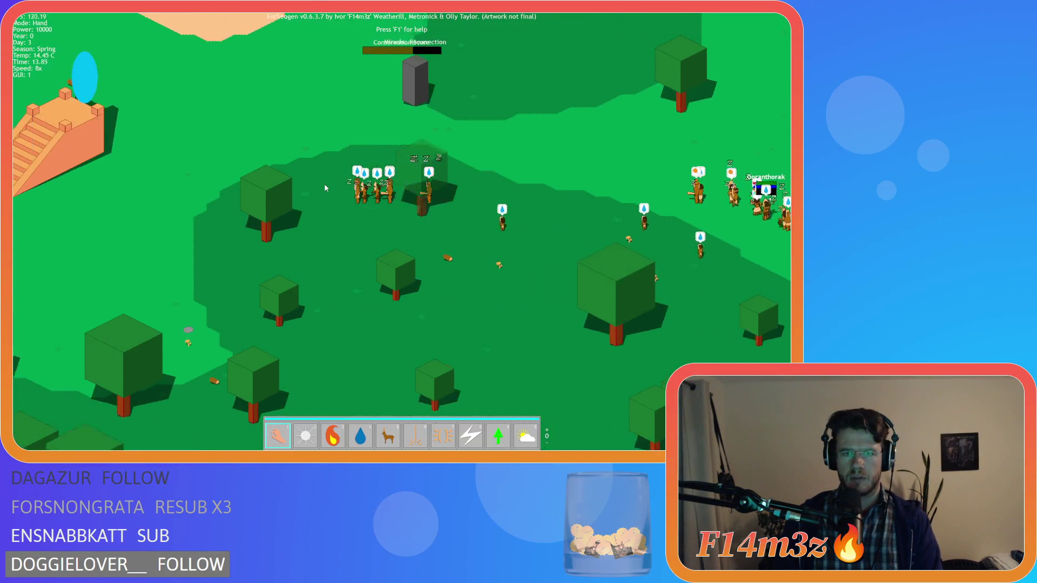
key(a)
key(w)
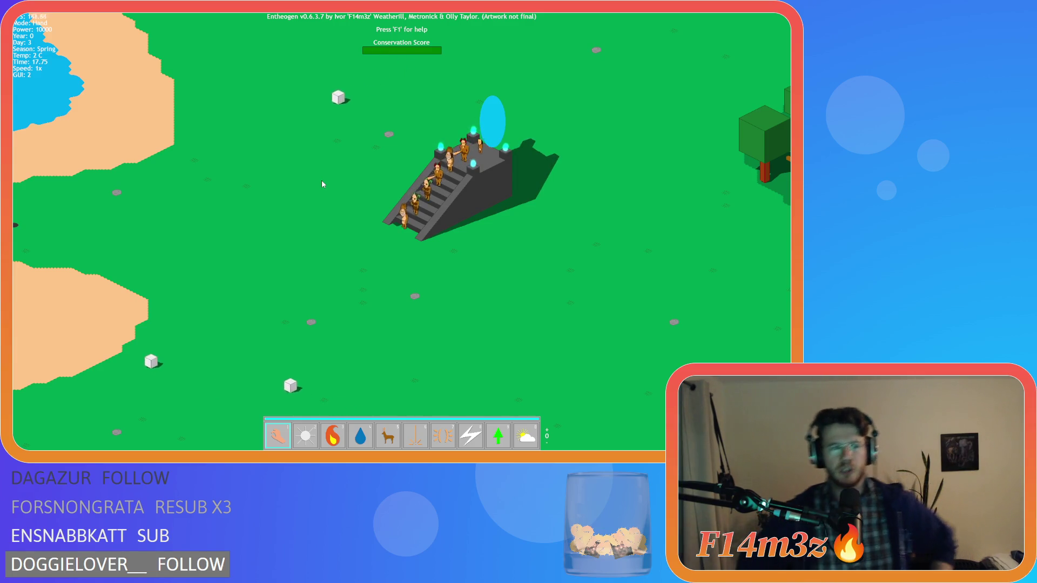
Quit the game to the main menu and close it to return to the editor.
key(Escape)
key(Return)
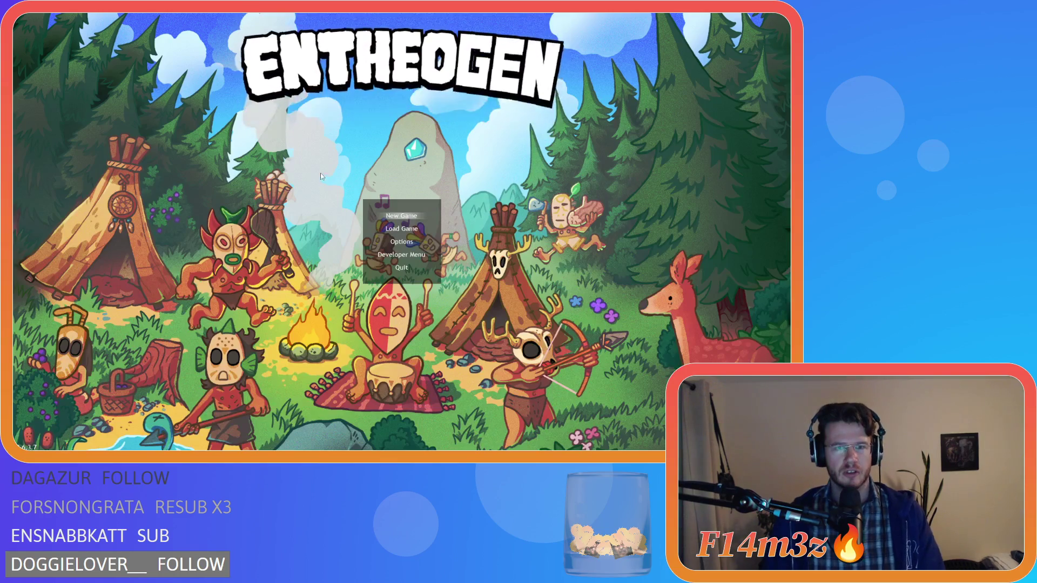
key(Escape)
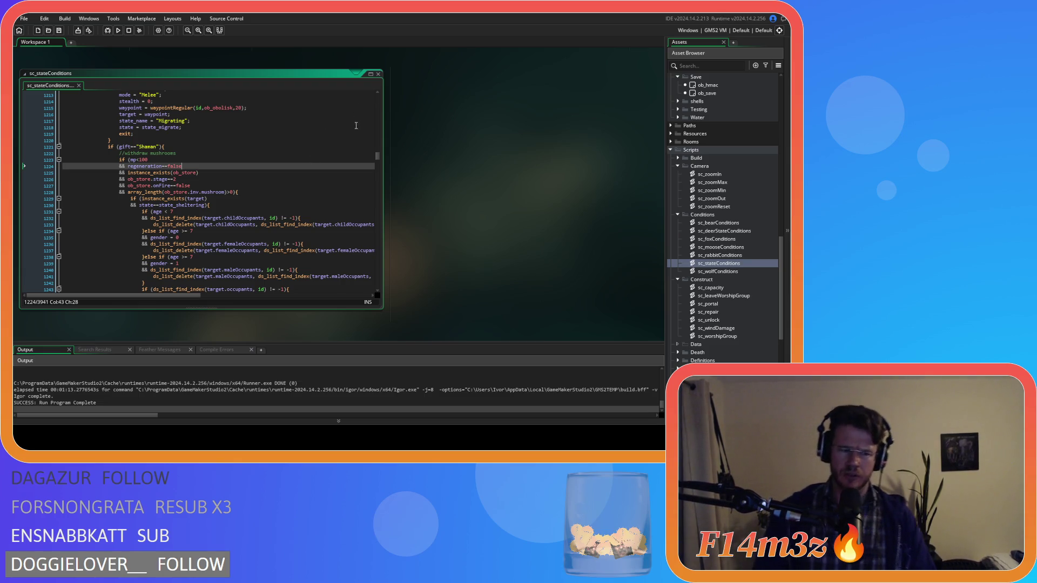
Bring up ob_menu's Key Press - Enter code at the commented ob_gui creation on line 55.
right_click(444, 151)
mouse_move(456, 162)
click(506, 187)
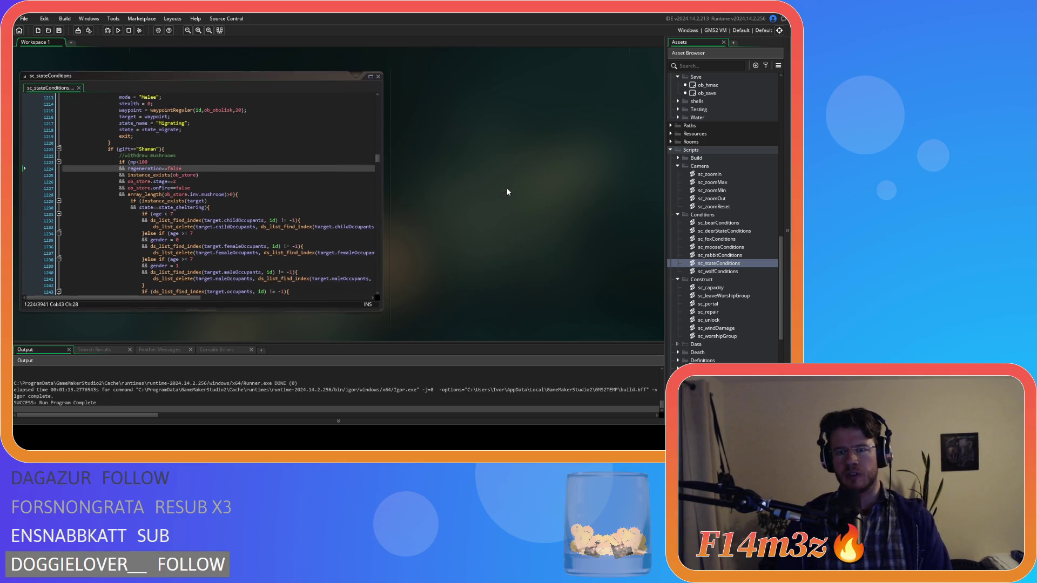
click(472, 251)
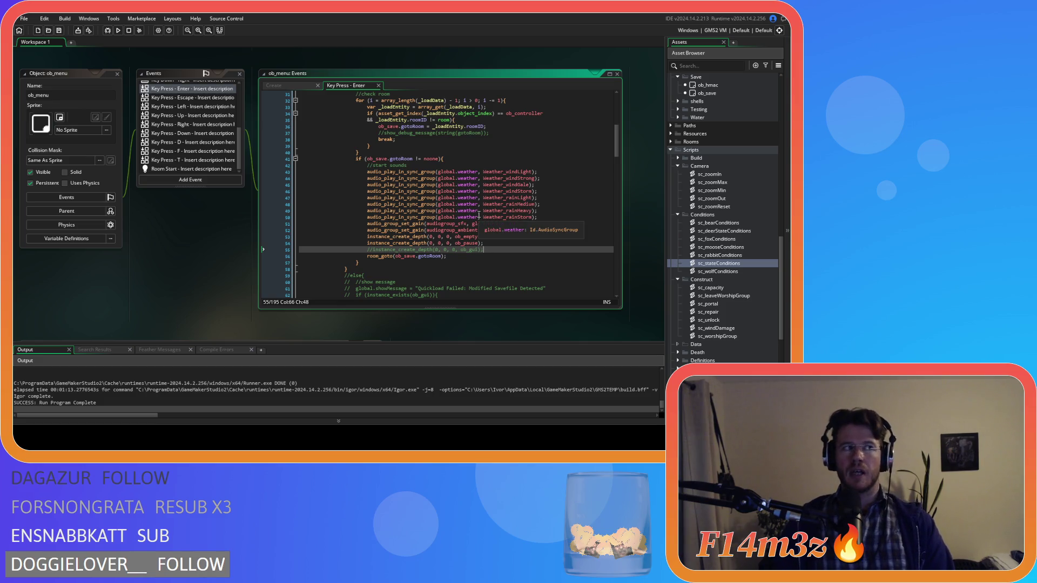
Toggle line 55's comment off and back on, then save the Key Press - Enter event.
key(ctrl+shift+k)
scroll(598, 245, up, 4)
scroll(556, 254, down, 6)
key(ctrl+k)
click(500, 215)
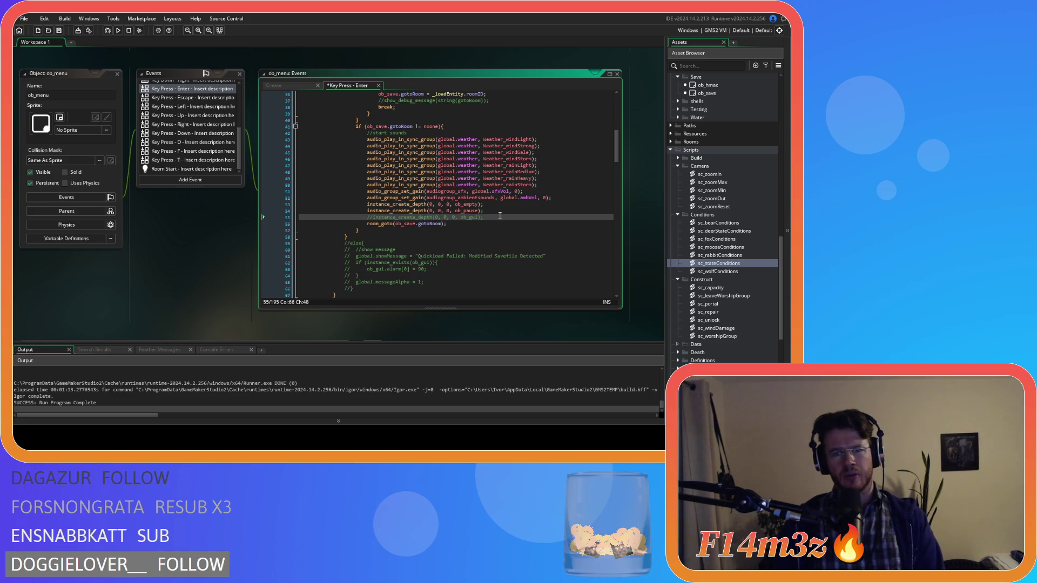
key(ctrl+s)
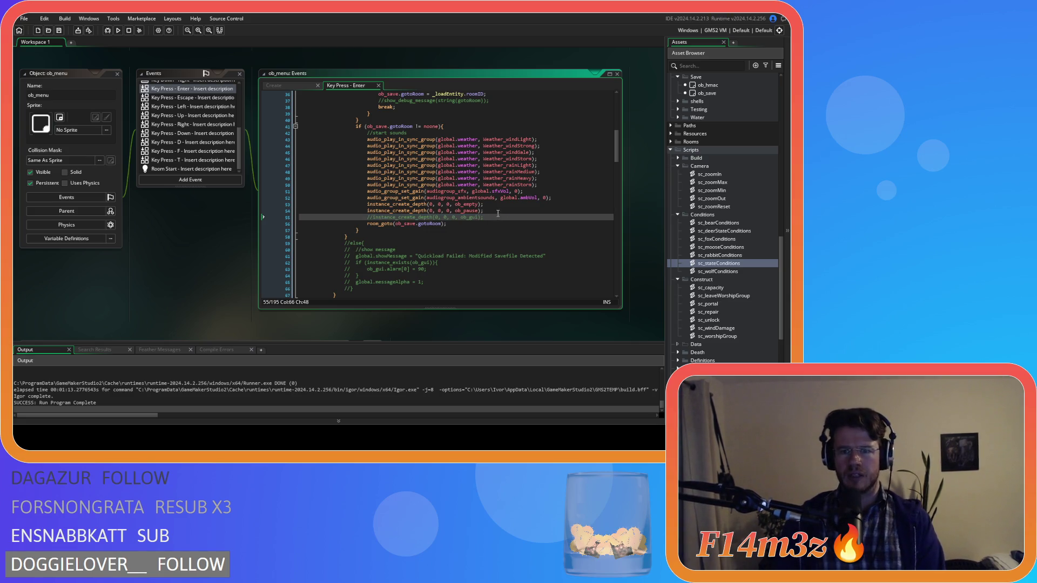
Uncomment the ob_gui instance_create_depth calls on lines 106 and 151.
scroll(498, 214, up, 3)
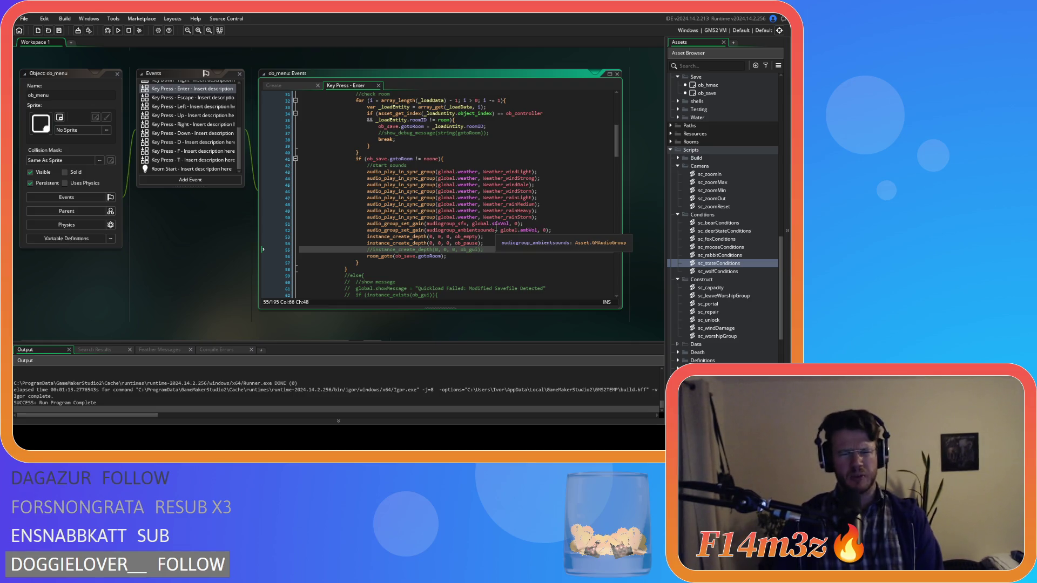
scroll(498, 225, down, 15)
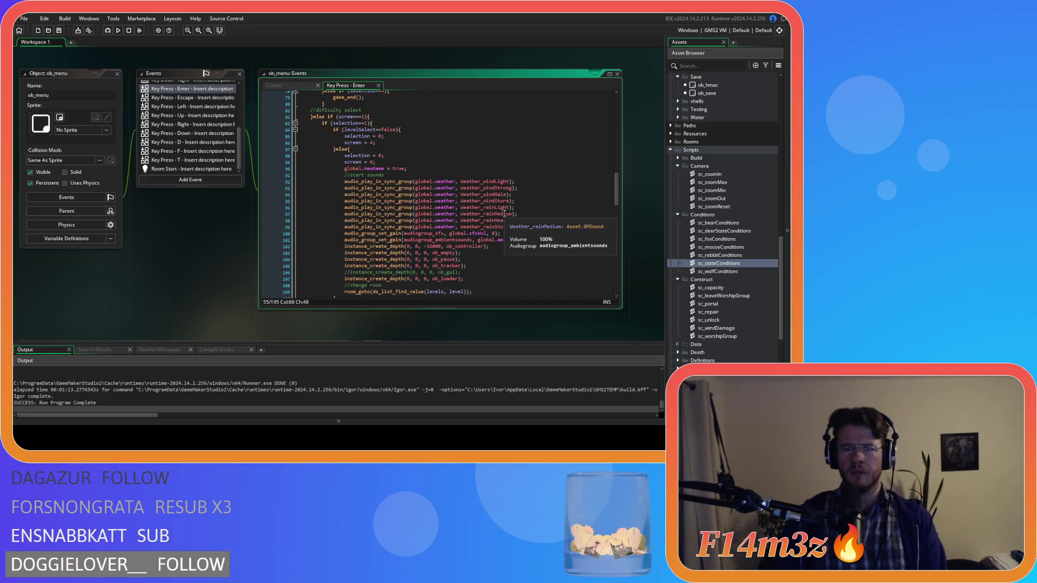
triple_click(411, 272)
key(ctrl+shift+k)
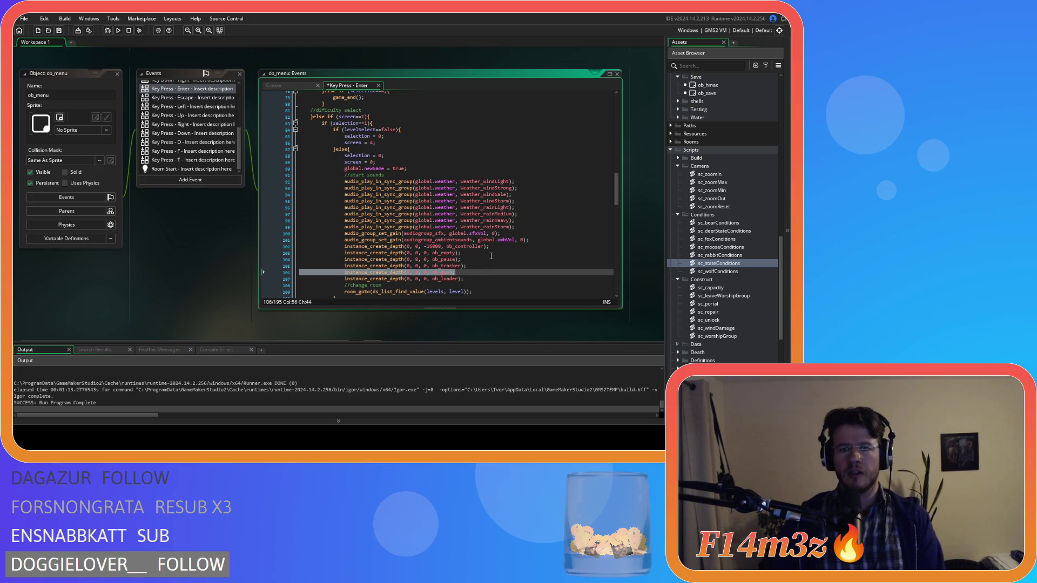
scroll(491, 256, down, 8)
scroll(491, 256, down, 7)
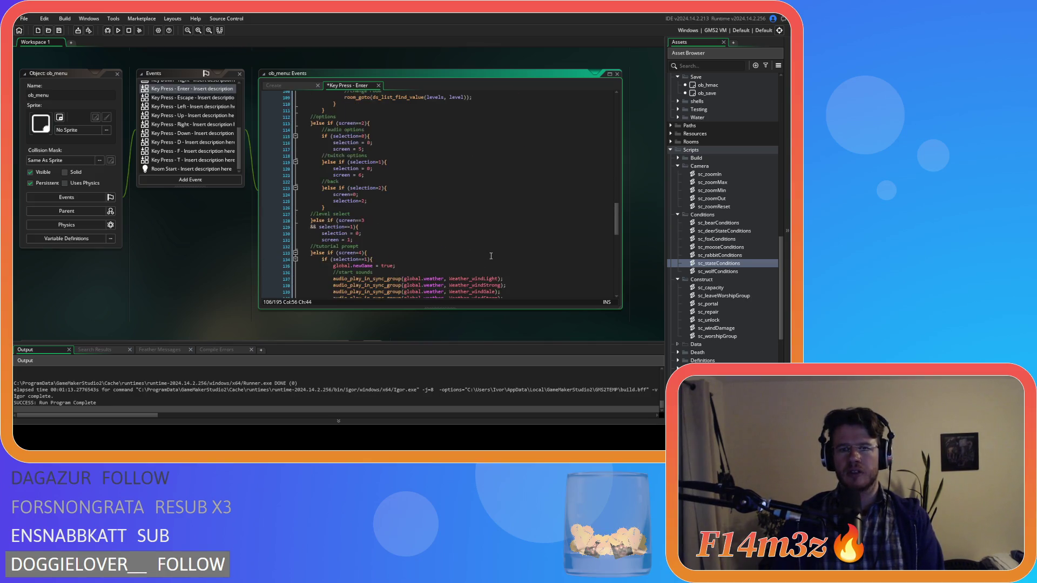
scroll(491, 256, down, 1)
scroll(476, 241, down, 1)
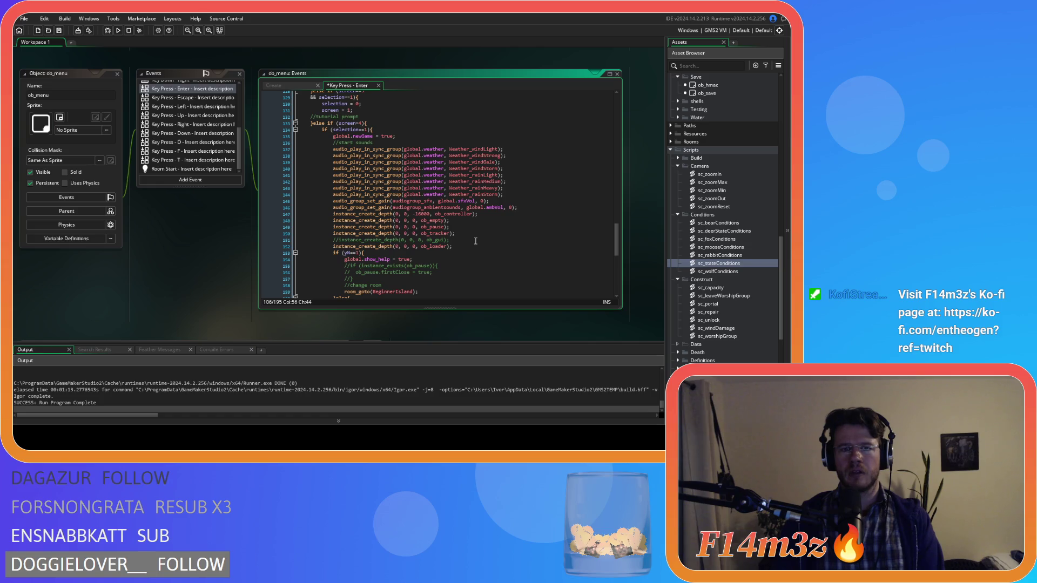
triple_click(459, 240)
key(ctrl+shift+k)
scroll(464, 240, down, 12)
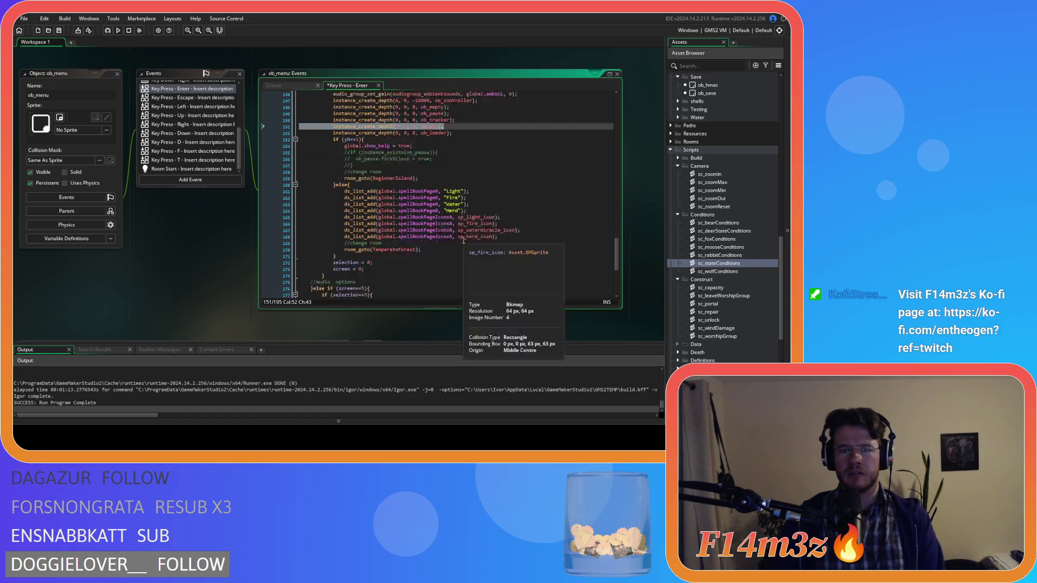
scroll(464, 241, down, 1)
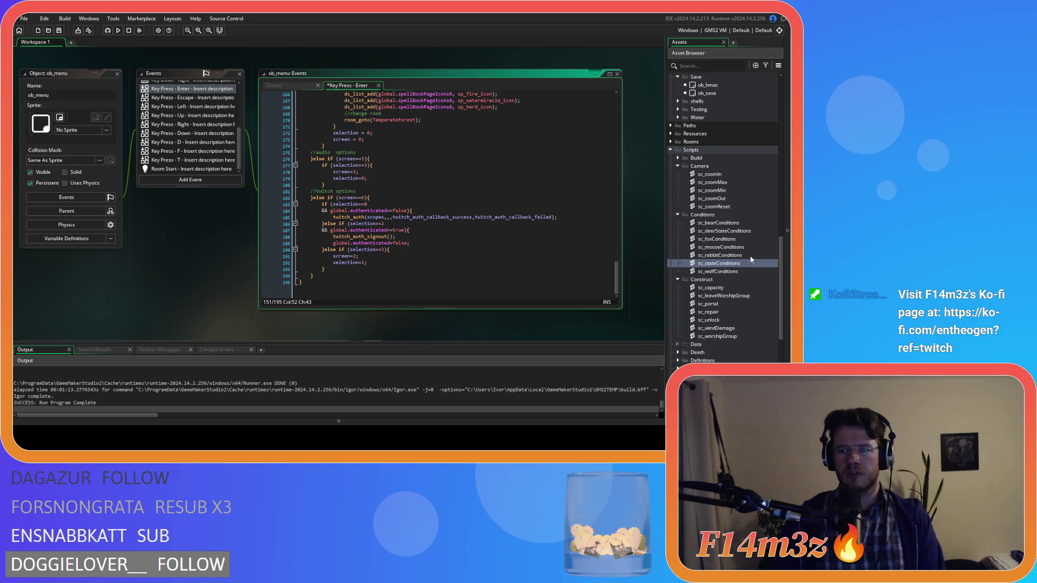
scroll(492, 215, up, 20)
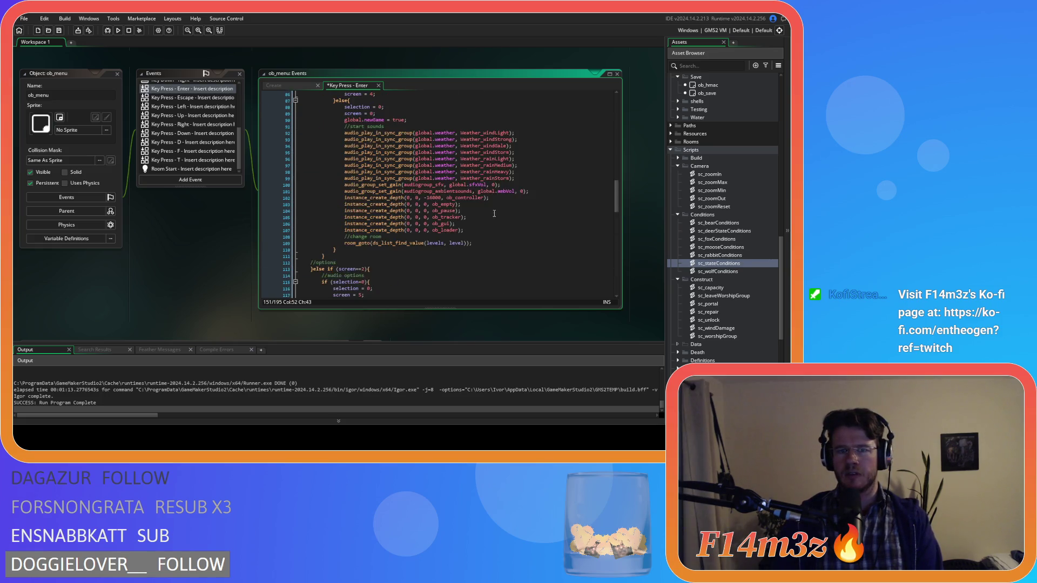
scroll(493, 215, up, 12)
Recheck line 55, then expand the Scripts > Loading folder in the Asset Browser.
triple_click(497, 247)
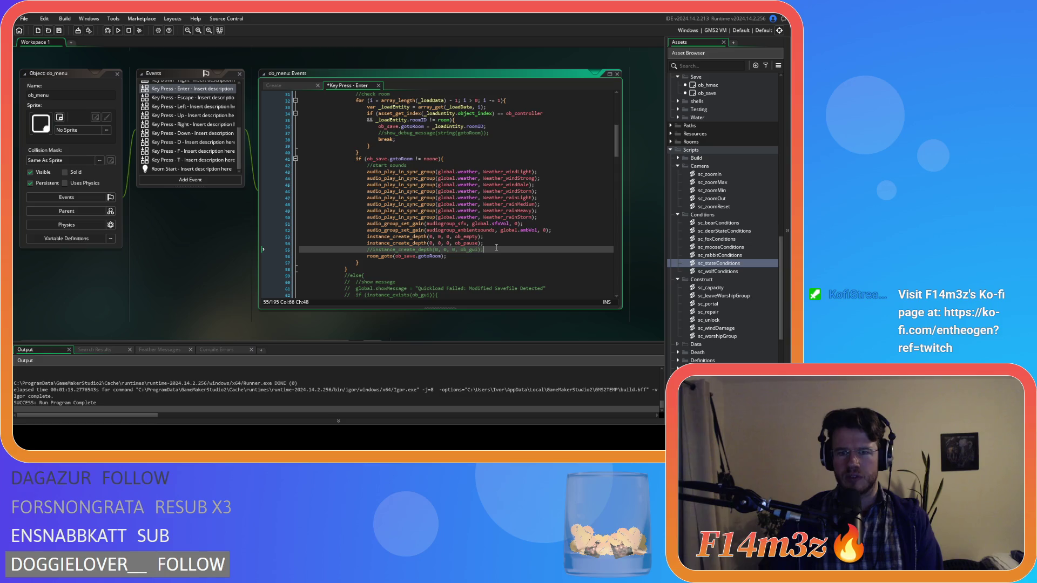
scroll(738, 296, down, 3)
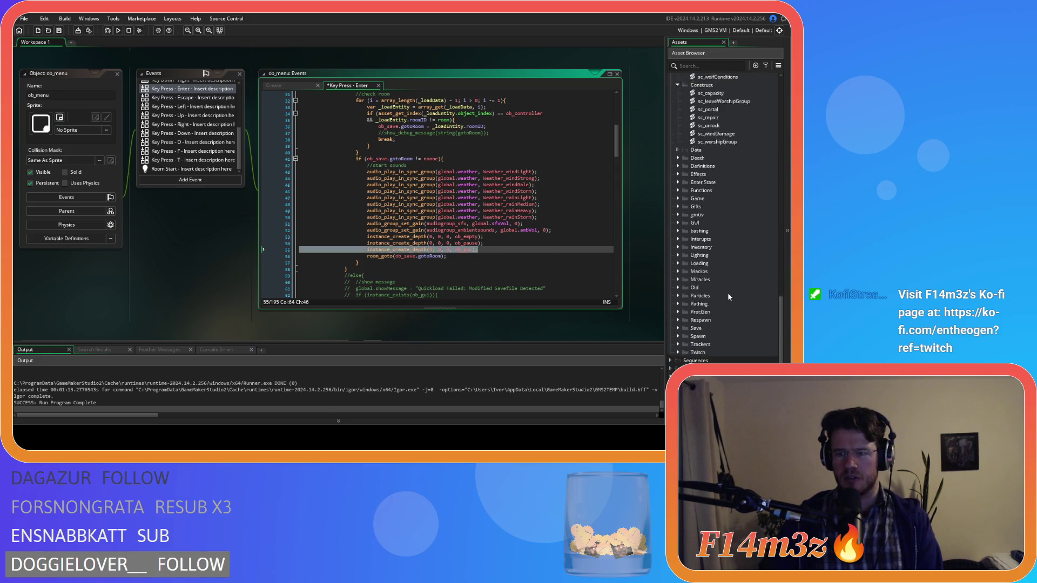
scroll(726, 296, up, 2)
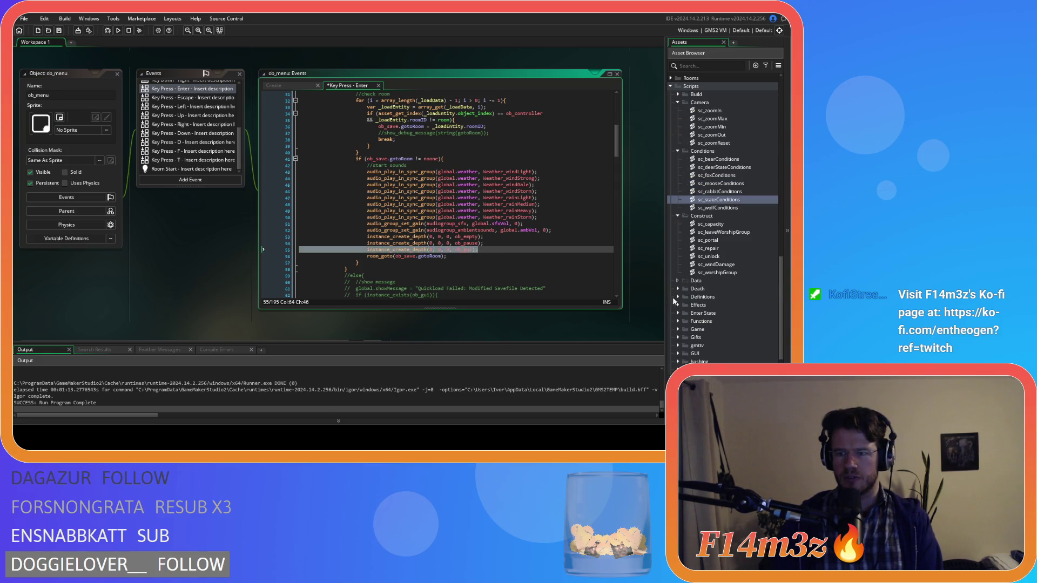
scroll(679, 316, down, 3)
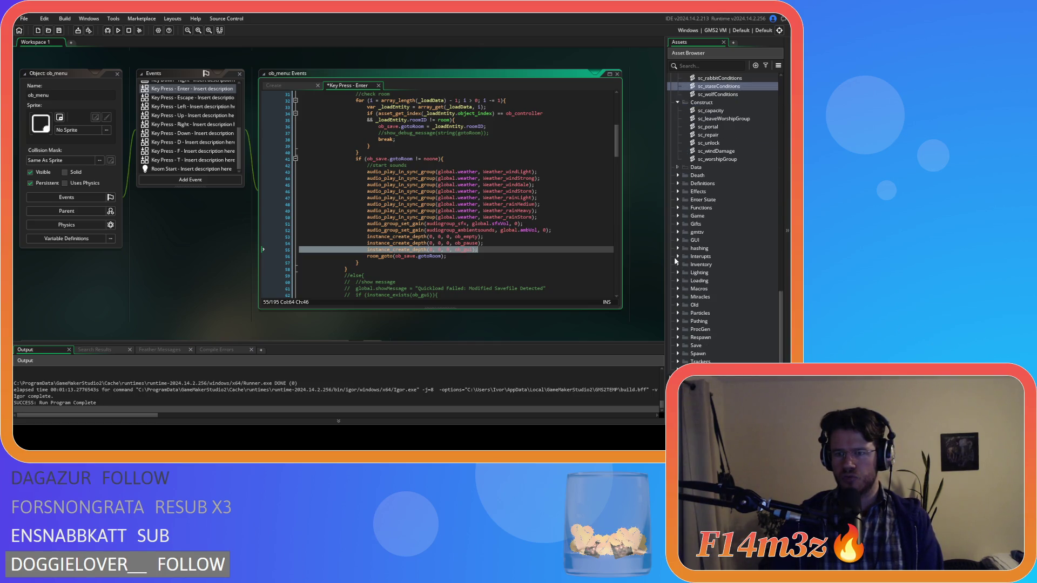
click(677, 280)
scroll(692, 273, down, 2)
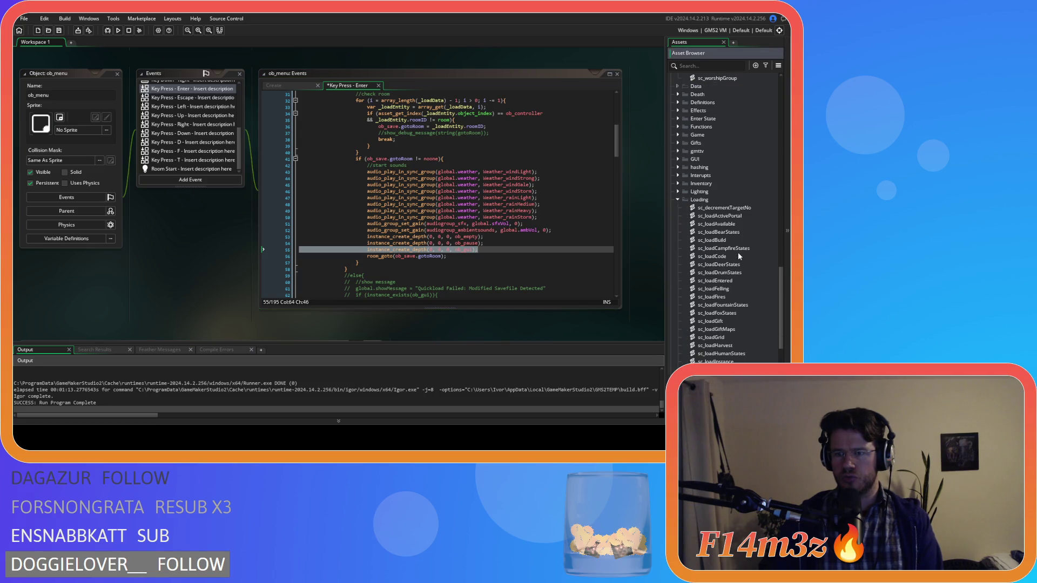
Look over the sc_loadCode script, then close it.
click(733, 258)
double_click(733, 258)
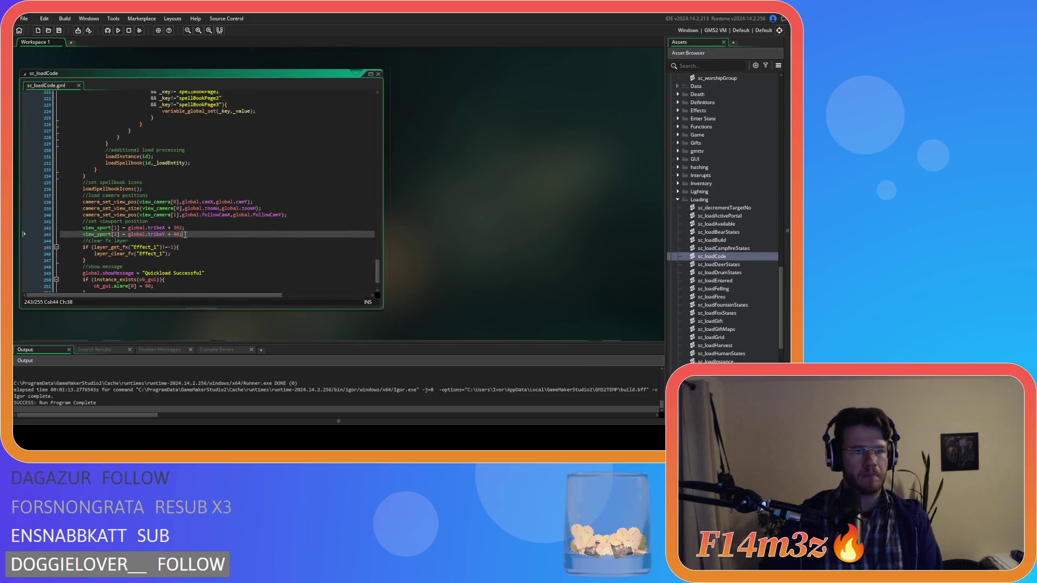
scroll(193, 246, up, 8)
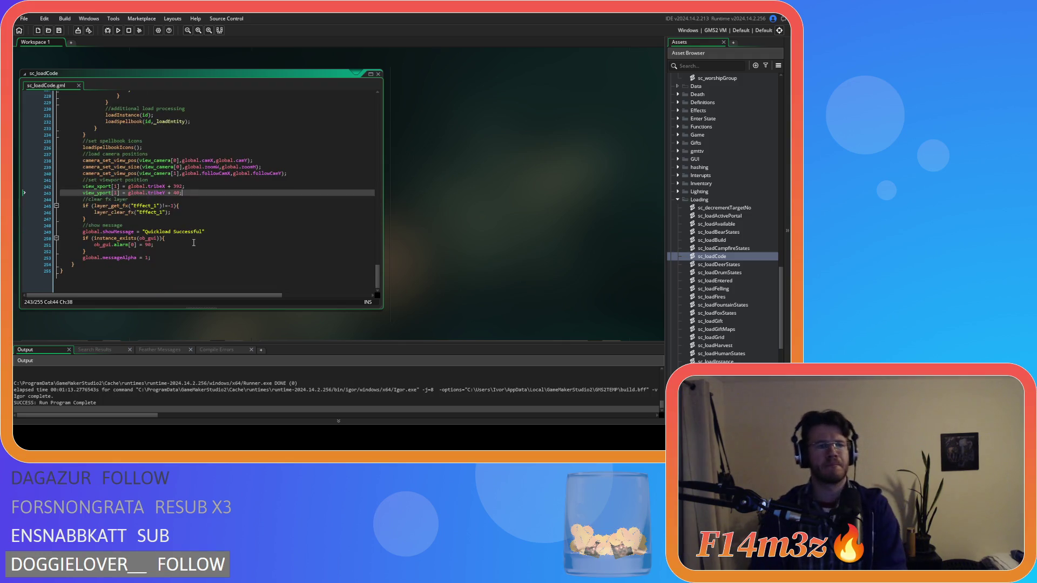
scroll(189, 259, up, 20)
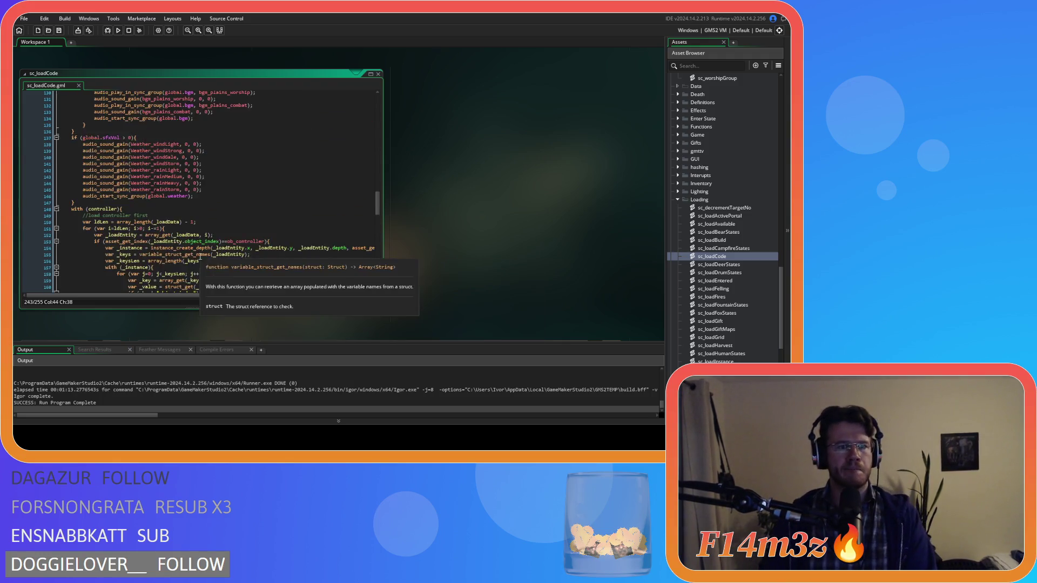
click(379, 73)
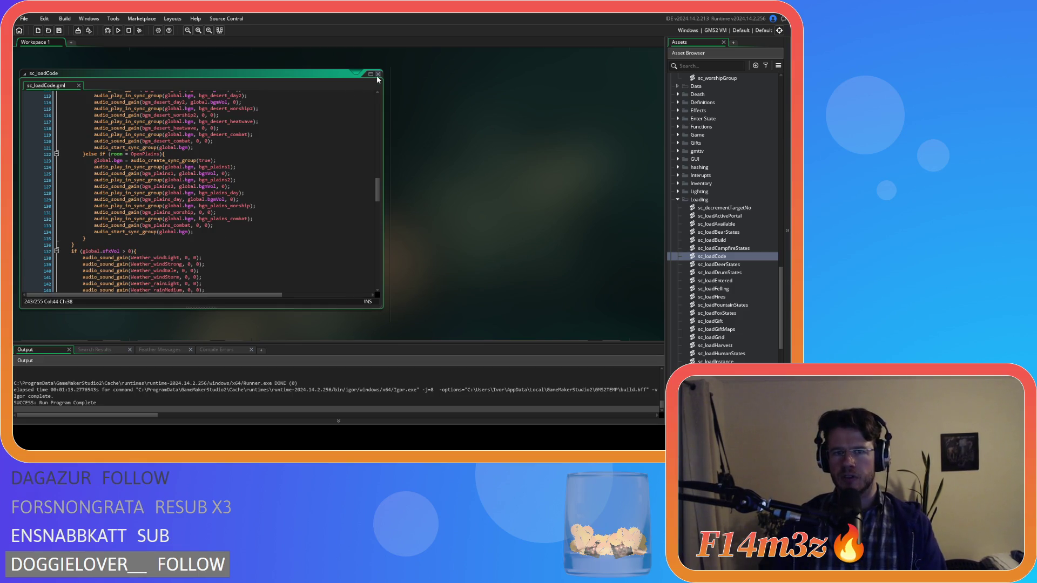
Comment out the ob_gui creation on line 23 of ob_save's Room Start event, save, and bring sc_saveController into view.
scroll(719, 271, up, 7)
scroll(717, 267, down, 10)
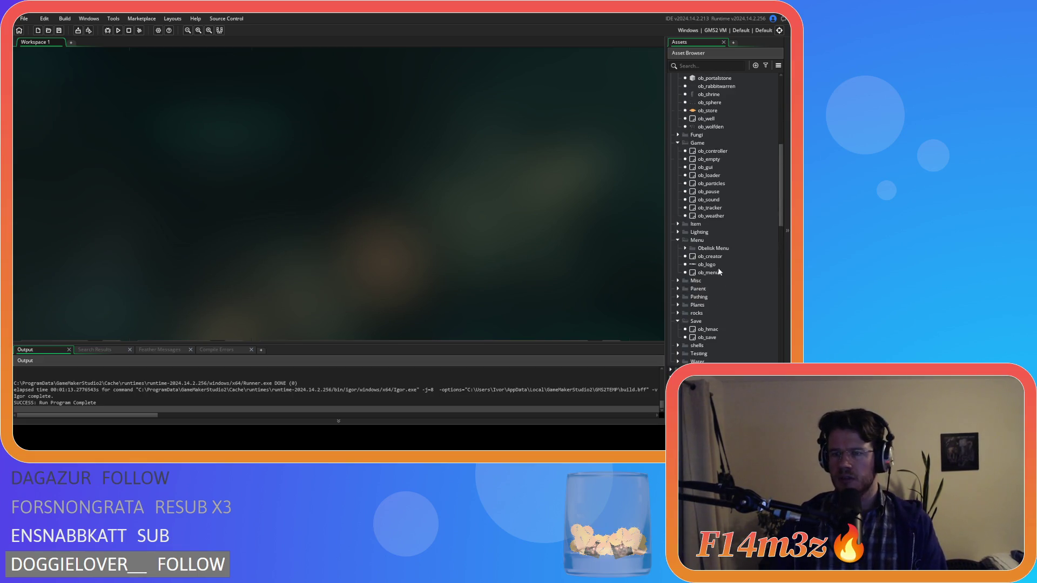
double_click(707, 337)
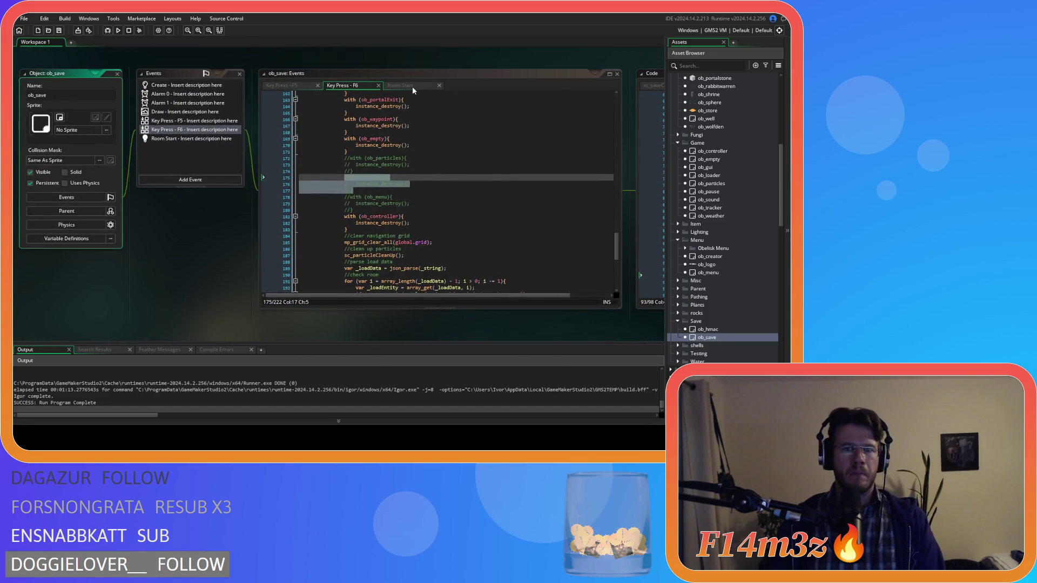
click(412, 85)
click(483, 204)
key(ctrl+k)
key(ctrl+s)
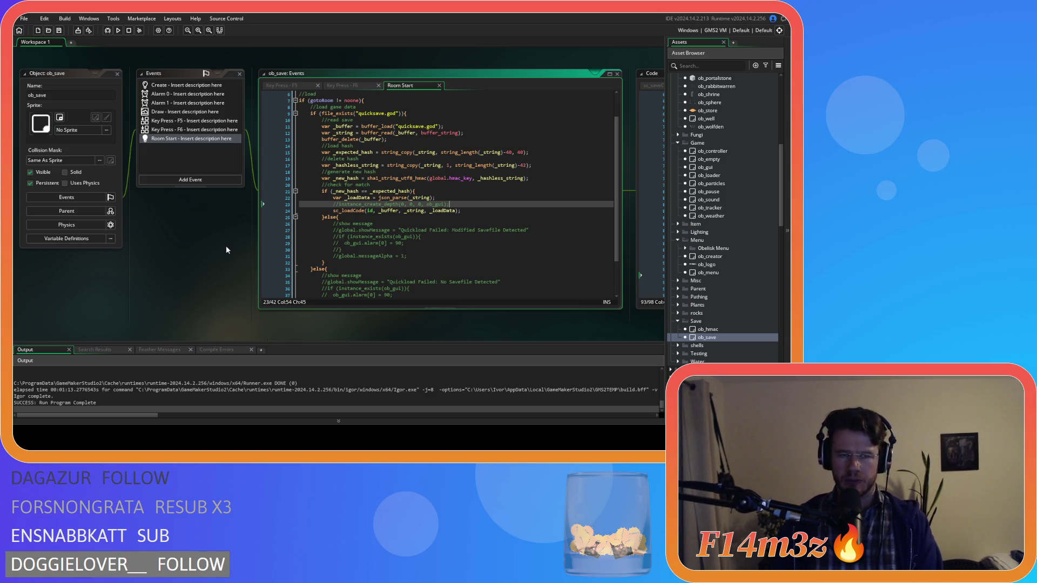
drag(472, 335, 164, 325)
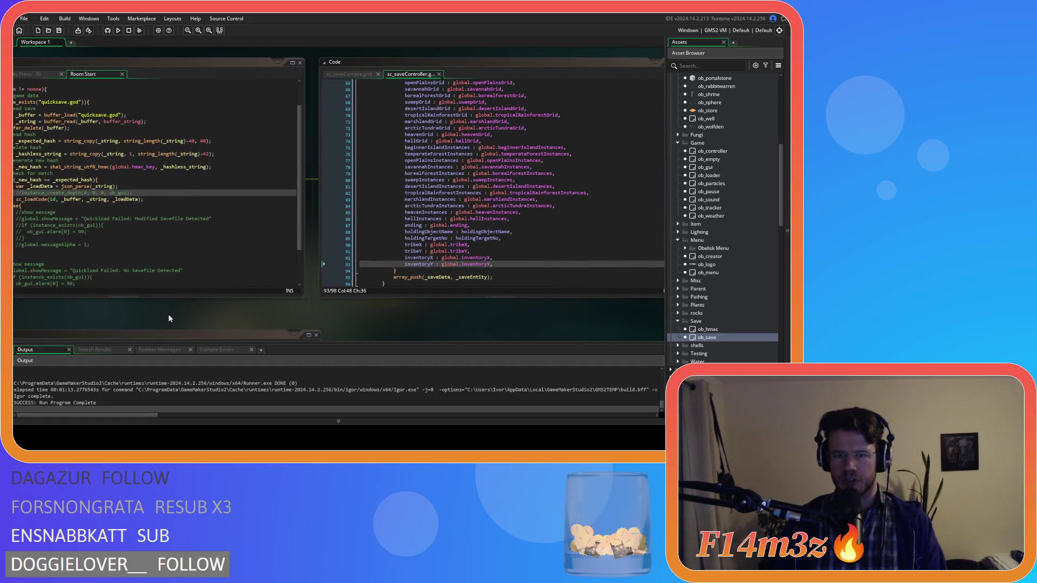
click(510, 262)
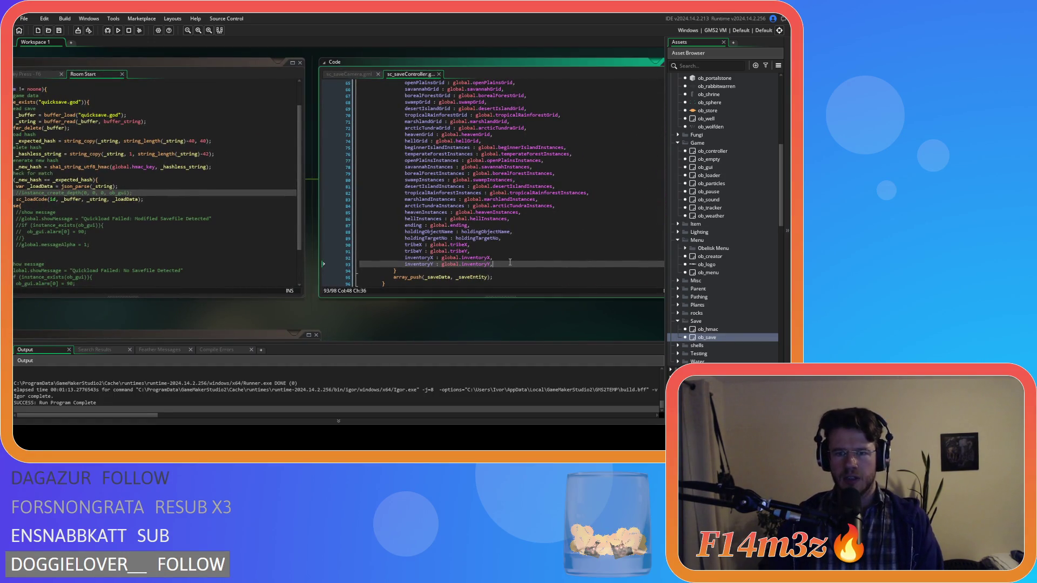
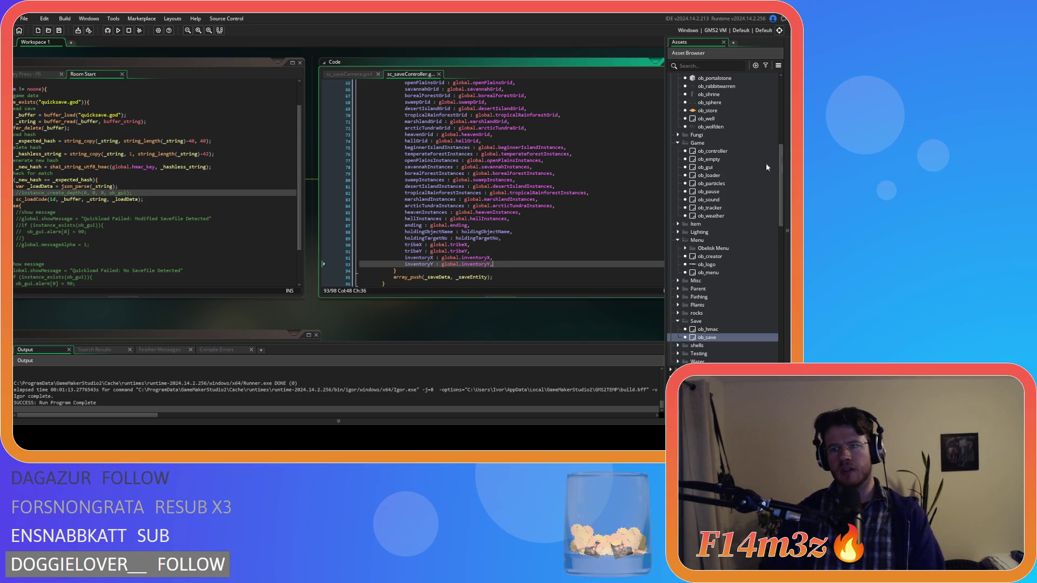
Open ob_loader's Step code and comment out the create GUI comment line.
double_click(710, 176)
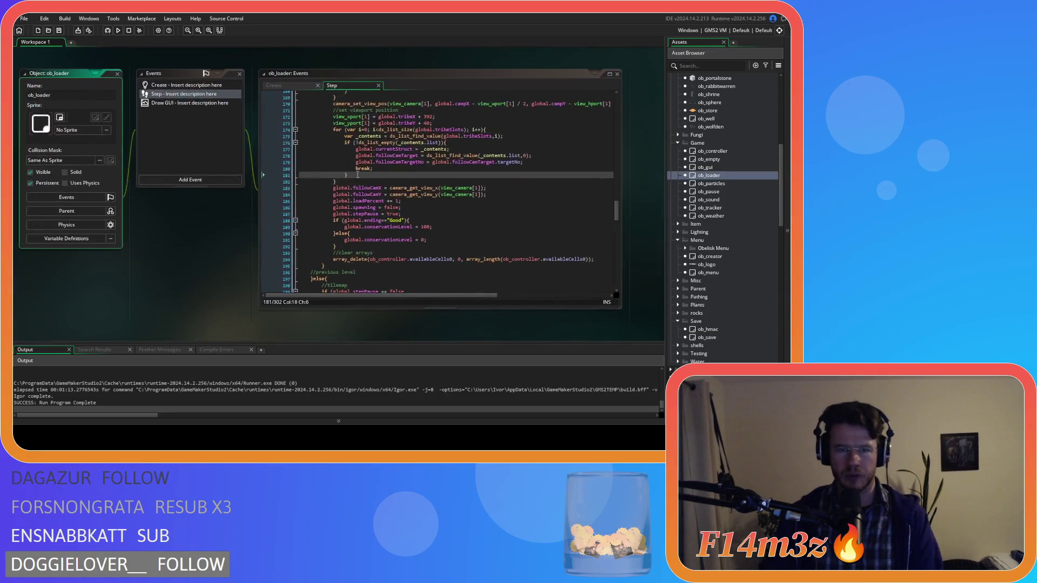
scroll(612, 206, up, 9)
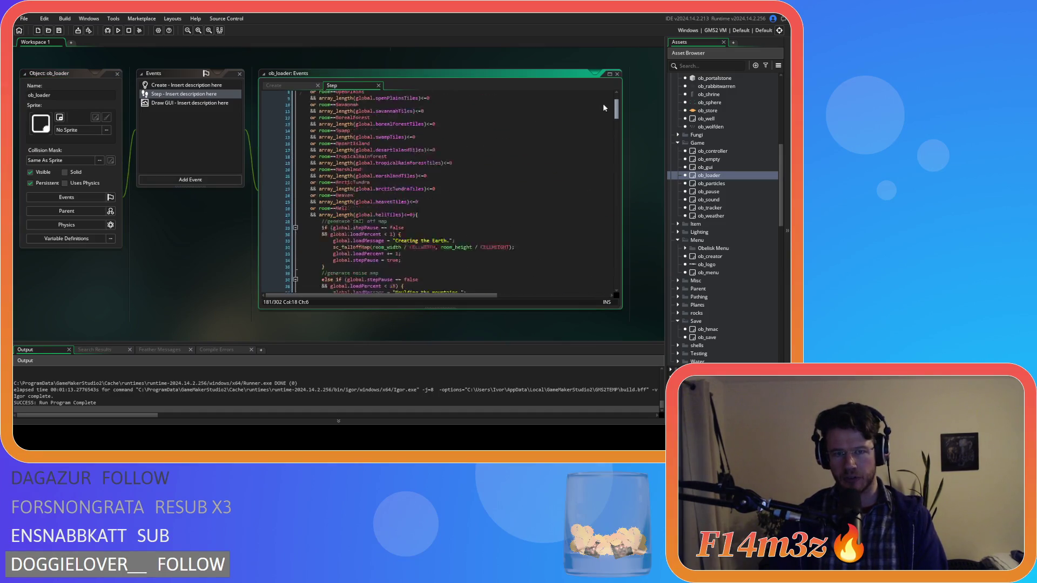
scroll(587, 194, down, 2)
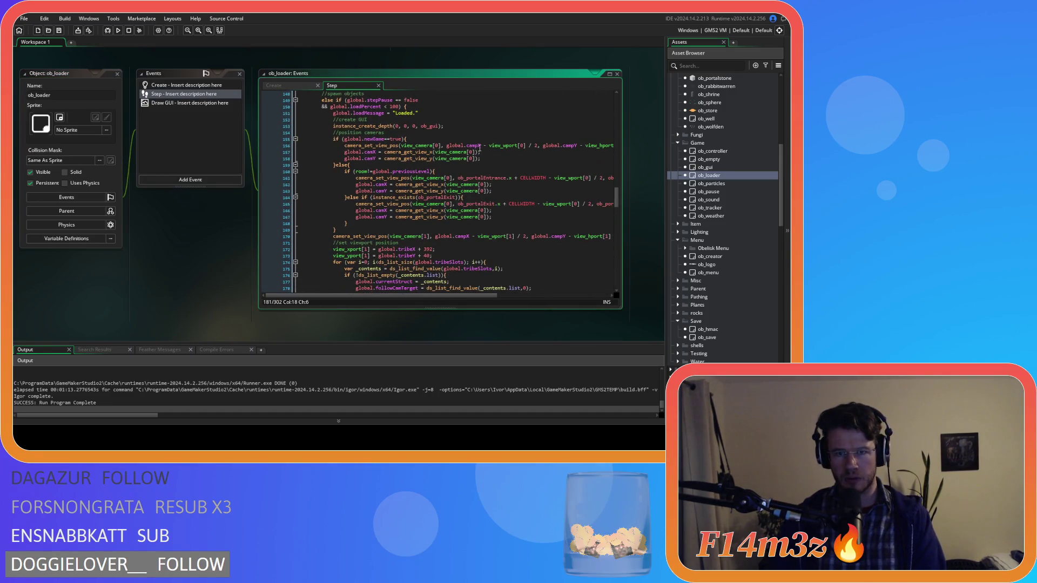
click(446, 126)
key(ctrl+k)
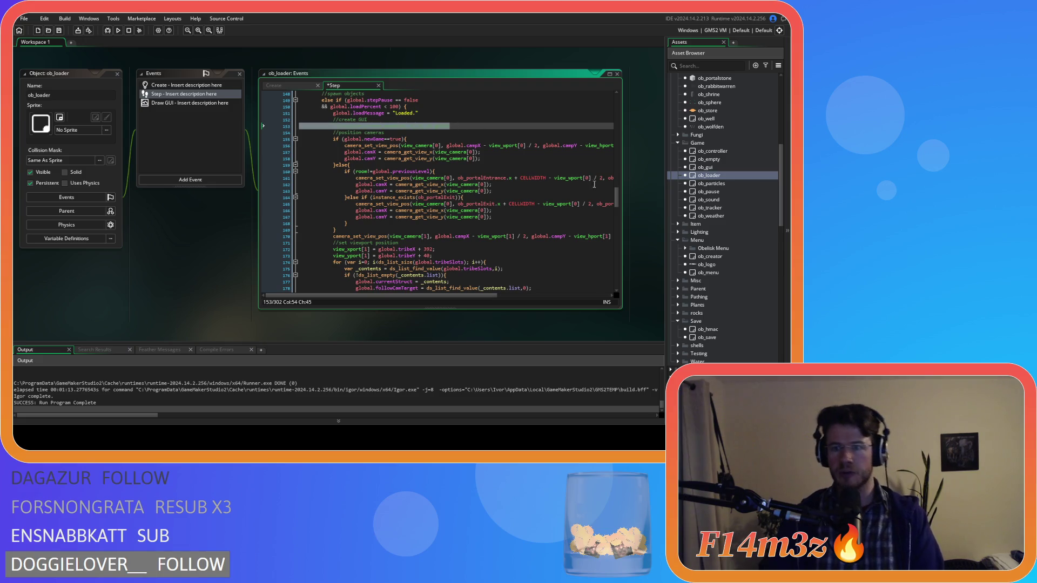
Comment out the instance_create_depth(0,0,0,ob_gui) line and save the Step code.
mouse_move(615, 196)
mouse_down()
mouse_move(625, 287)
mouse_move(616, 264)
mouse_up()
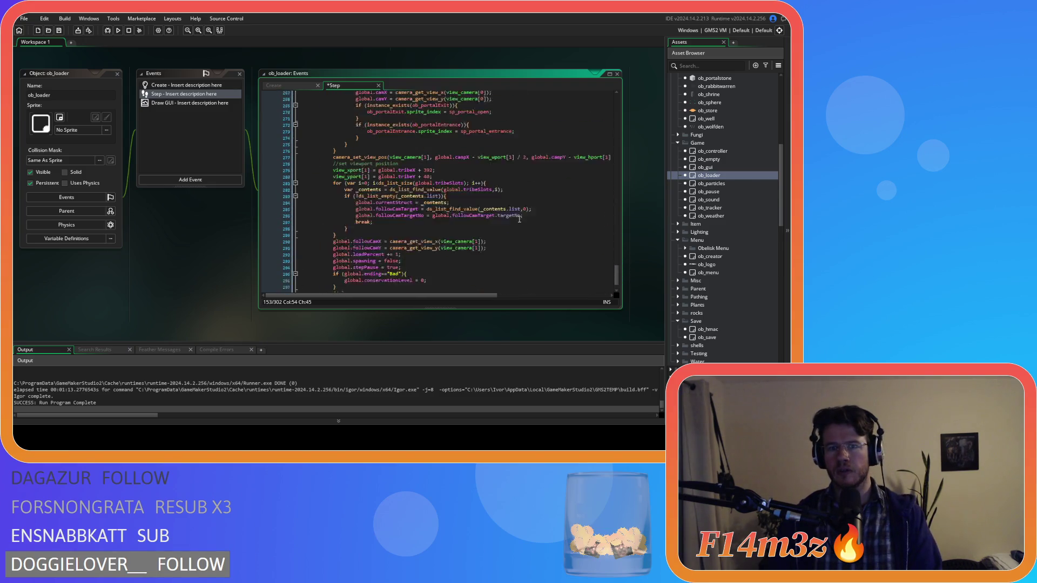
scroll(517, 216, up, 5)
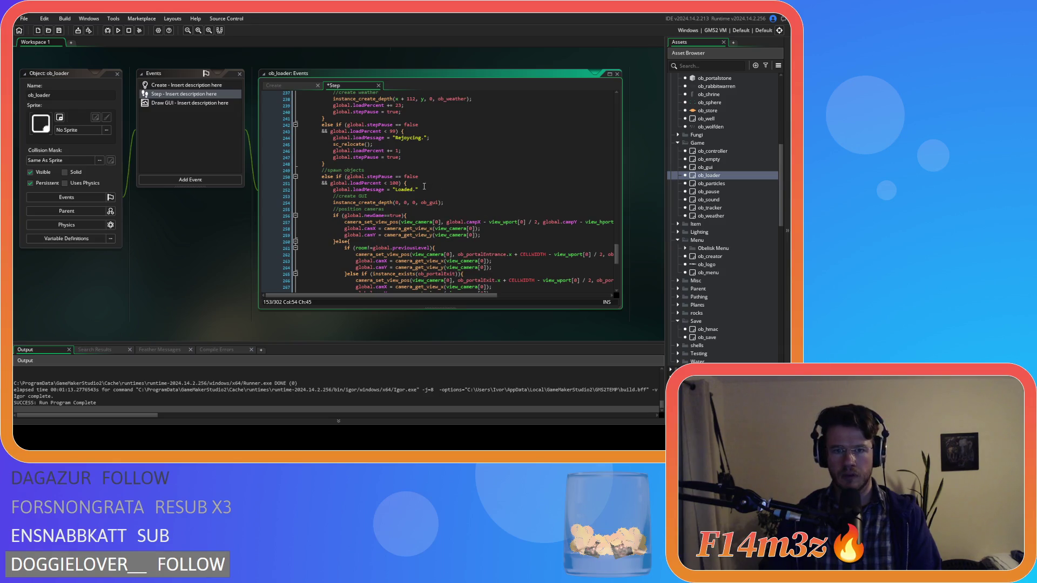
click(433, 202)
key(ctrl+k)
key(Up)
key(ctrl+s)
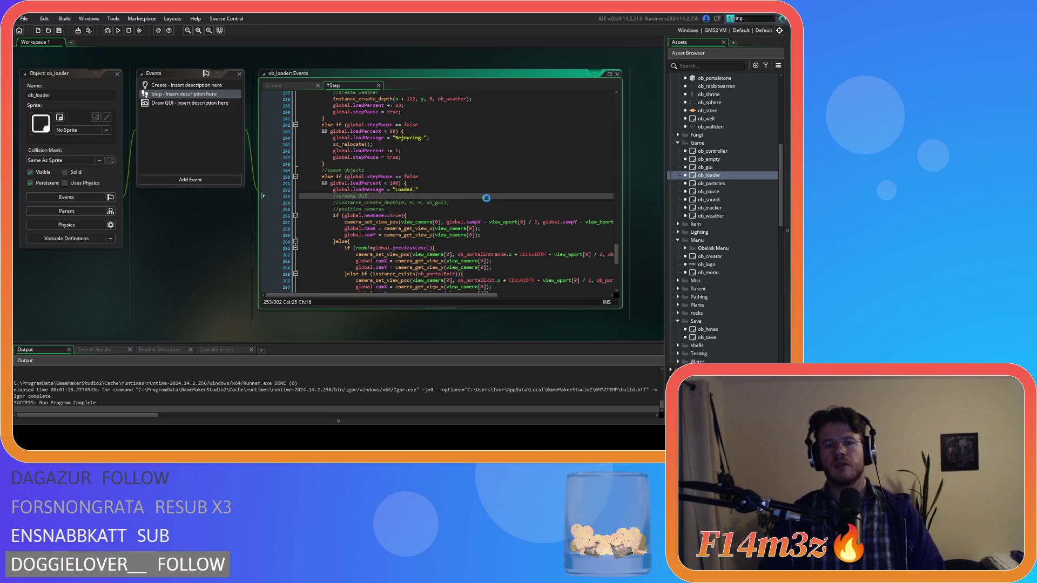
click(488, 204)
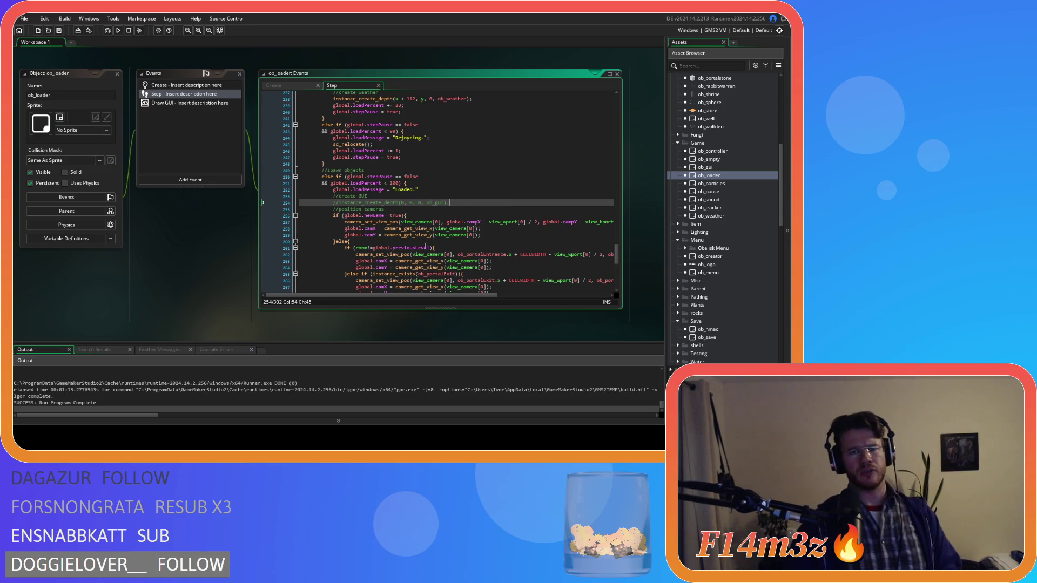
key(alt+Tab)
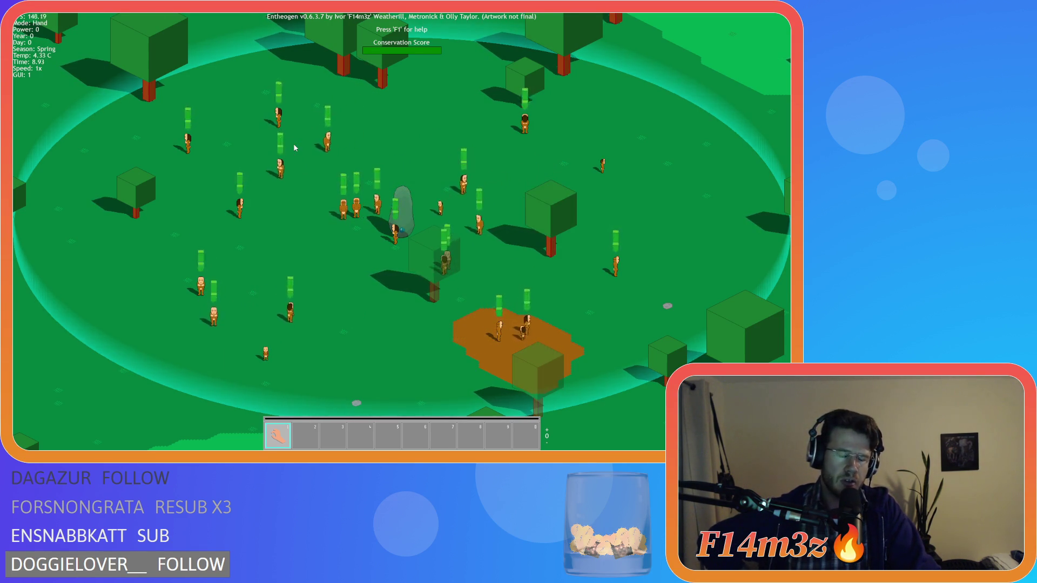
Toggle the Tribe (T) and Inventory (I) panels open and closed twice in the running game.
key(t)
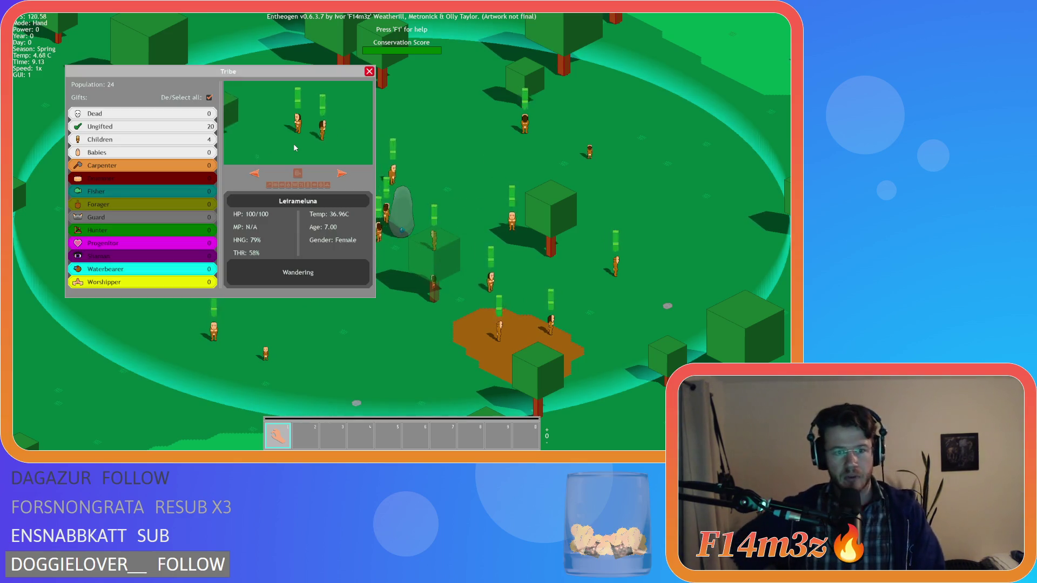
key(i)
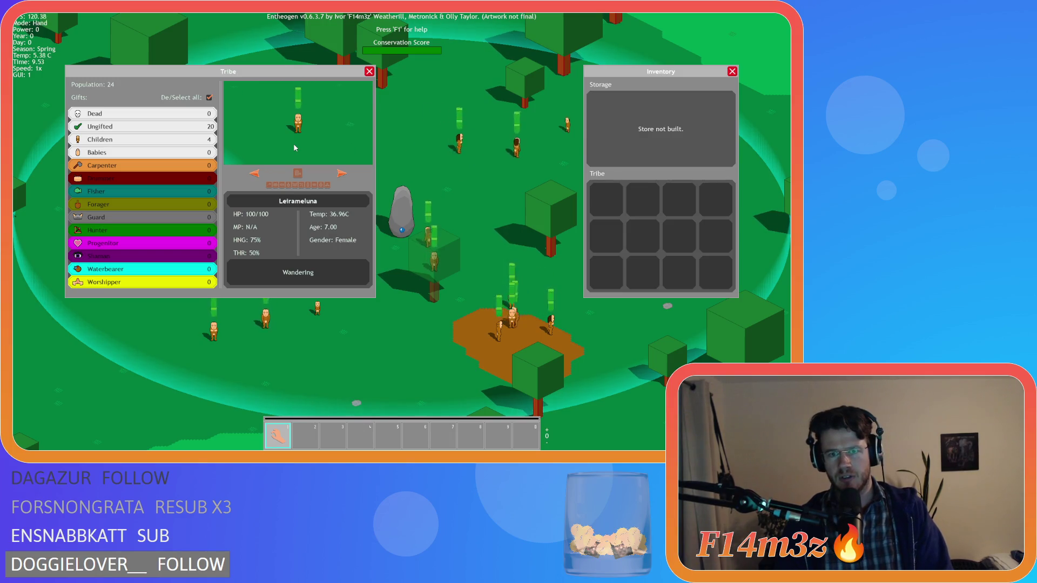
key(t)
key(i)
key(t)
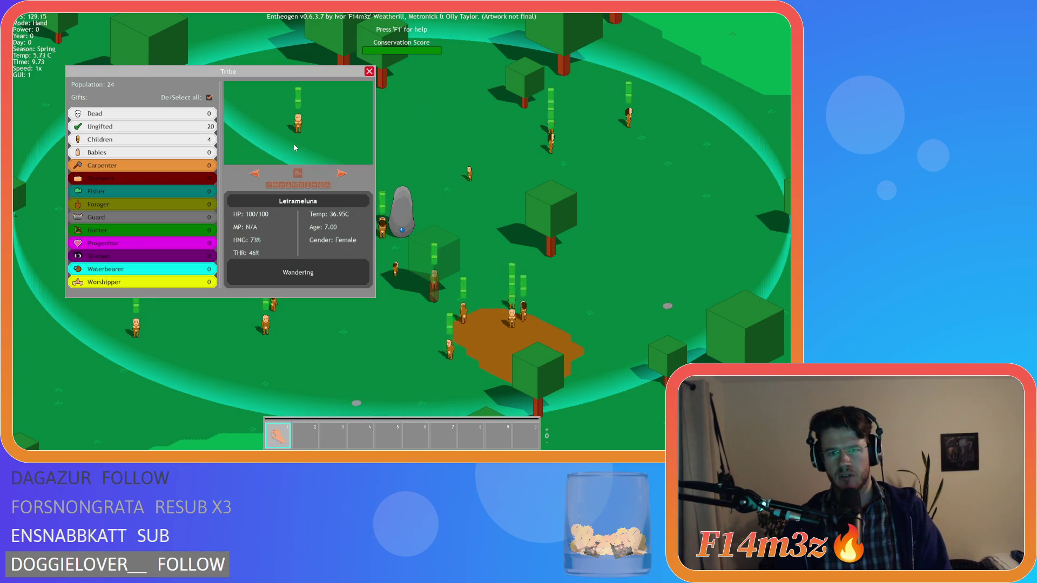
key(i)
key(t)
key(i)
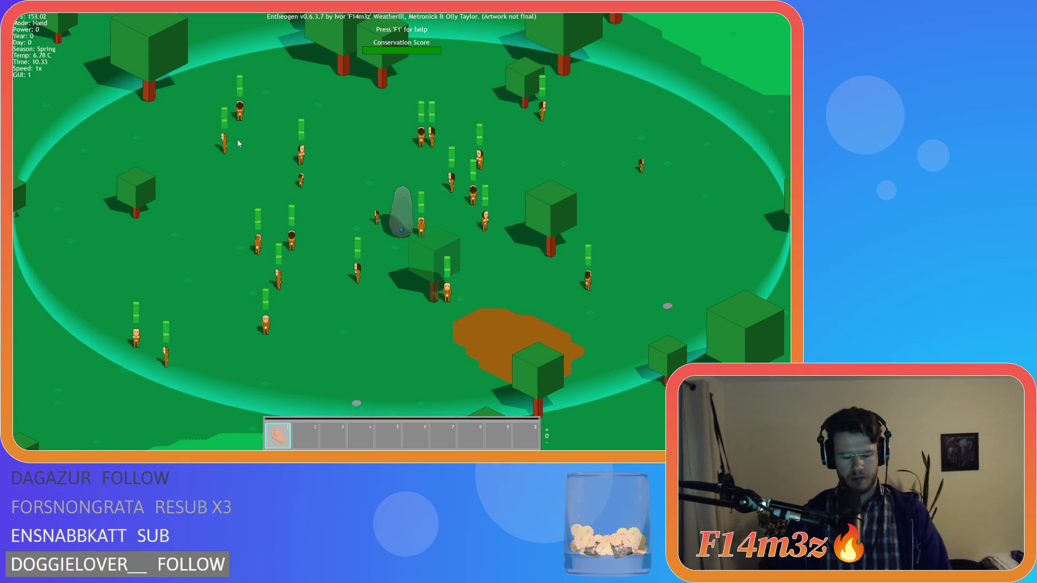
Quit the game with Escape, confirm with Y, and close it.
key(Escape)
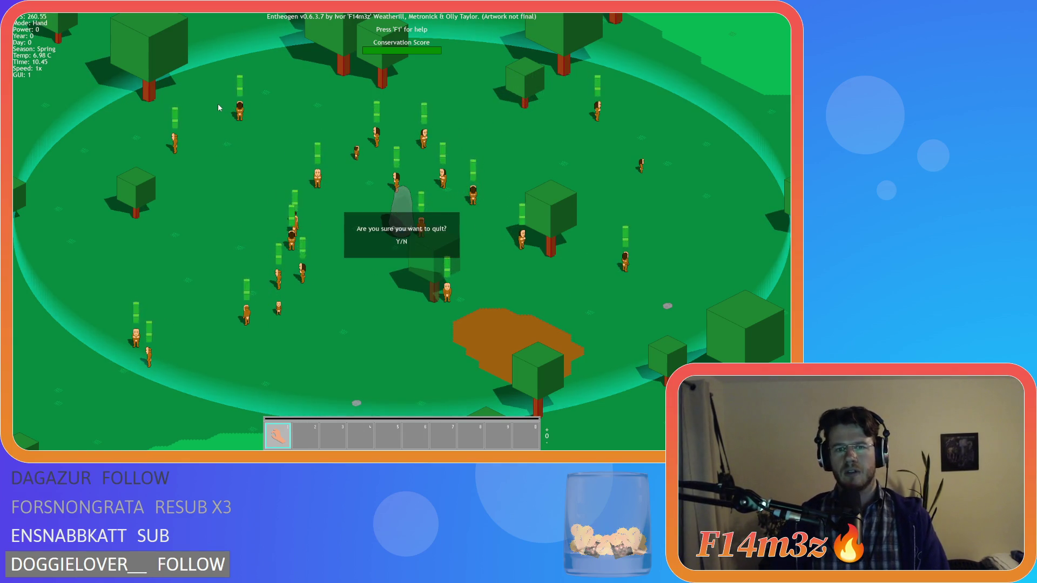
key(y)
key(Escape)
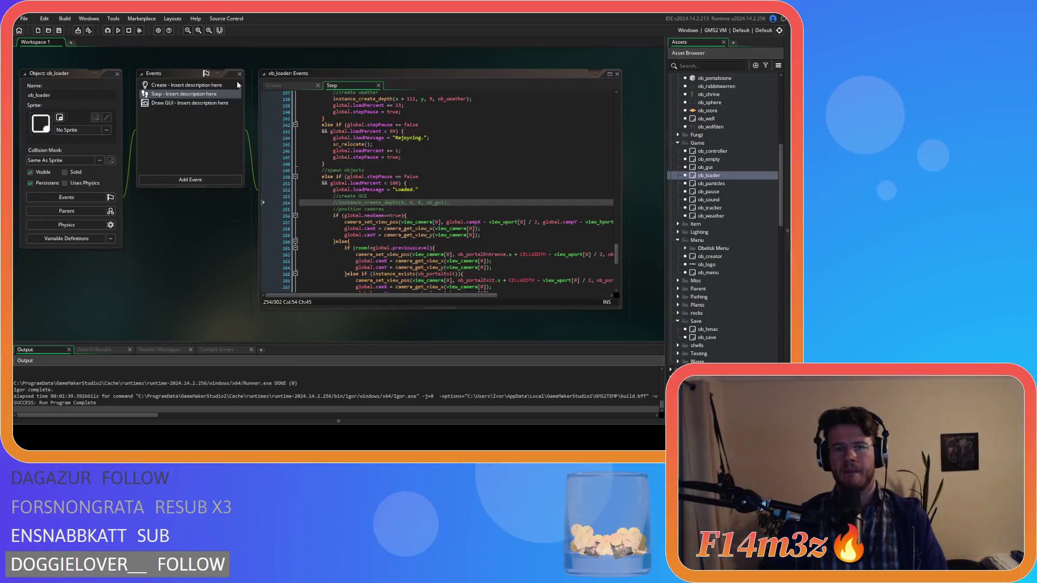
Open the sc_endGame script from the Game scripts folder.
middle_click(438, 203)
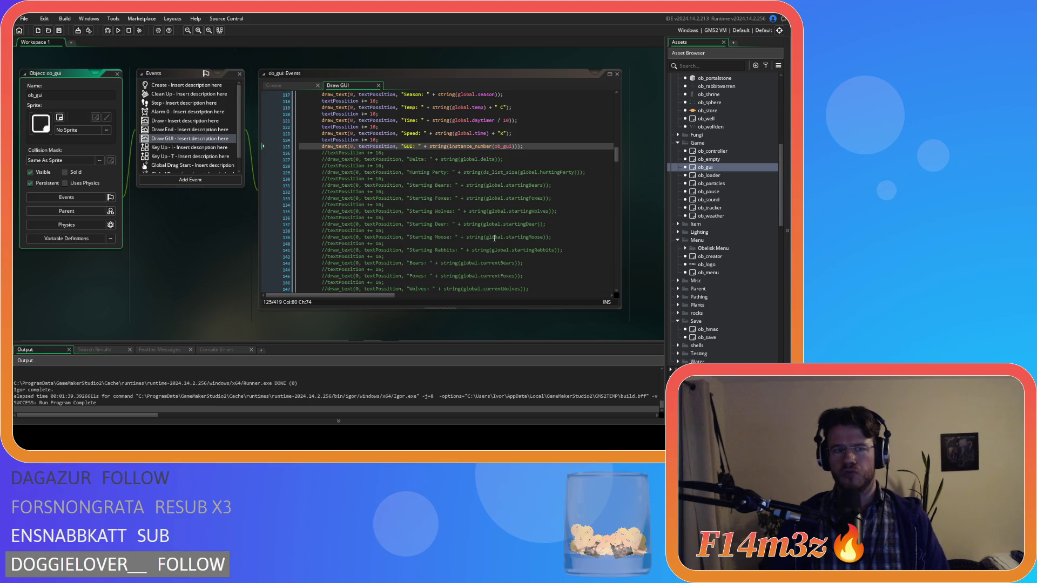
scroll(740, 263, down, 10)
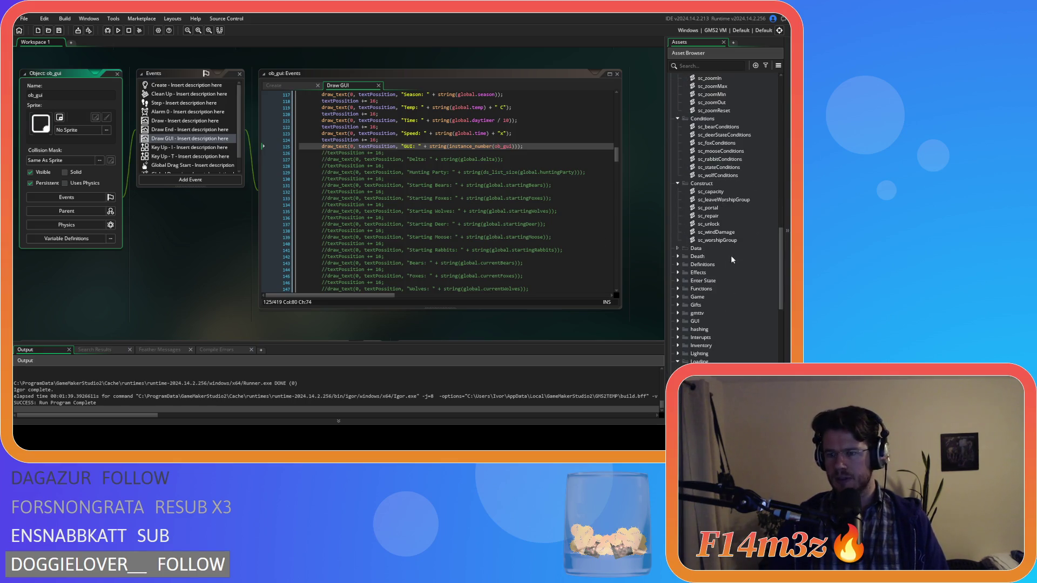
click(682, 298)
scroll(683, 299, down, 3)
double_click(757, 298)
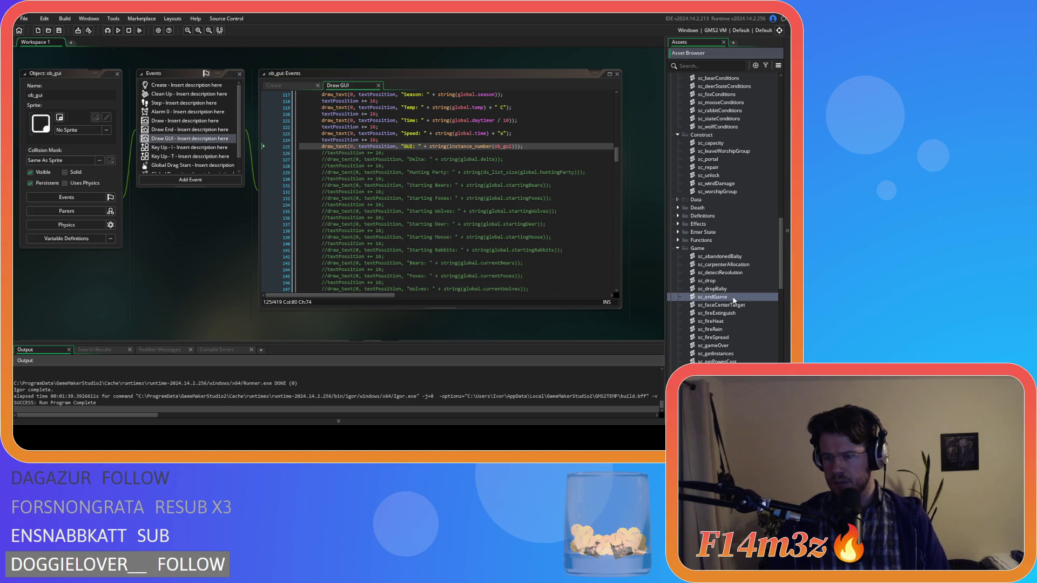
Duplicate the ob_save.id condition onto a new line 10 in sc_endGame.
click(289, 199)
click(251, 151)
click(207, 139)
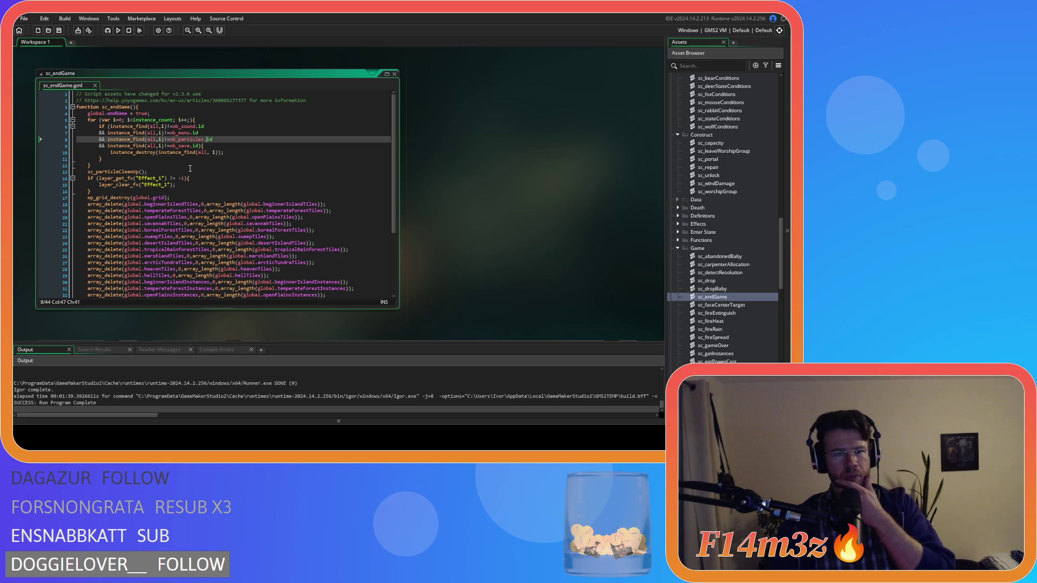
drag(201, 146, 99, 150)
key(ctrl+c)
key(Right)
key(Return)
key(ctrl+v)
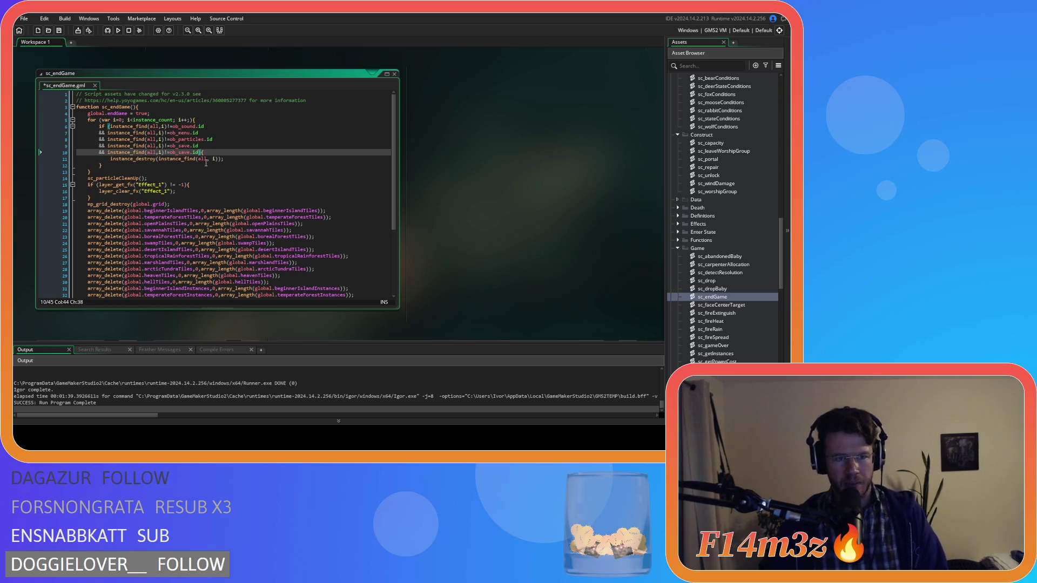
Change the duplicated condition to check ob_gui and save the script.
mouse_move(181, 156)
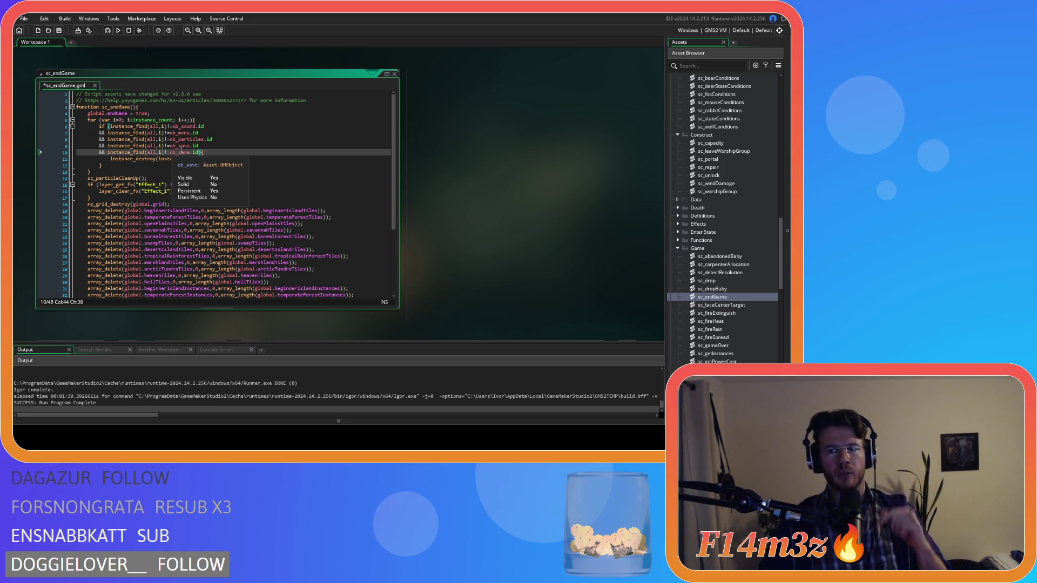
click(179, 152)
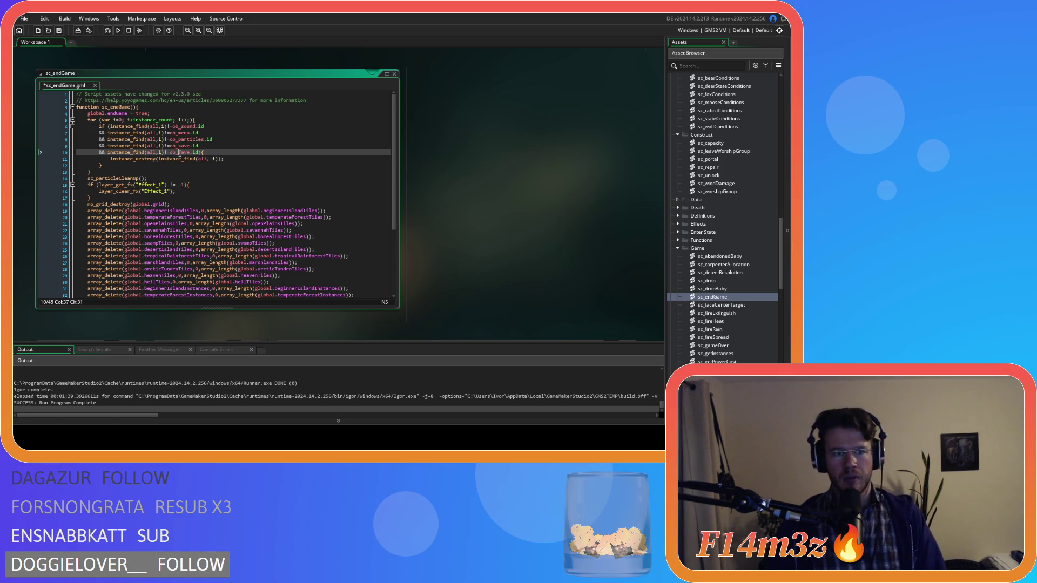
double_click(180, 153)
text(ob_gui)
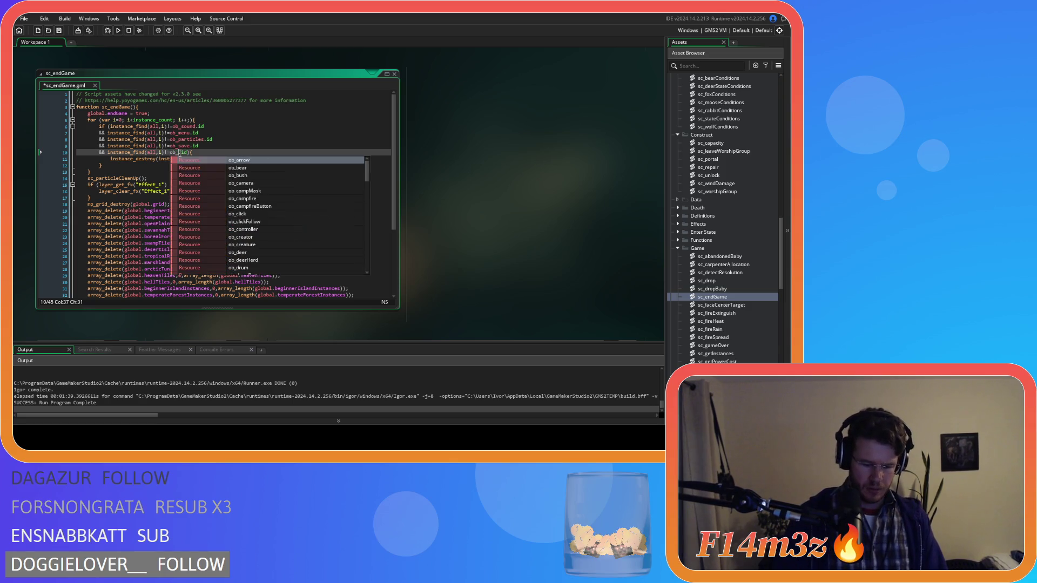
key(ctrl+s)
Review and select the ob_gui condition through its instance_destroy line.
click(273, 163)
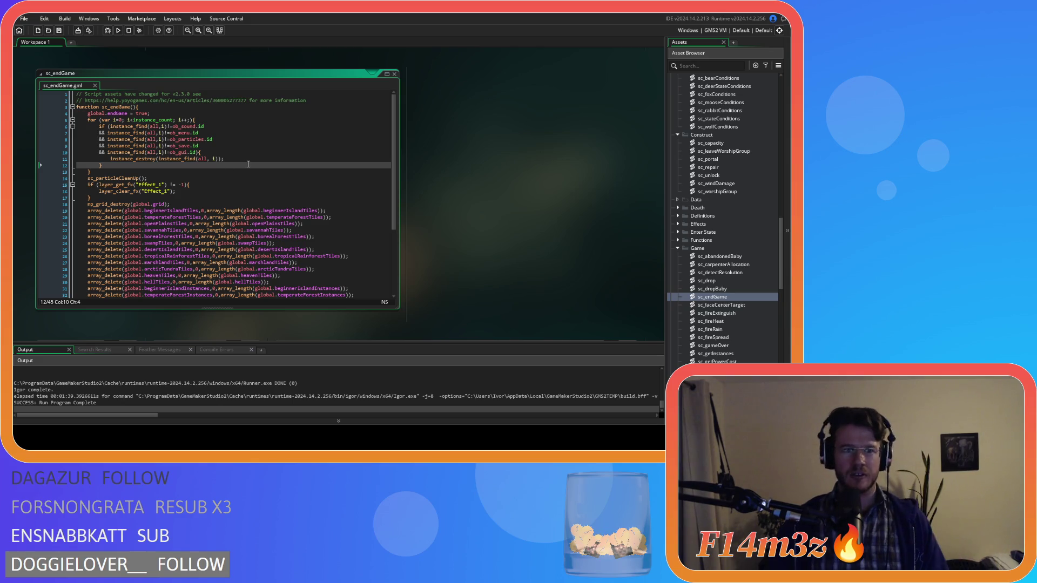
click(227, 159)
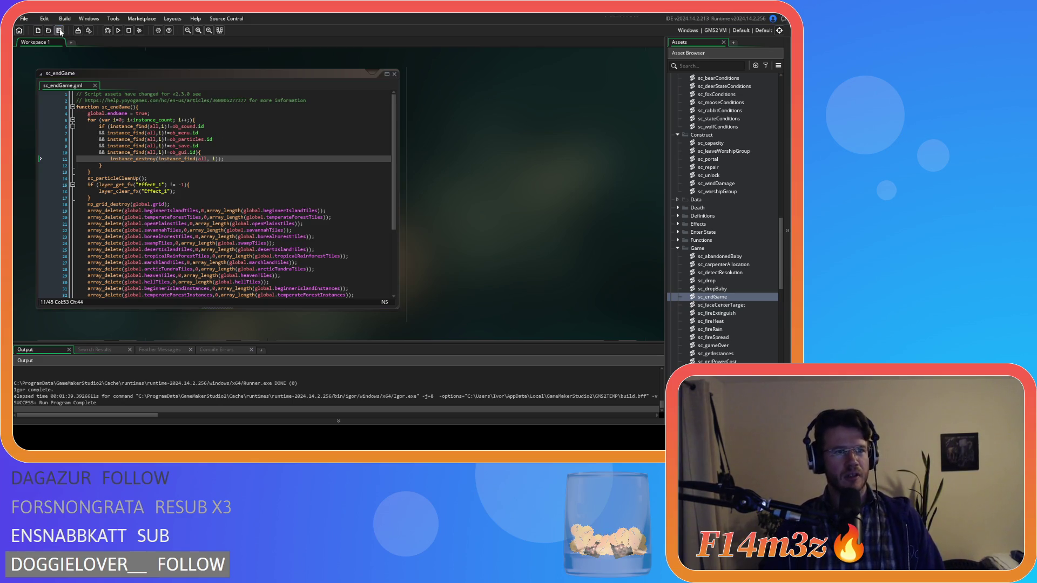
click(219, 164)
click(262, 153)
click(224, 167)
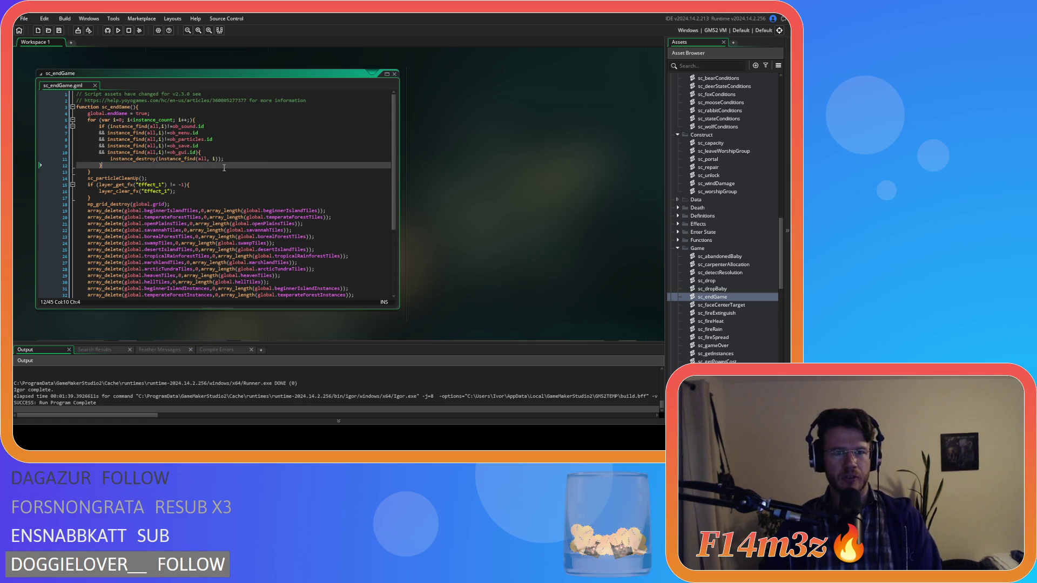
click(266, 153)
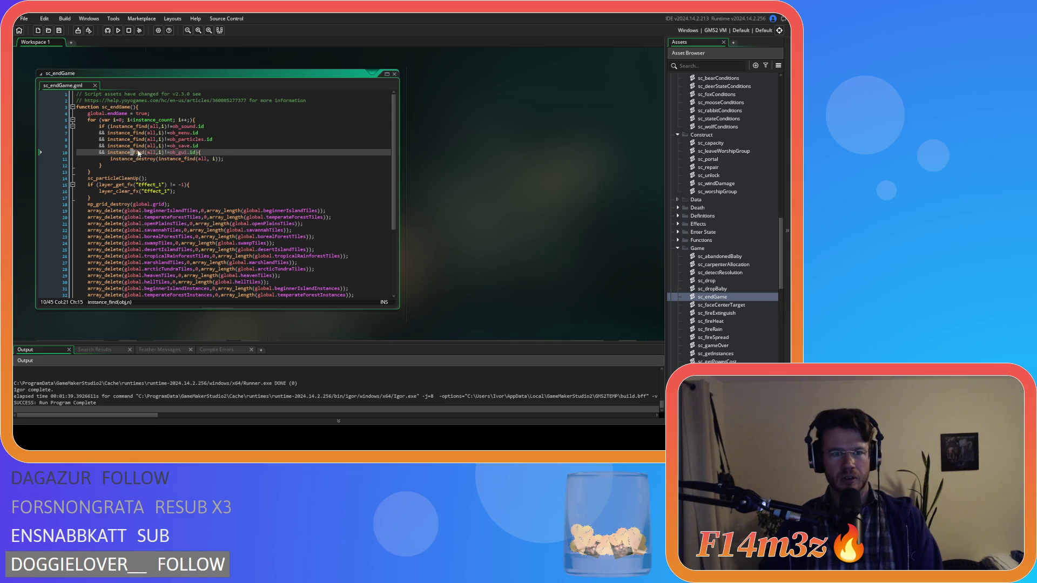
drag(157, 152, 224, 160)
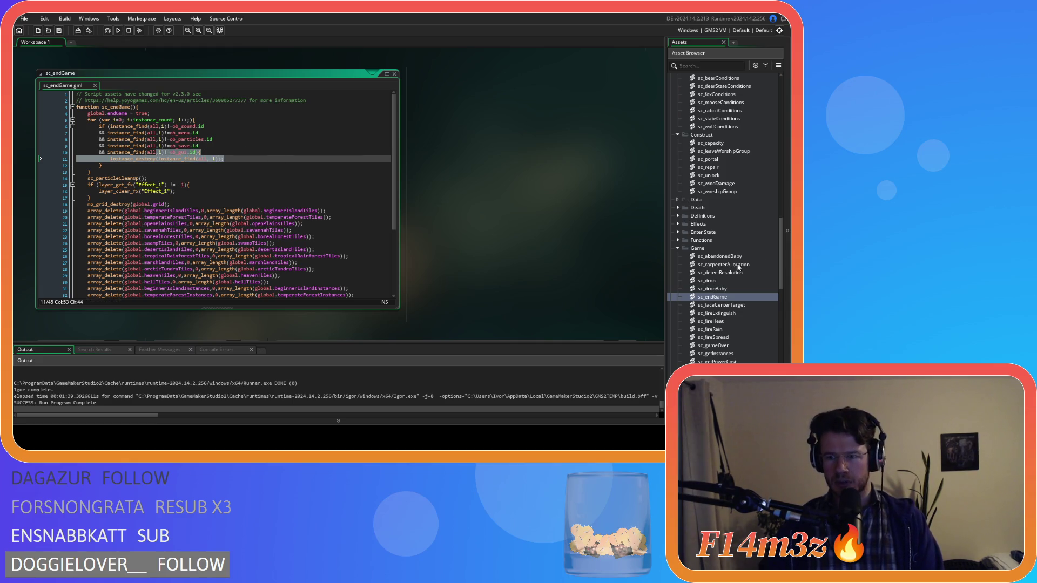
Open ob_menu's event code from the Asset Browser.
scroll(738, 267, up, 5)
scroll(738, 266, down, 5)
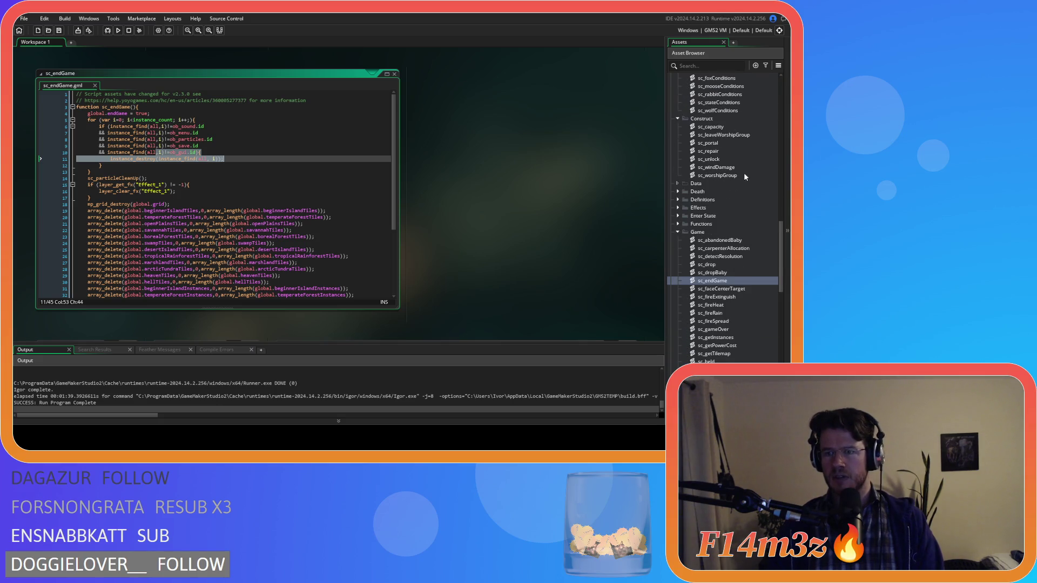
scroll(724, 205, up, 10)
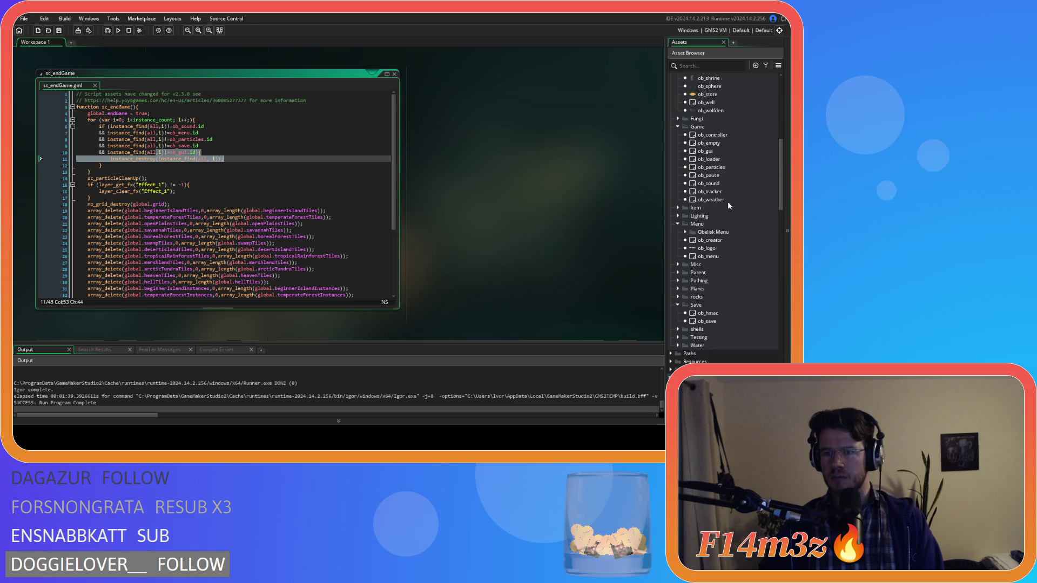
double_click(712, 257)
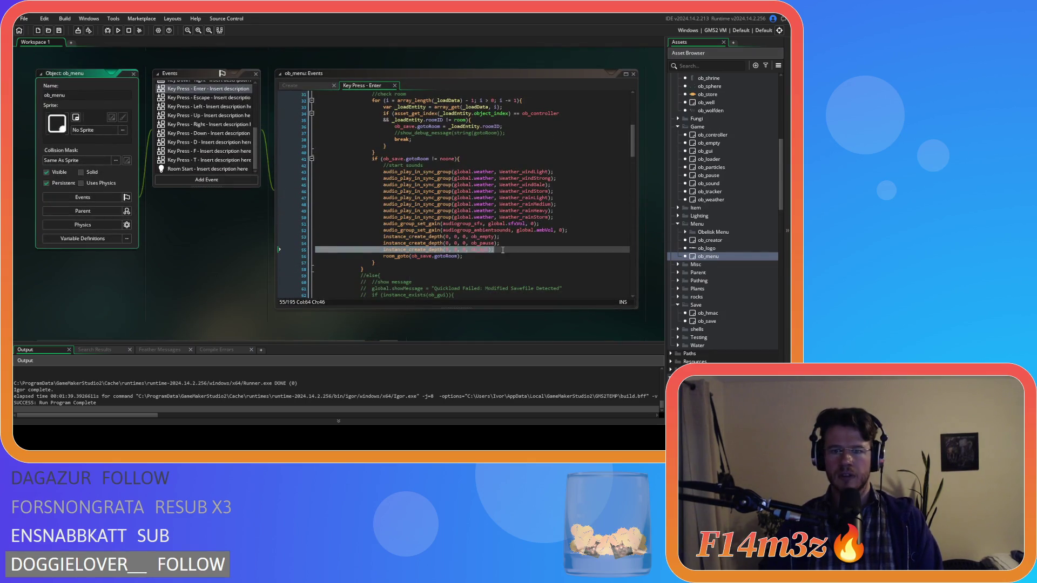
Comment out the ob_gui creation line in ob_menu's Enter-key code and locate the one at line 151.
key(ctrl+k)
scroll(505, 237, up, 5)
scroll(509, 222, down, 20)
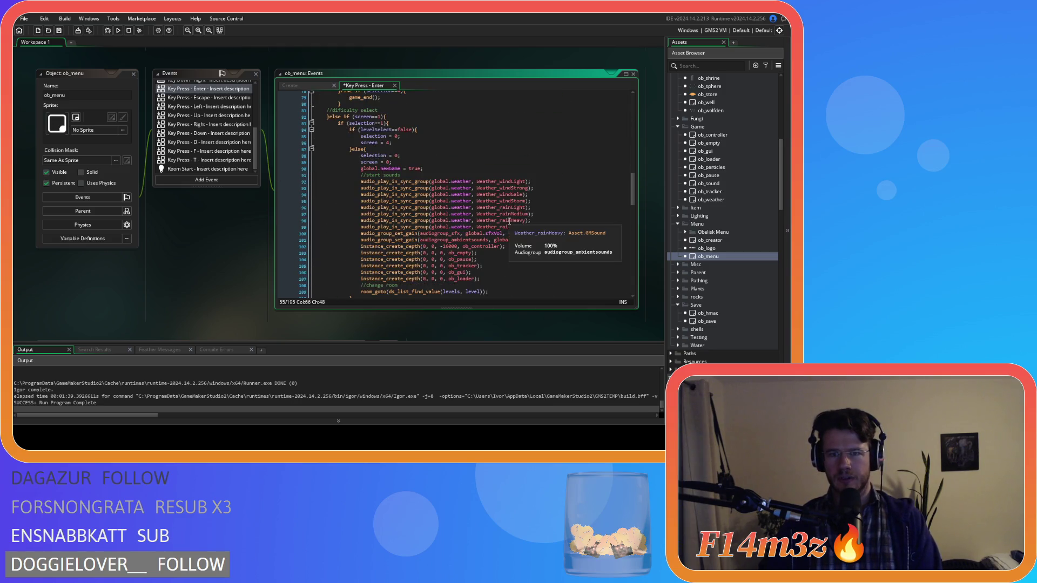
click(491, 272)
scroll(481, 227, down, 18)
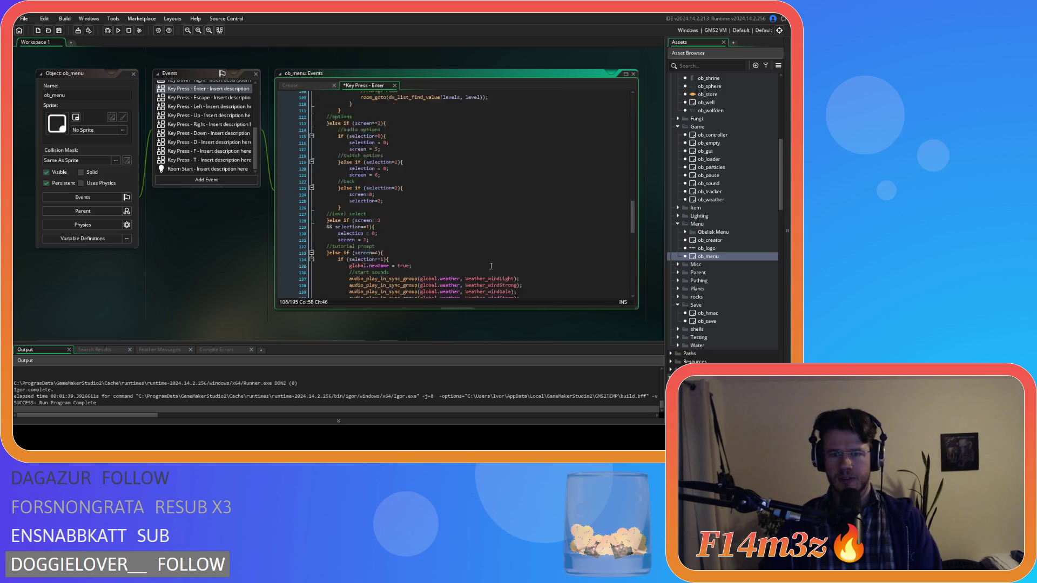
triple_click(476, 209)
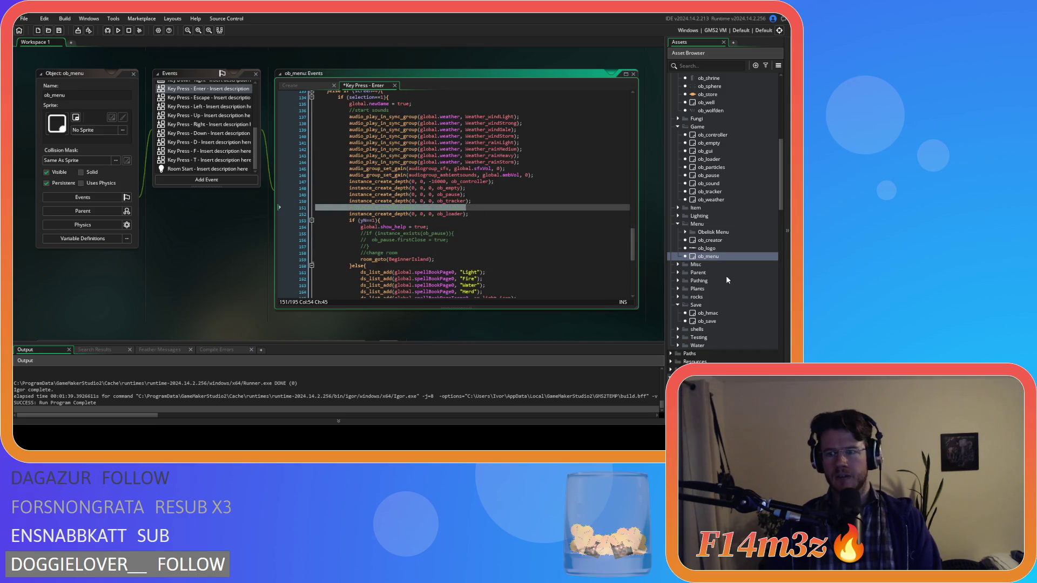
In ob_creator's Create code, duplicate the ob_menu creation block and rename its comment to gui.
double_click(709, 239)
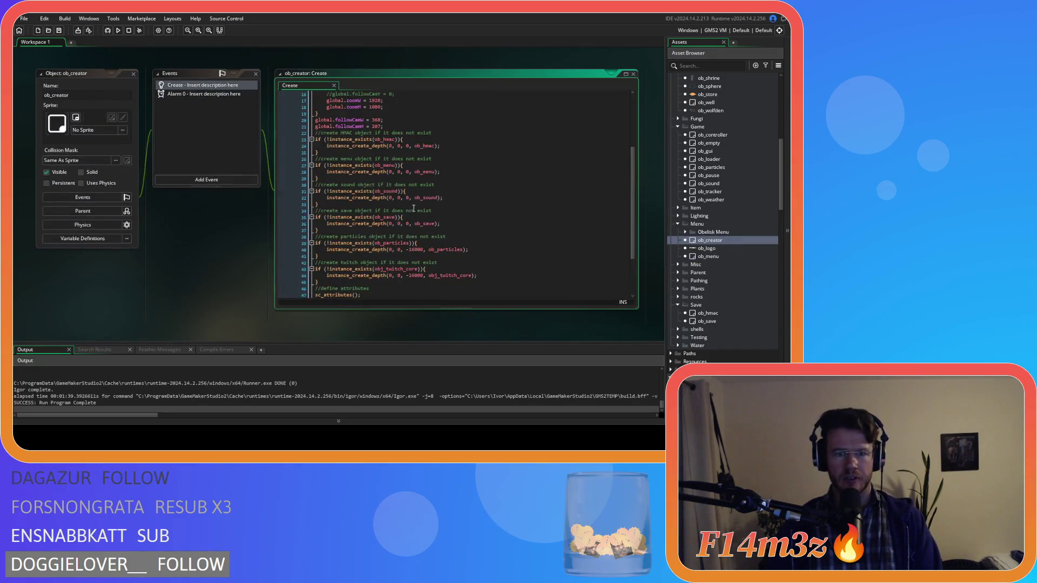
scroll(414, 209, down, 3)
scroll(380, 235, up, 3)
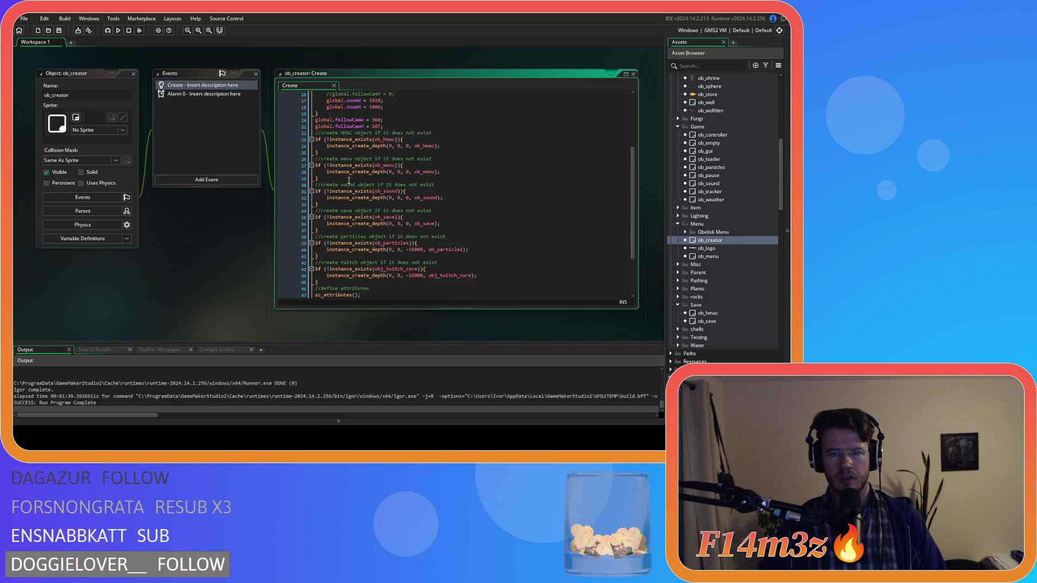
drag(326, 180, 315, 159)
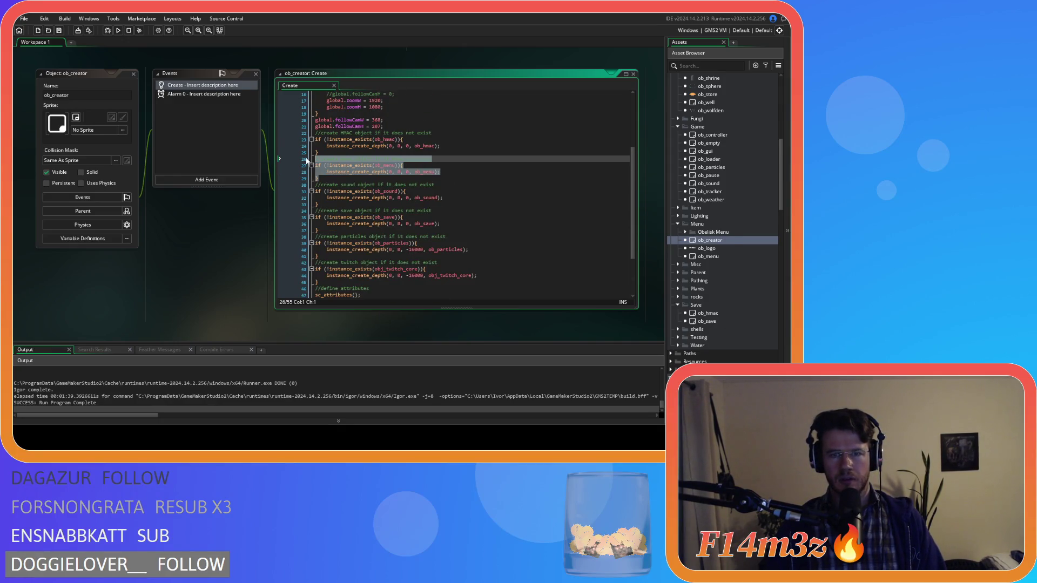
key(ctrl+d)
click(347, 192)
double_click(344, 185)
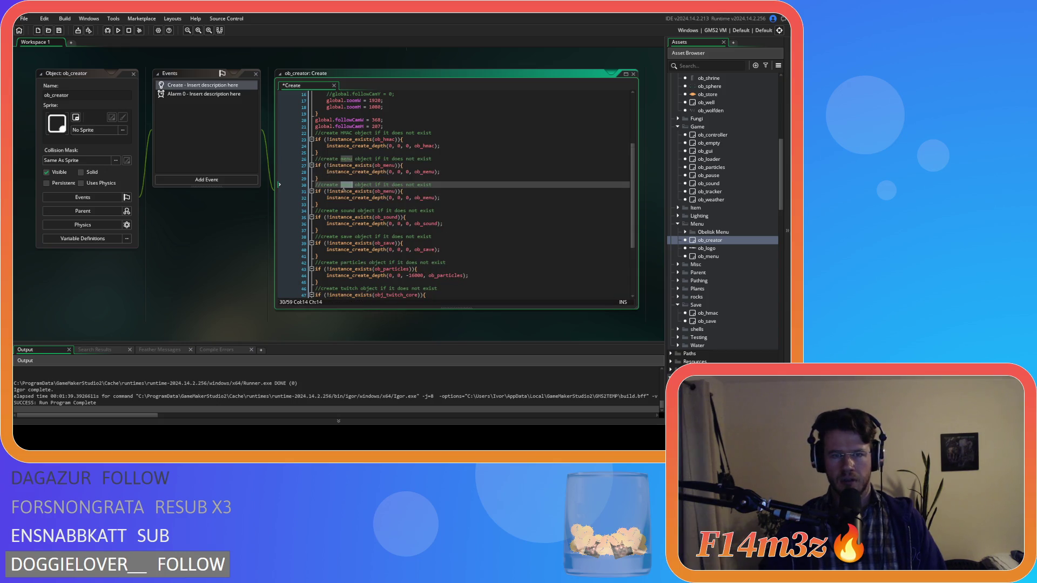
text(gui)
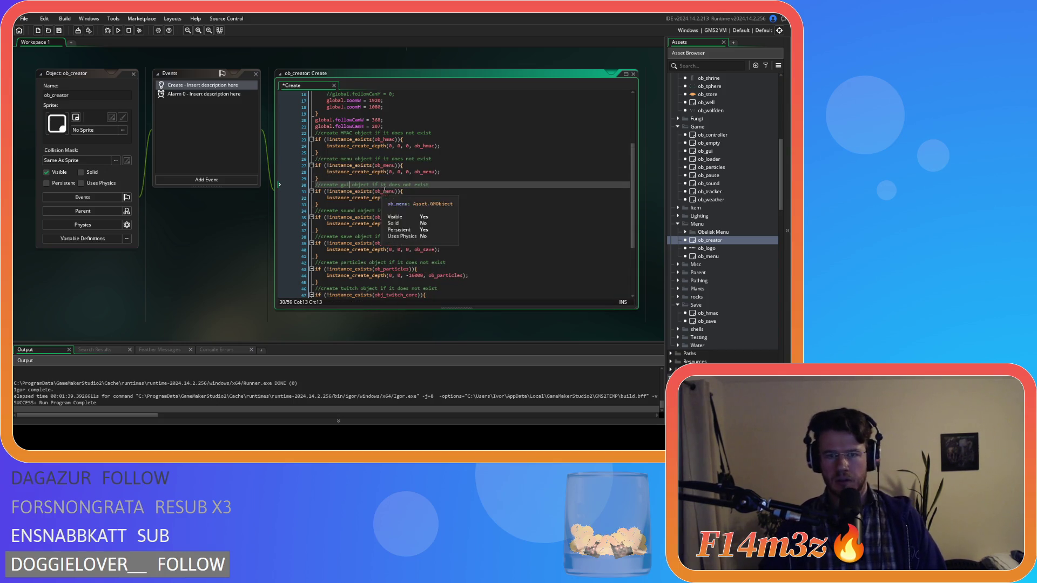
Change the duplicated block's existence check and create call to ob_gui, and save.
click(383, 191)
drag(383, 191, 397, 192)
text(gui)
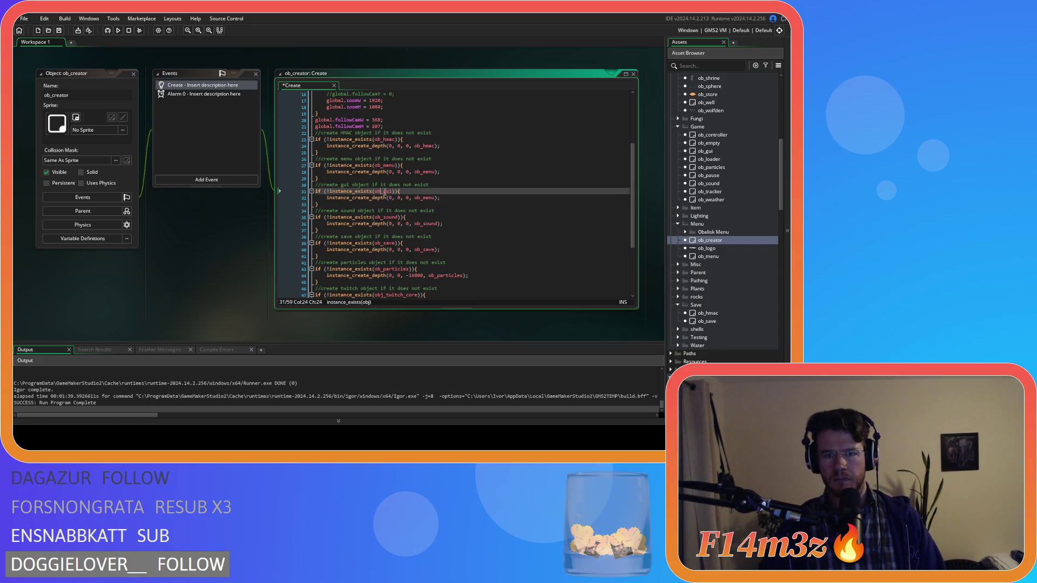
double_click(426, 198)
text(ob_gui)
click(474, 197)
key(ctrl+s)
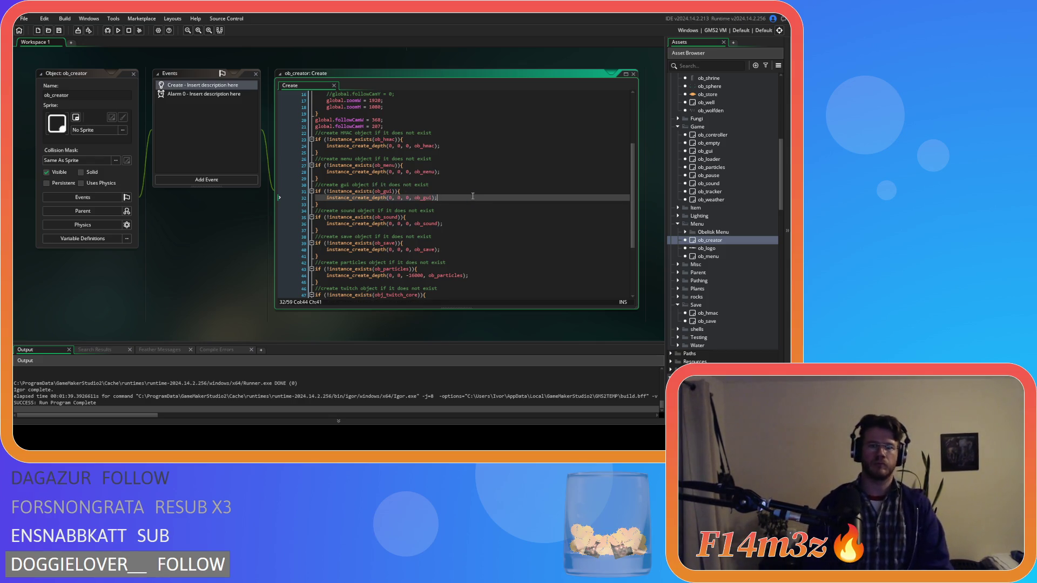
click(456, 222)
click(435, 204)
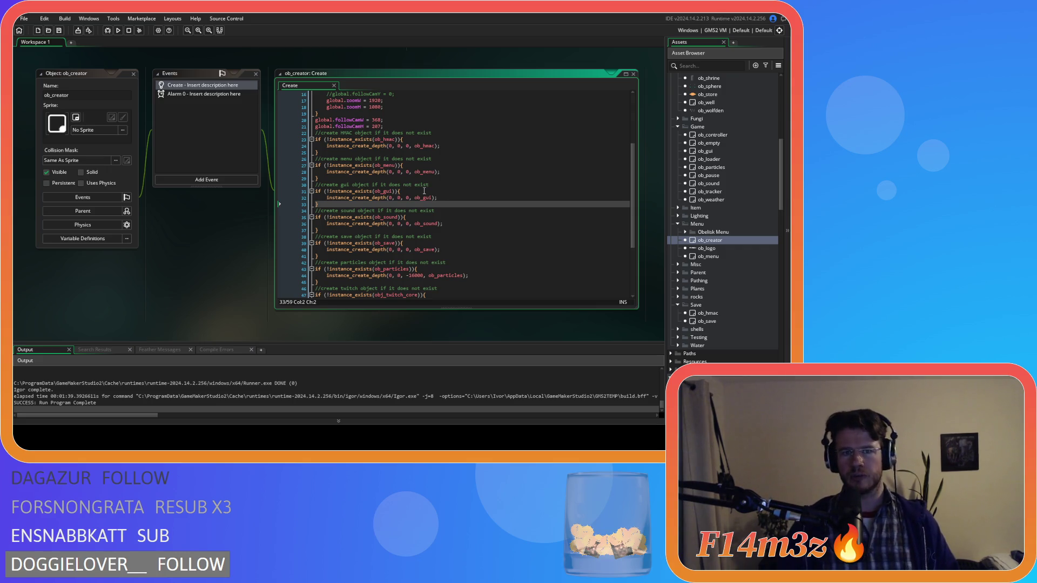
click(442, 199)
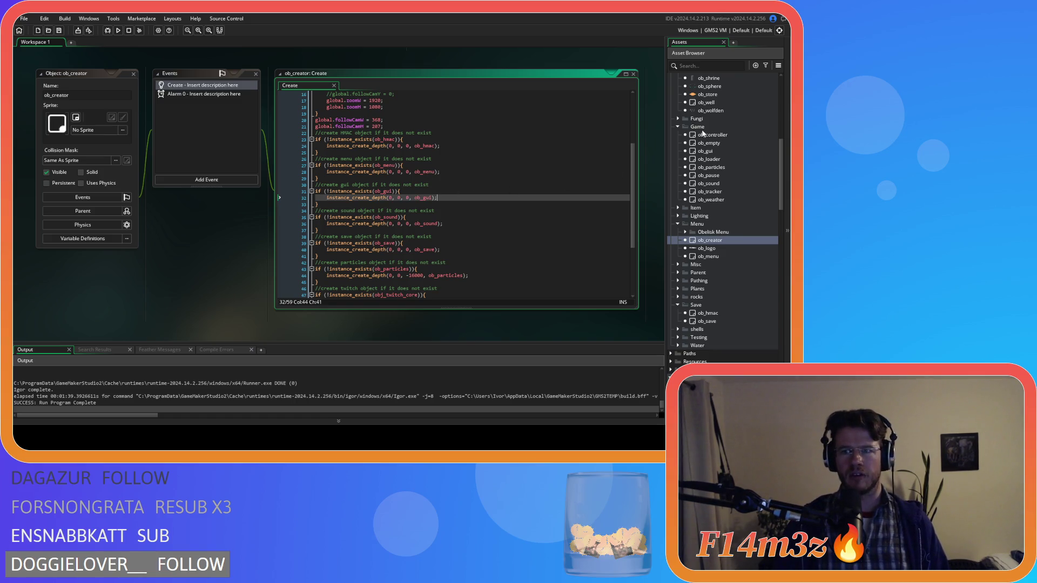
scroll(738, 151, up, 6)
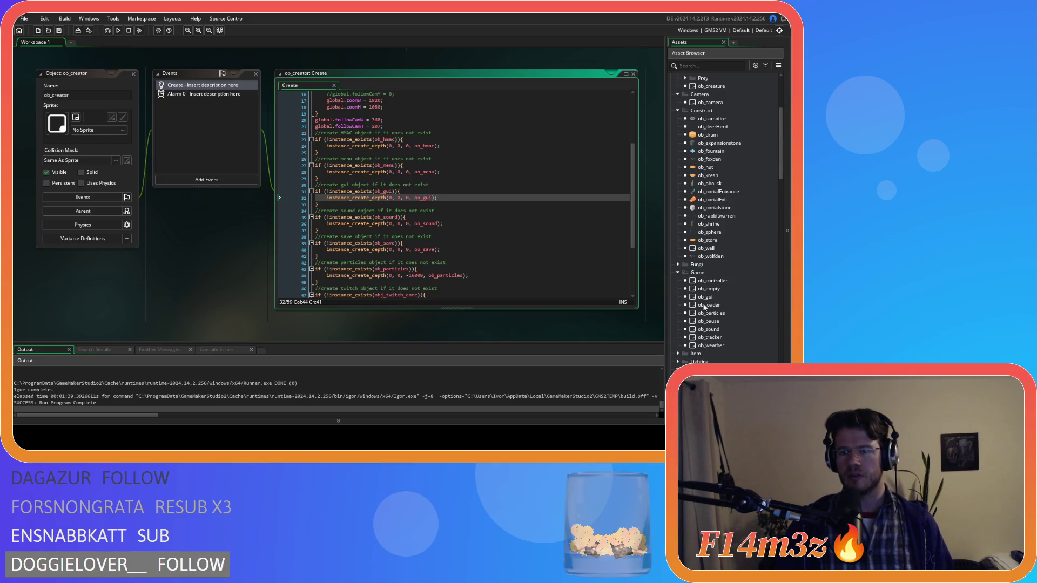
In ob_gui's Draw GUI code, make the if condition room!=MainMenu && !instance_exists(ob_loader).
double_click(704, 297)
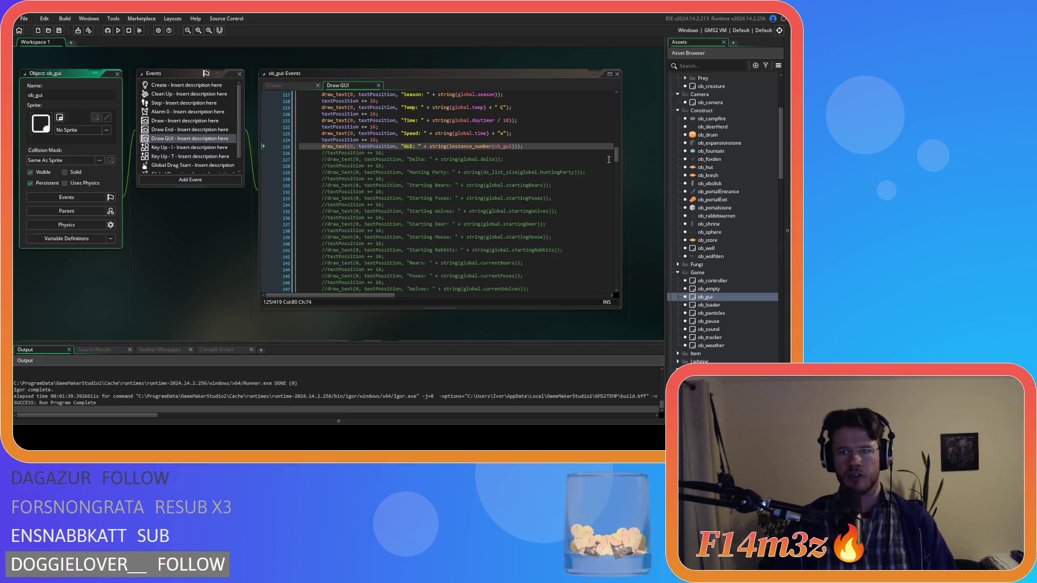
click(279, 85)
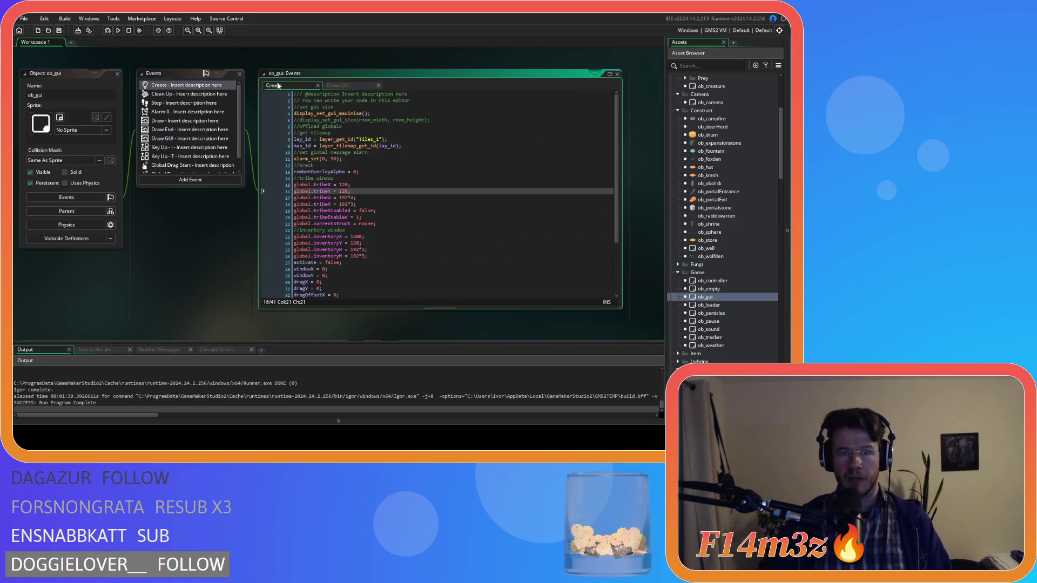
click(350, 86)
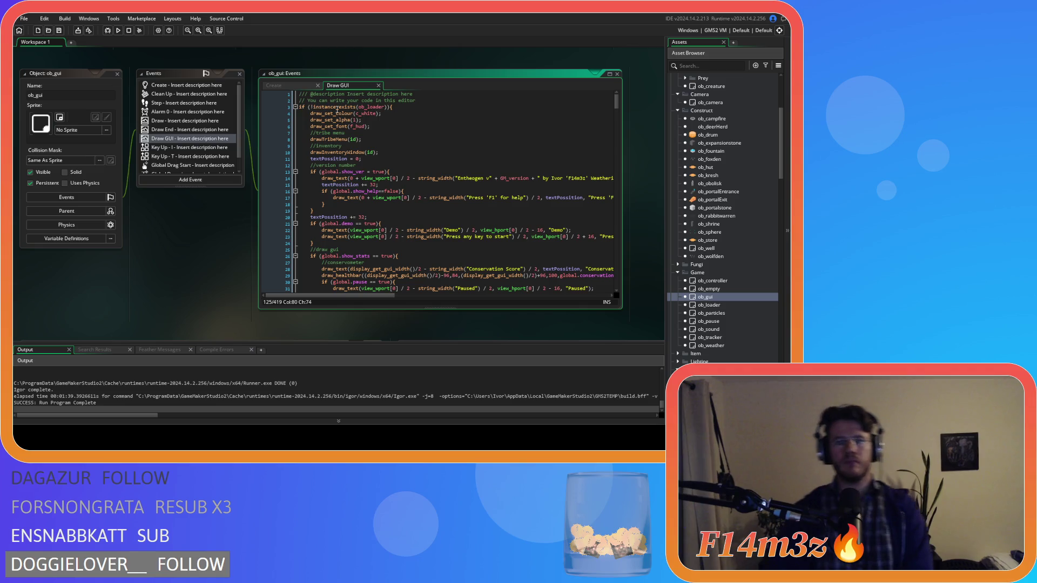
click(311, 107)
text(!)
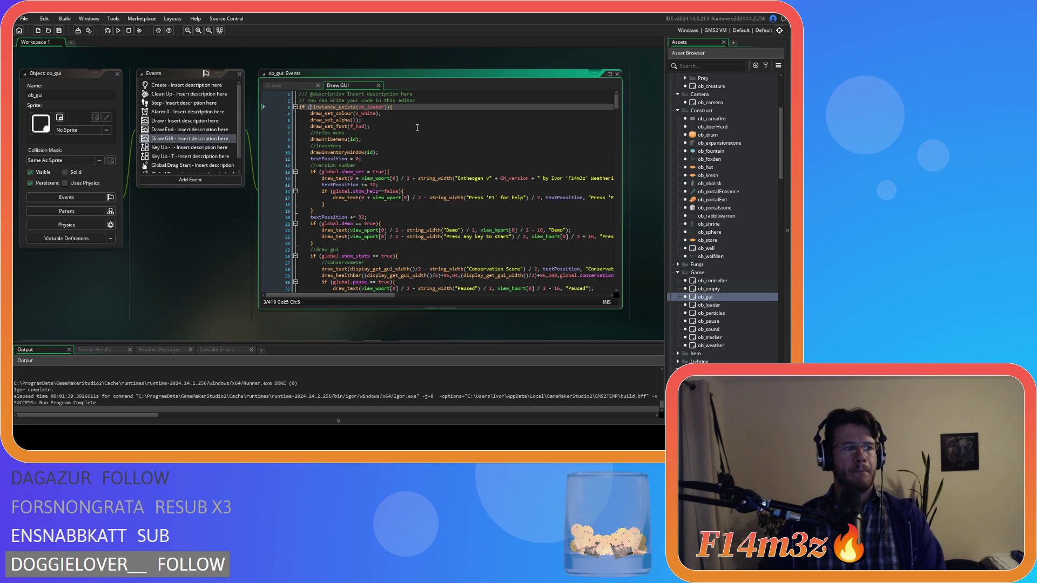
key(Return)
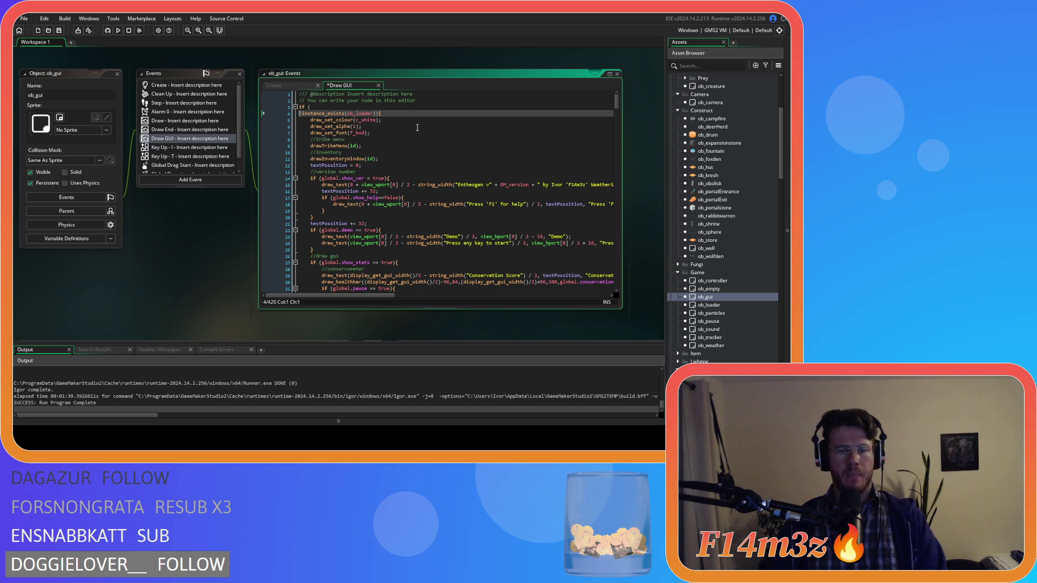
text(&&)
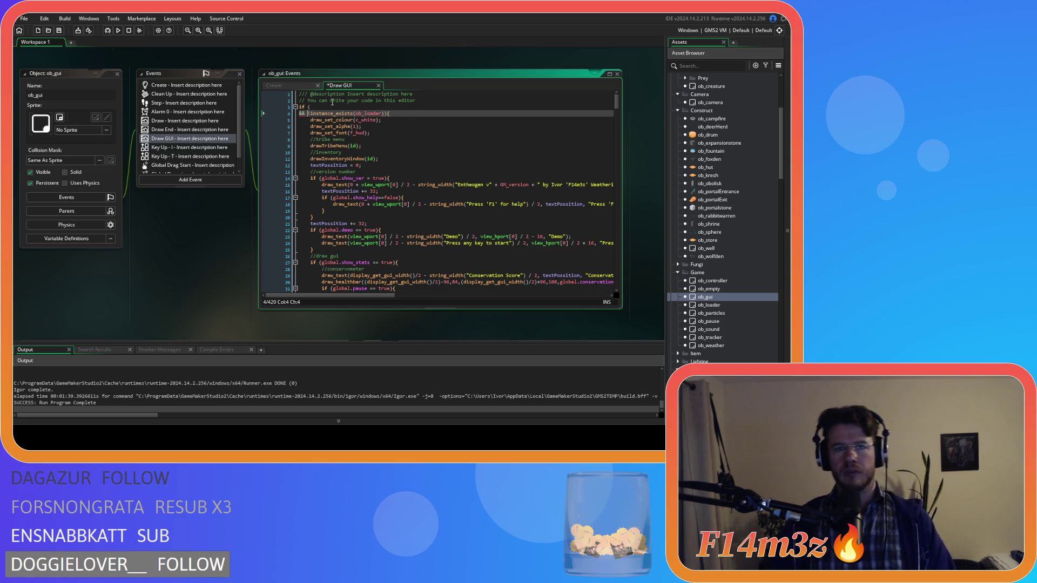
click(332, 108)
text(room)
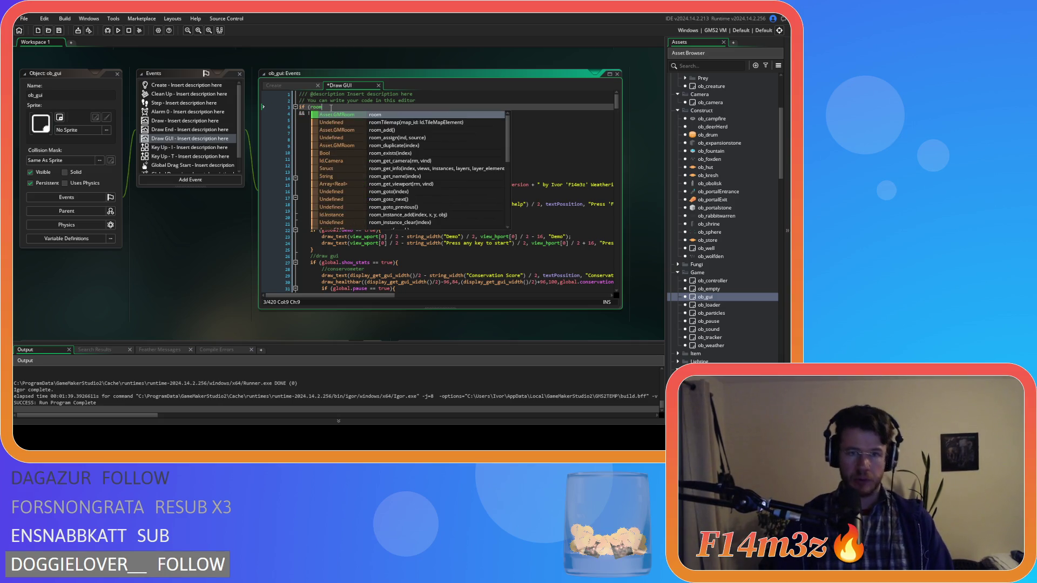
text(!=MainMenu)
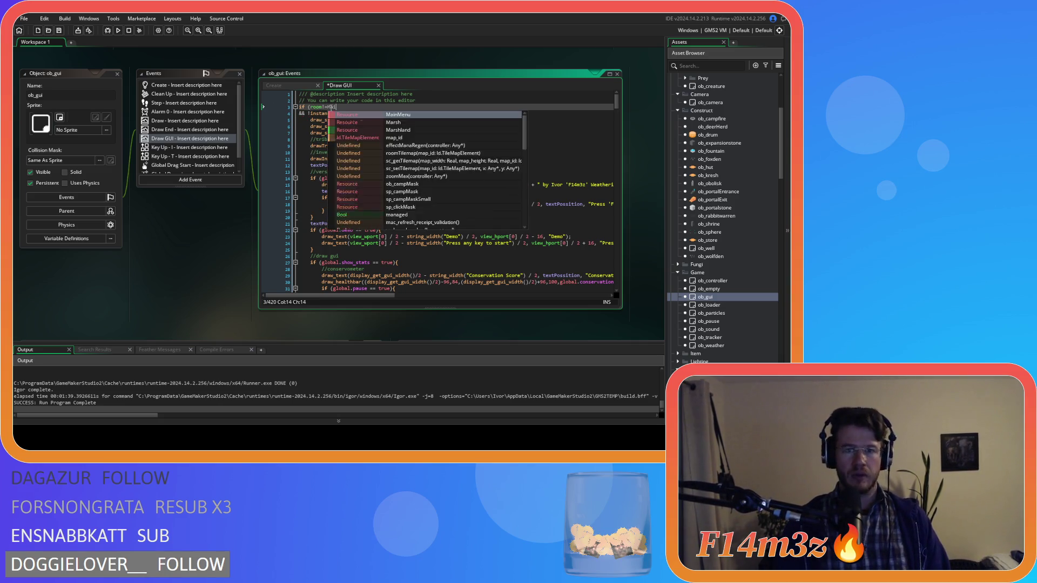
drag(308, 114, 310, 107)
key(ctrl+c)
Prefix the Draw and Step event if conditions with room!=MainMenu &&.
click(162, 130)
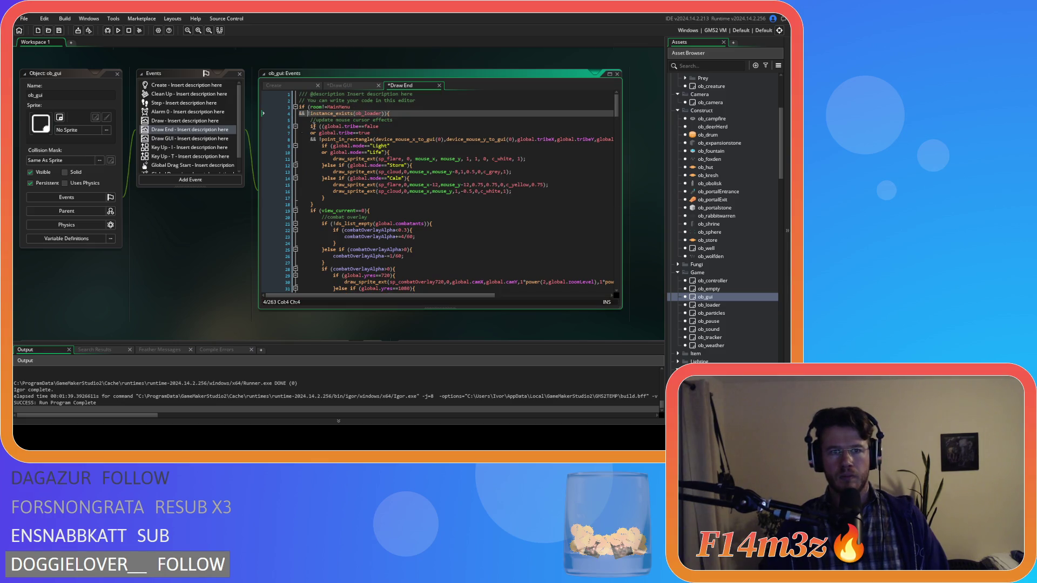
click(199, 121)
click(310, 107)
text(room!=MainMenu)
key(Return)
text(&& !instance_exists(ob_loader)){)
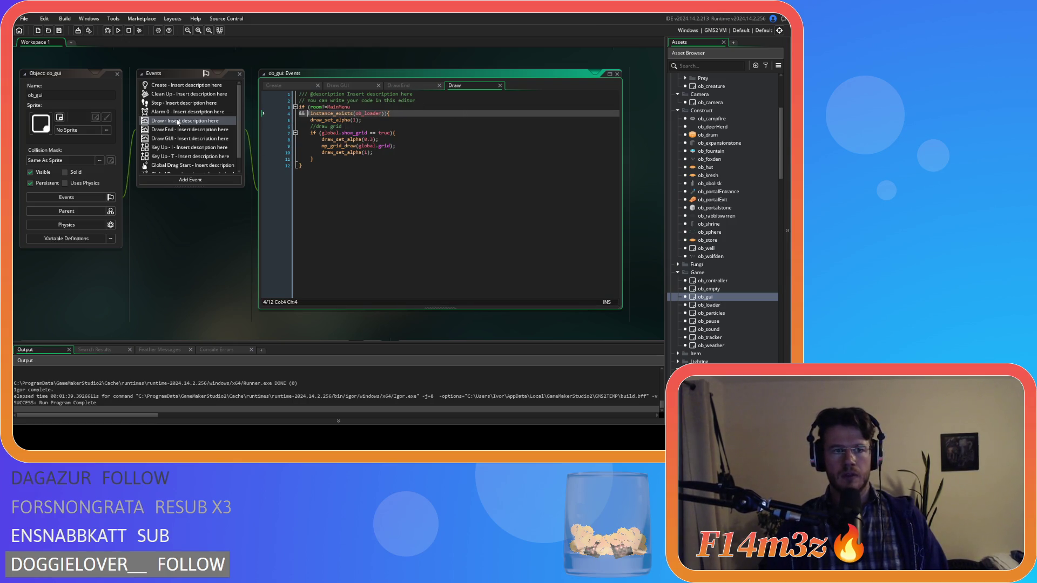
click(177, 116)
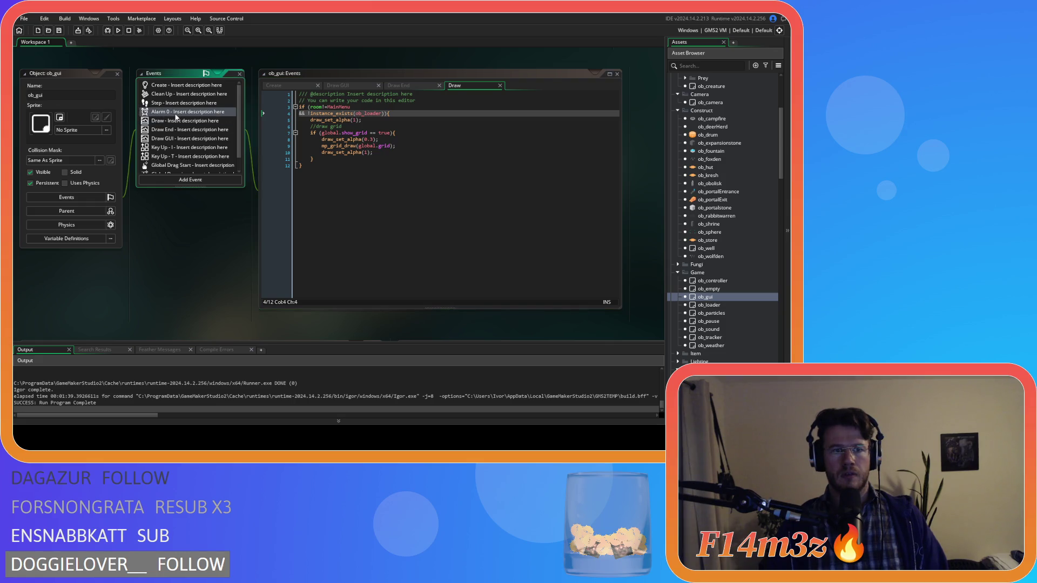
click(180, 107)
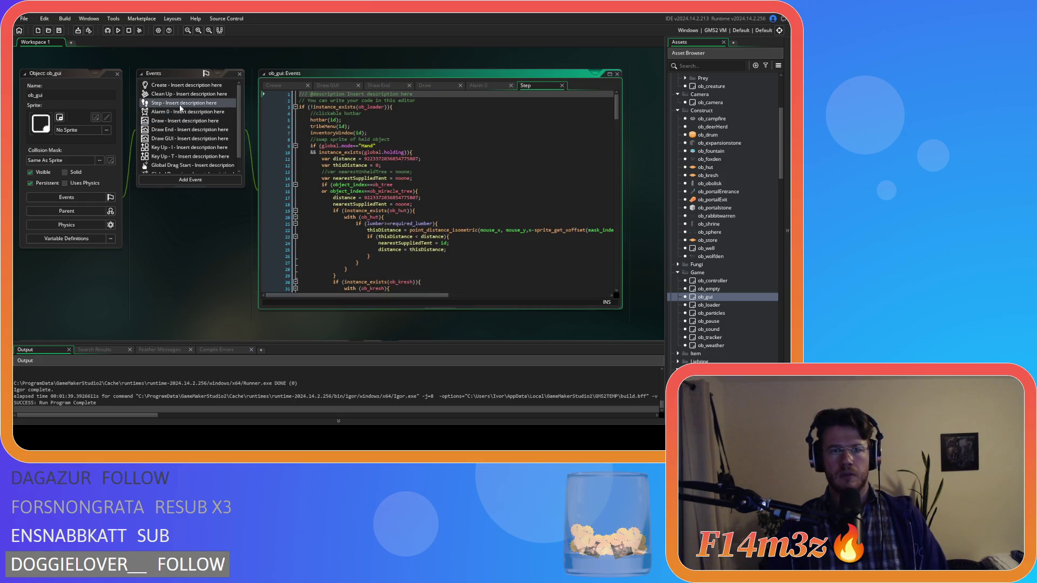
click(307, 107)
text(room!=MainMenu)
key(Return)
text(&&)
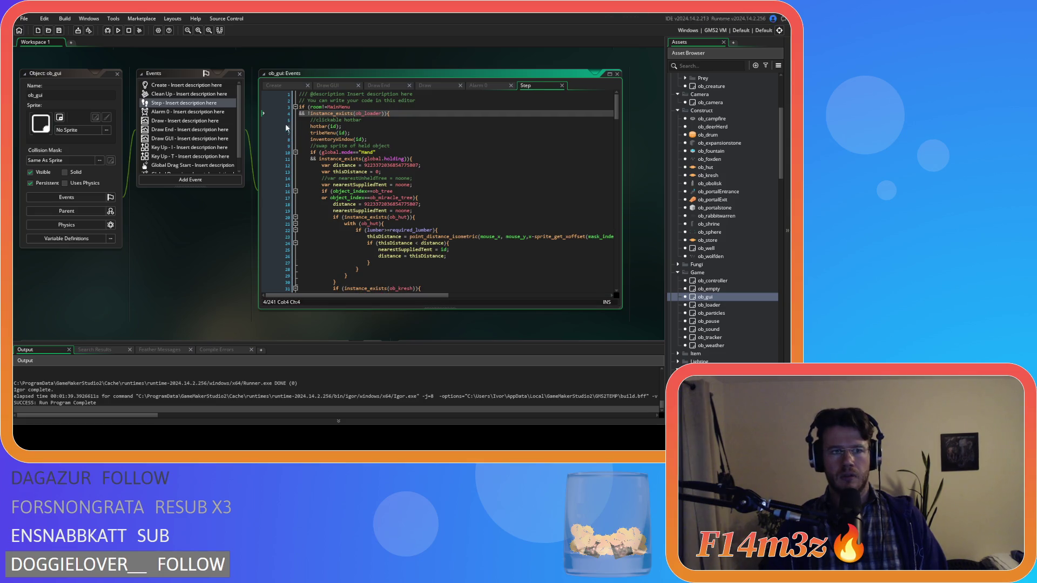
Paste the copied condition into the Key Up - I, Key Up - T and Global Drag Start ifs.
click(175, 148)
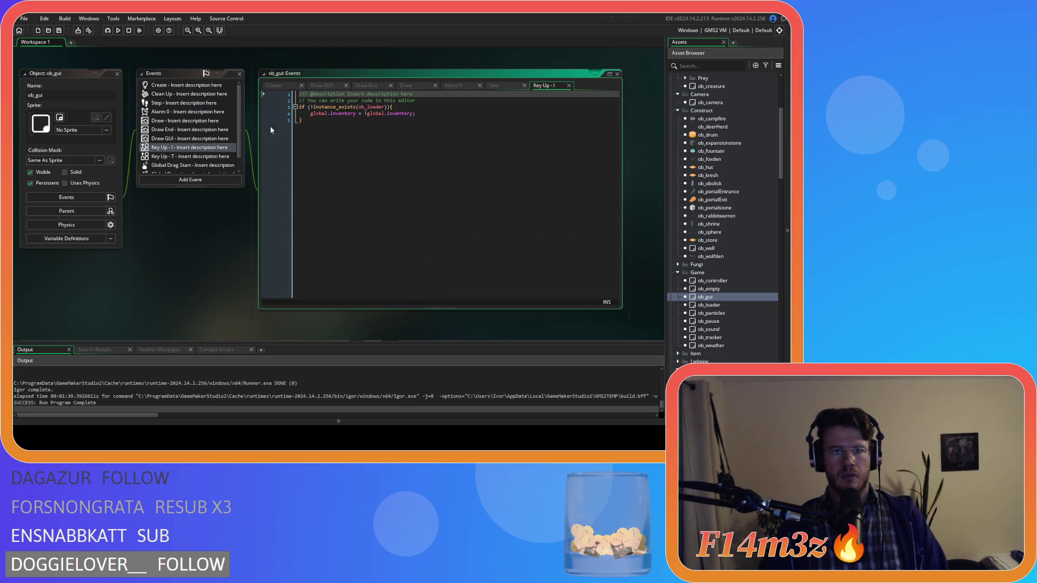
click(307, 107)
key(ctrl+v)
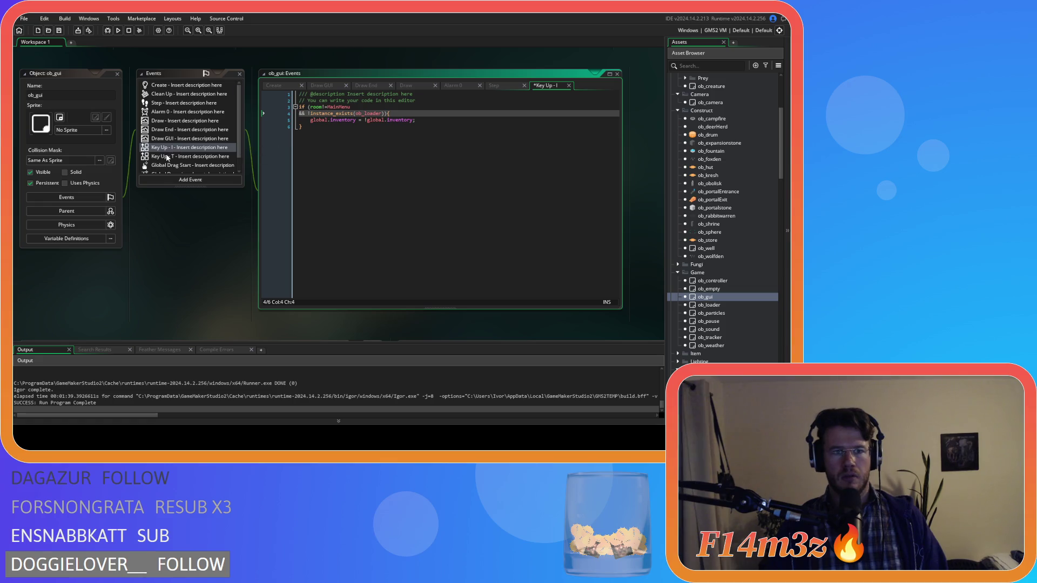
click(167, 157)
click(309, 107)
key(ctrl+v)
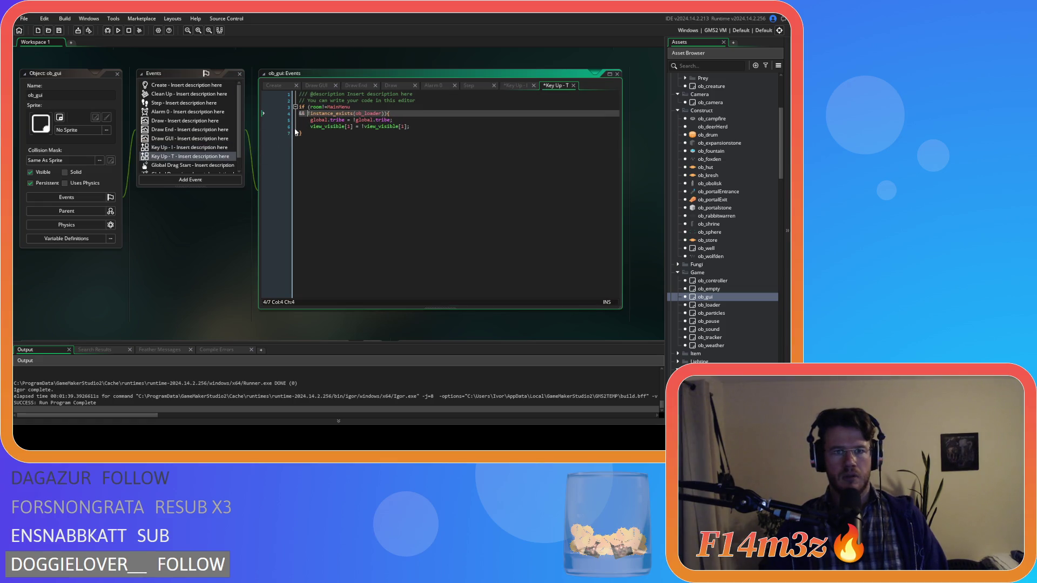
scroll(169, 170, down, 1)
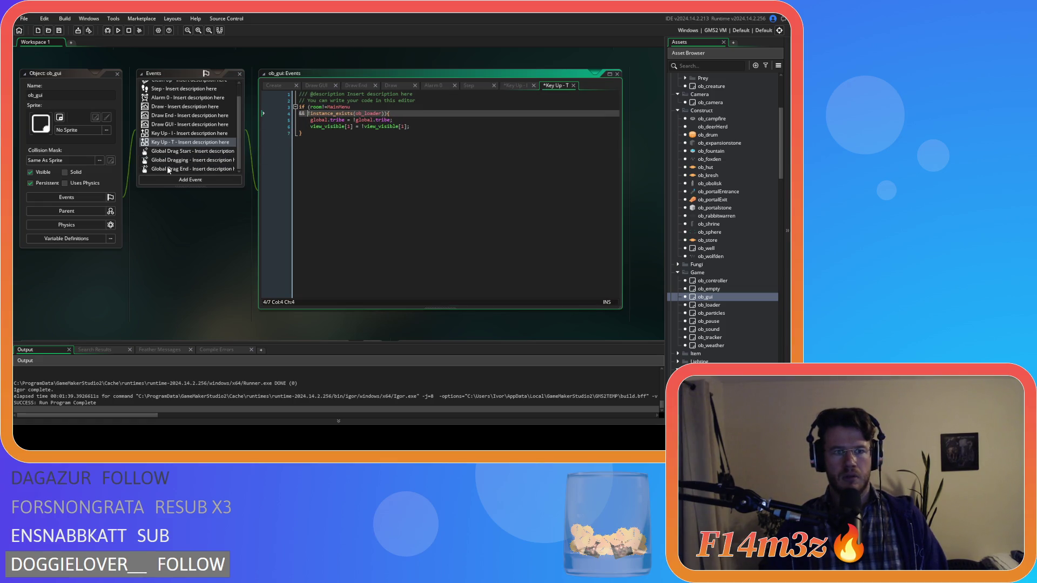
click(192, 152)
click(309, 107)
key(ctrl+v)
Look over the Global Dragging and Global Drag End code, then open ob_gui's Create event.
click(160, 162)
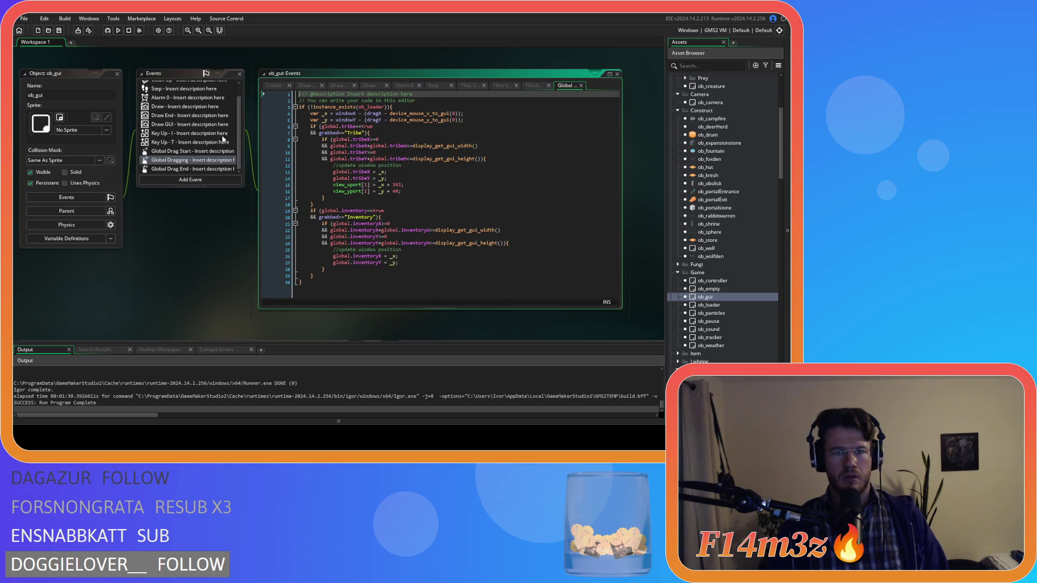
click(189, 169)
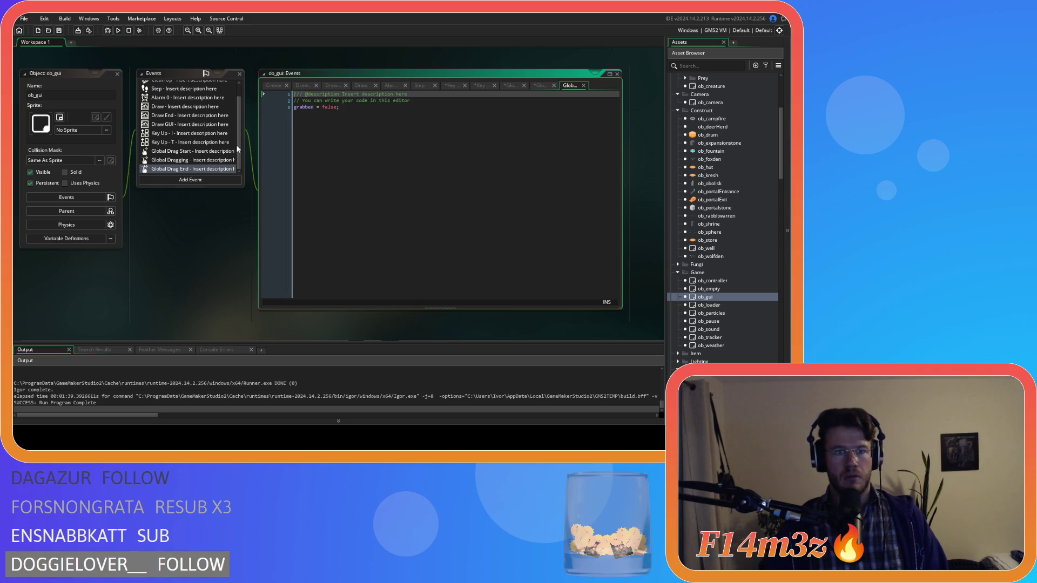
scroll(239, 142, up, 2)
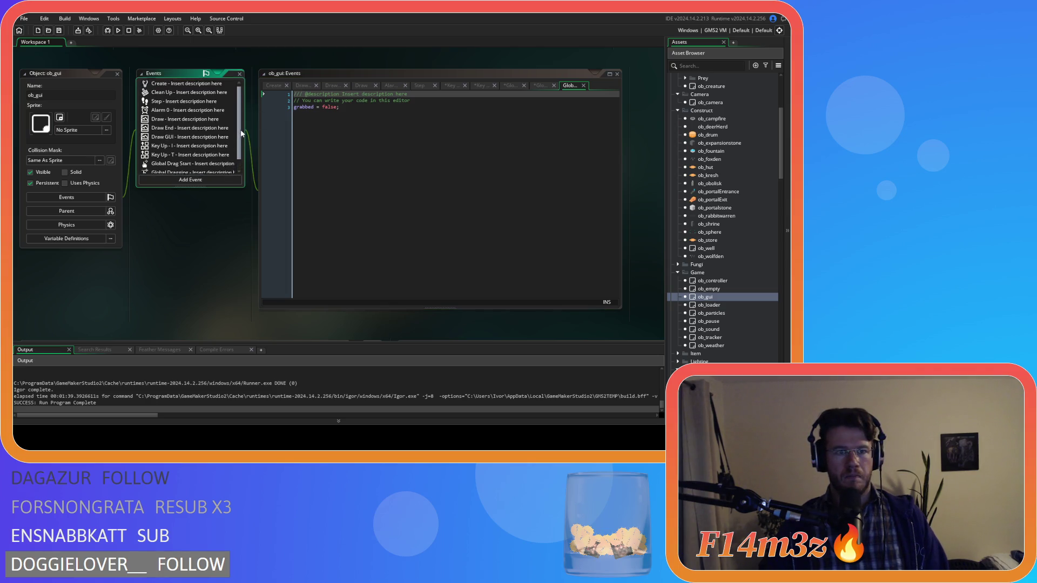
click(165, 86)
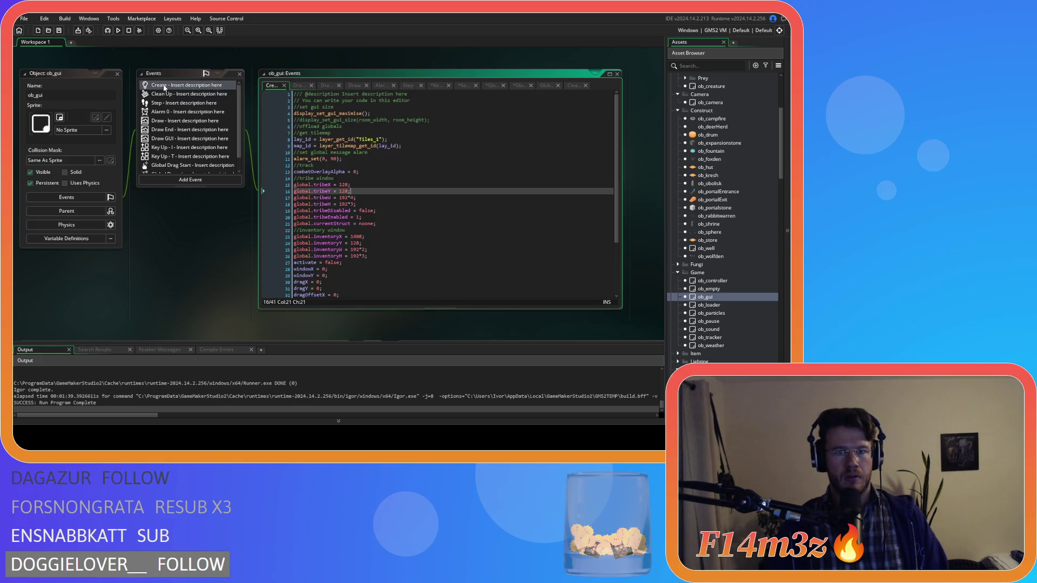
Build and run the project with F5, which ends in a failed build.
click(331, 145)
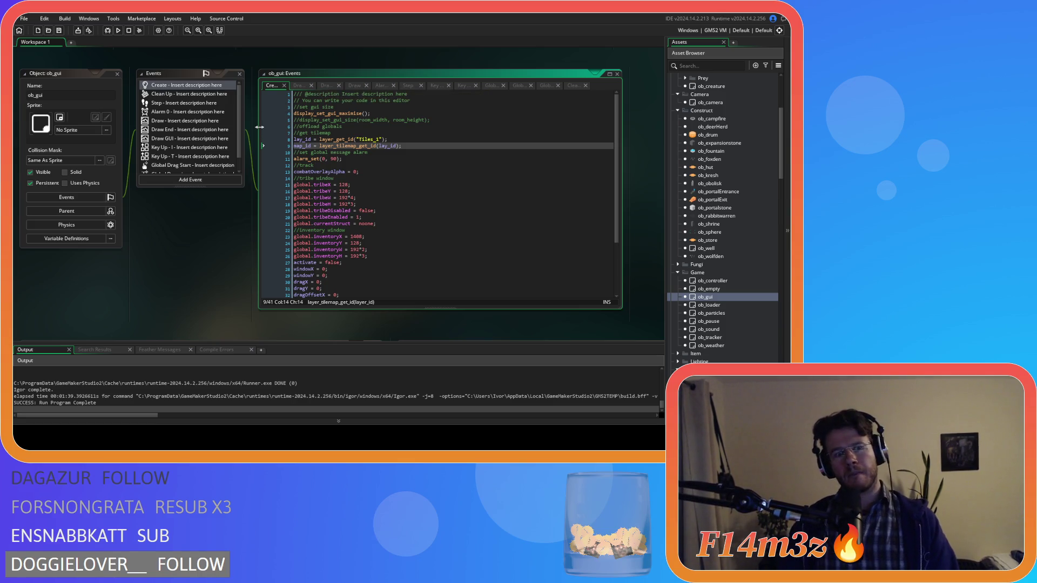
key(F5)
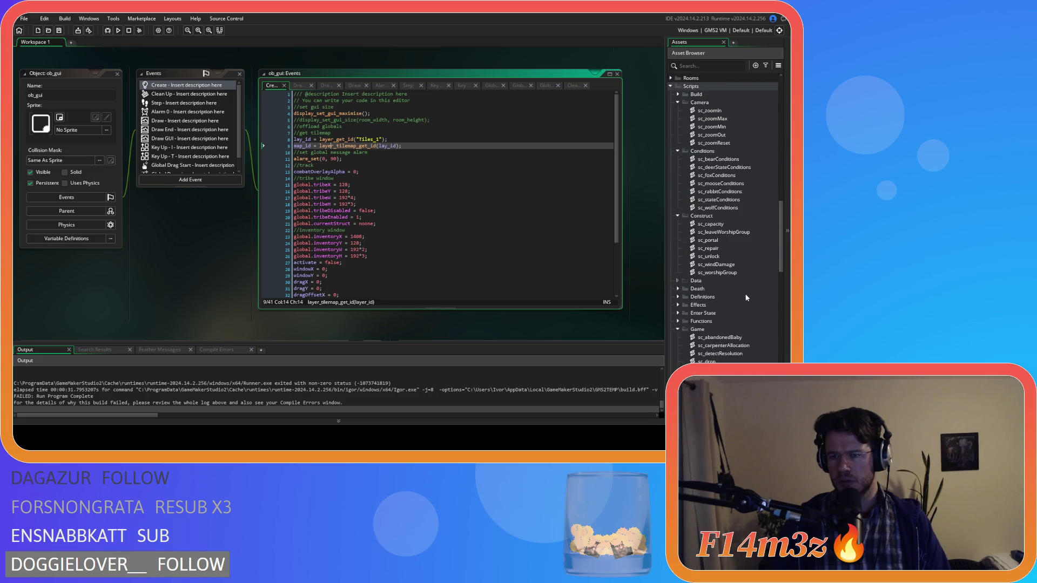
scroll(738, 276, down, 2)
scroll(734, 183, up, 1)
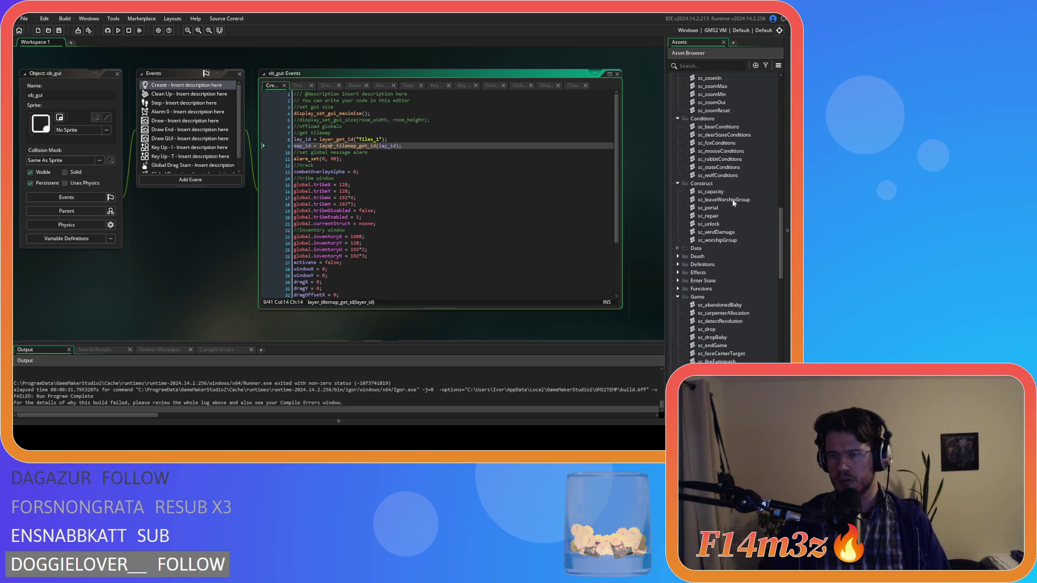
double_click(721, 346)
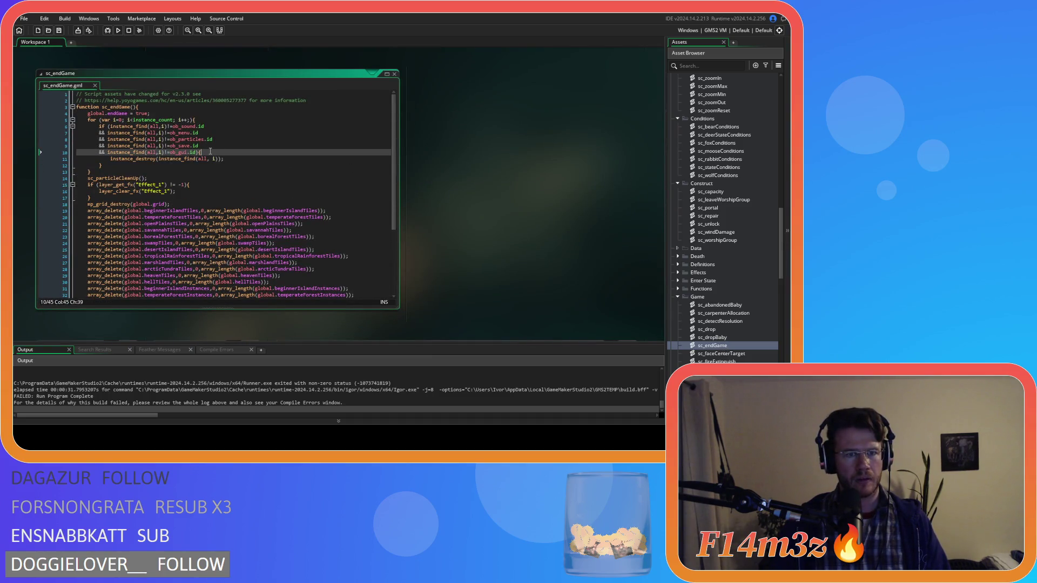
mouse_move(174, 156)
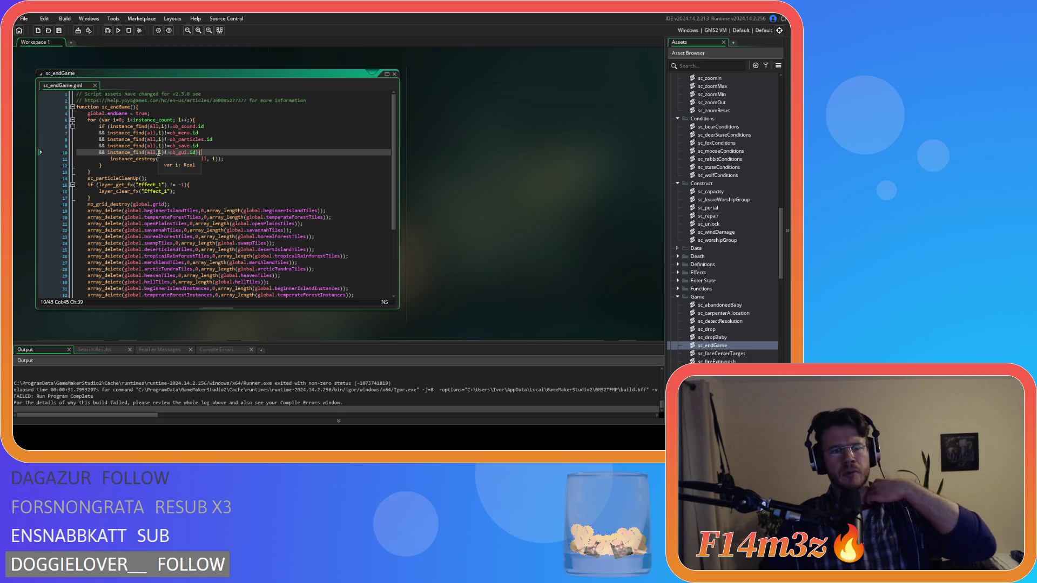
drag(169, 152, 188, 155)
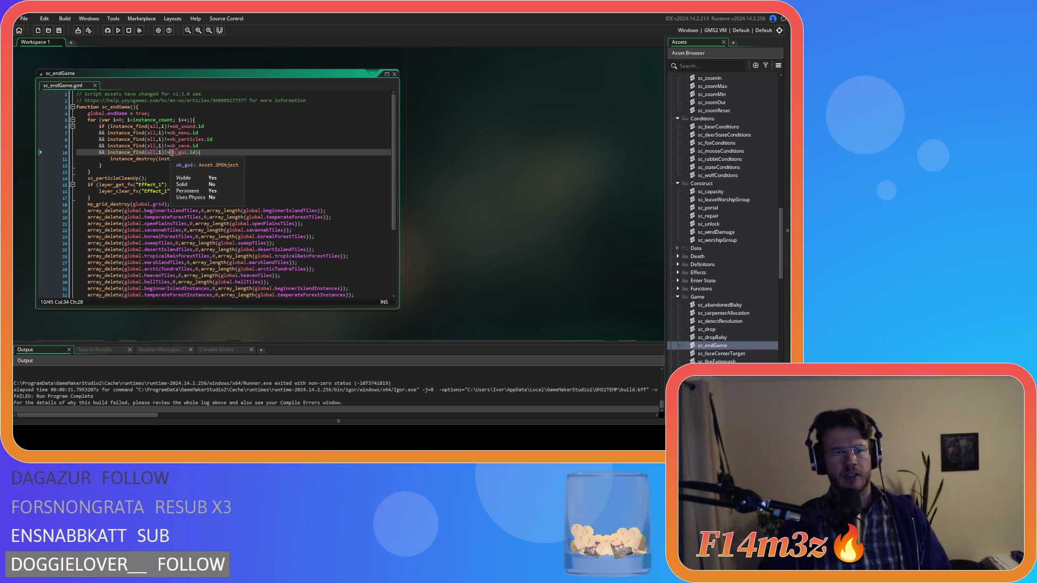
click(212, 151)
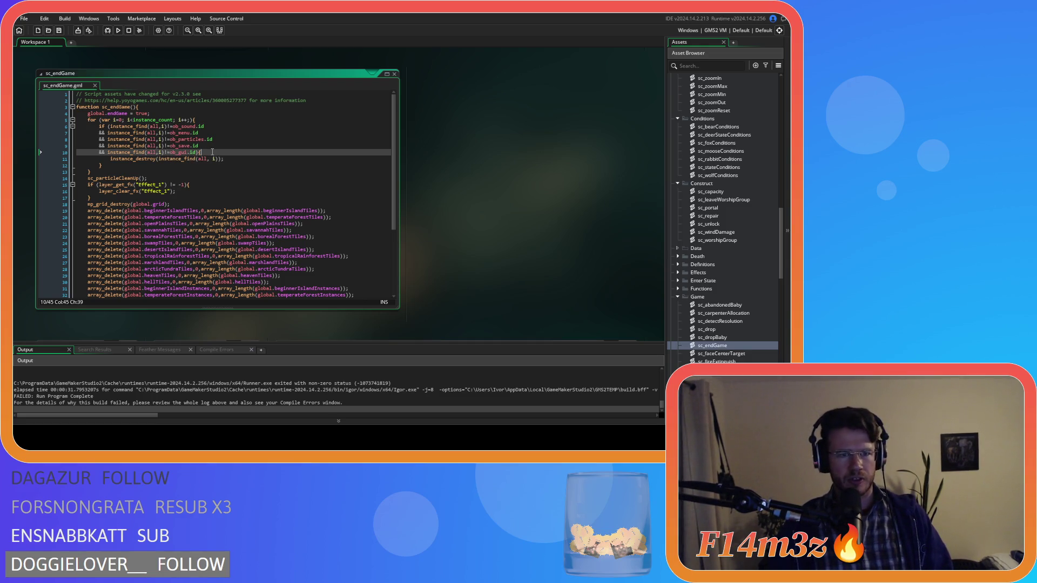
scroll(447, 194, up, 5)
scroll(221, 235, down, 5)
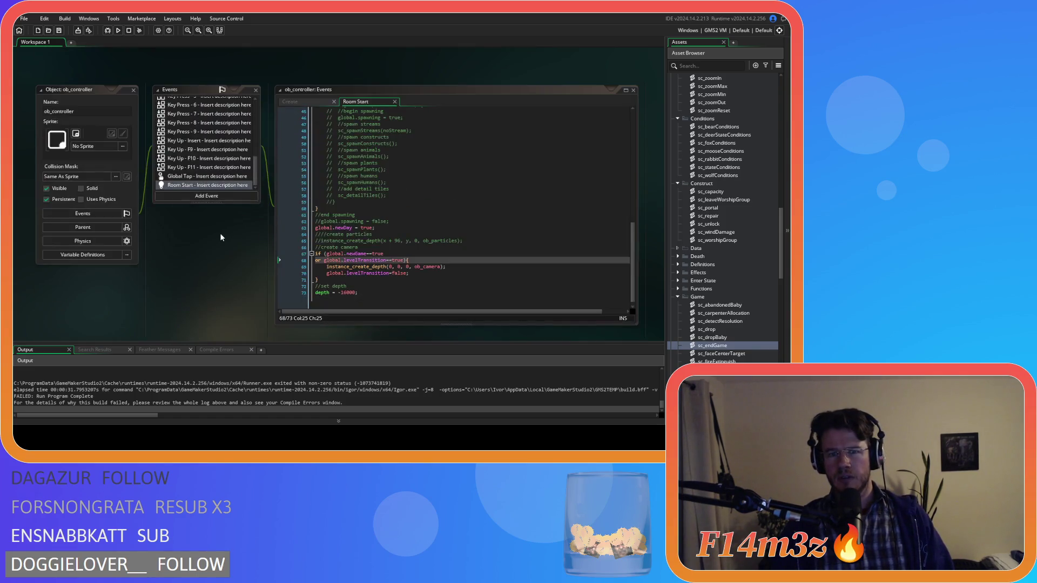
scroll(219, 232, up, 3)
scroll(219, 233, up, 2)
scroll(219, 233, up, 3)
scroll(741, 183, up, 5)
scroll(736, 194, up, 5)
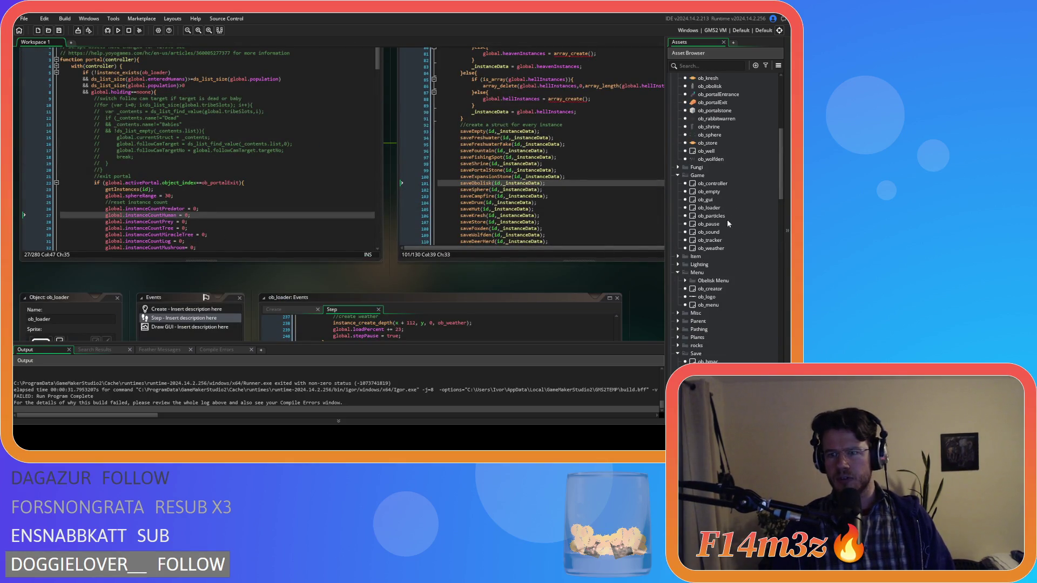
double_click(708, 200)
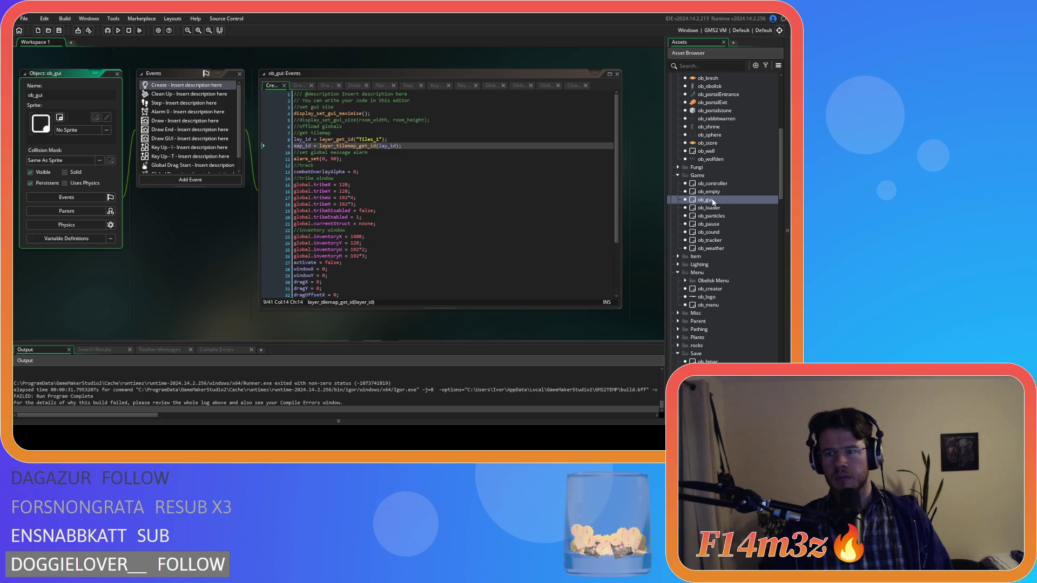
Open ob_creator and inspect the ob_gui existence check and creation call on lines 31–32.
double_click(721, 289)
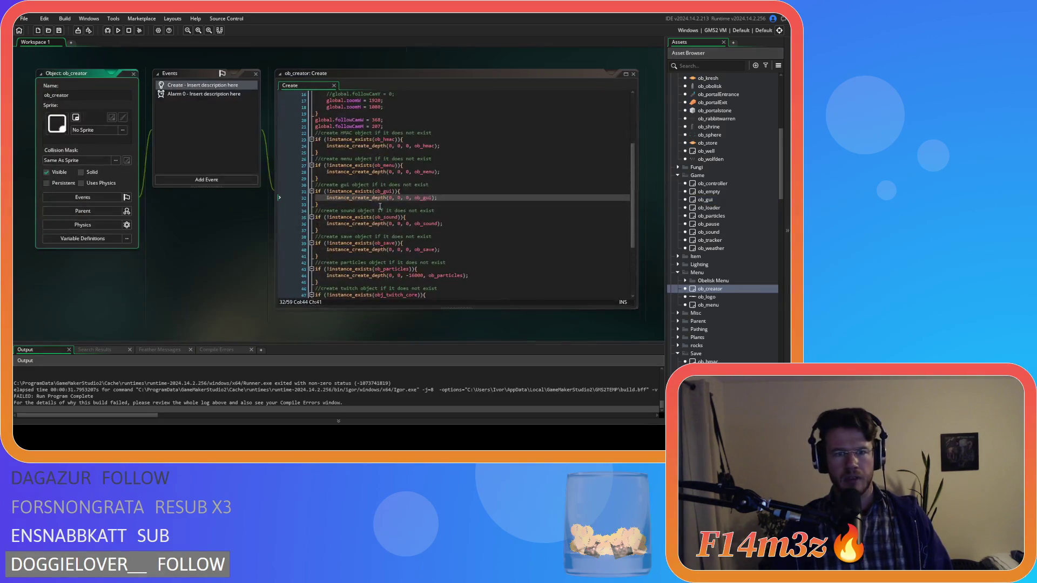
click(328, 197)
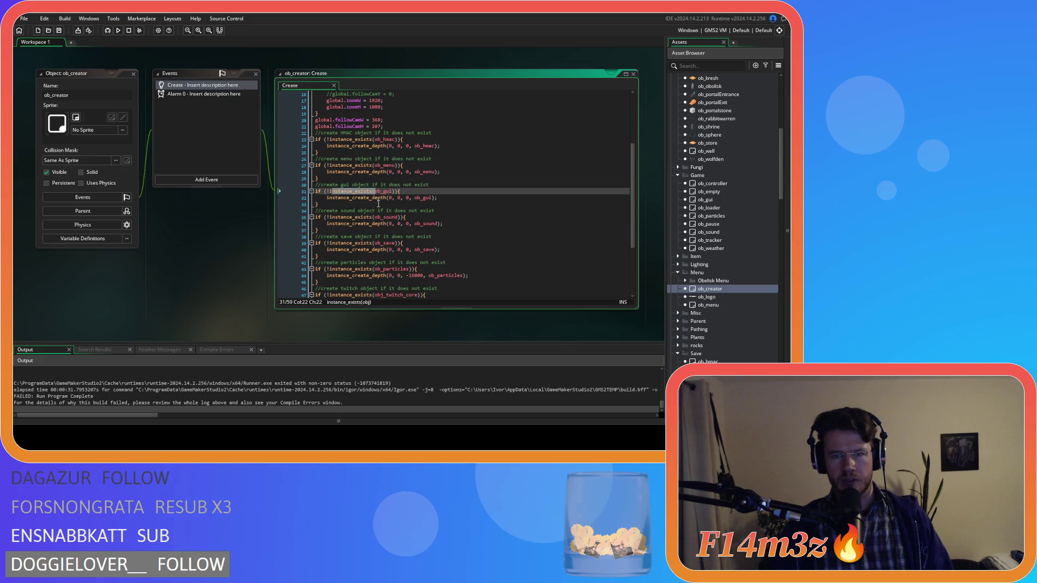
drag(329, 198, 452, 197)
click(453, 198)
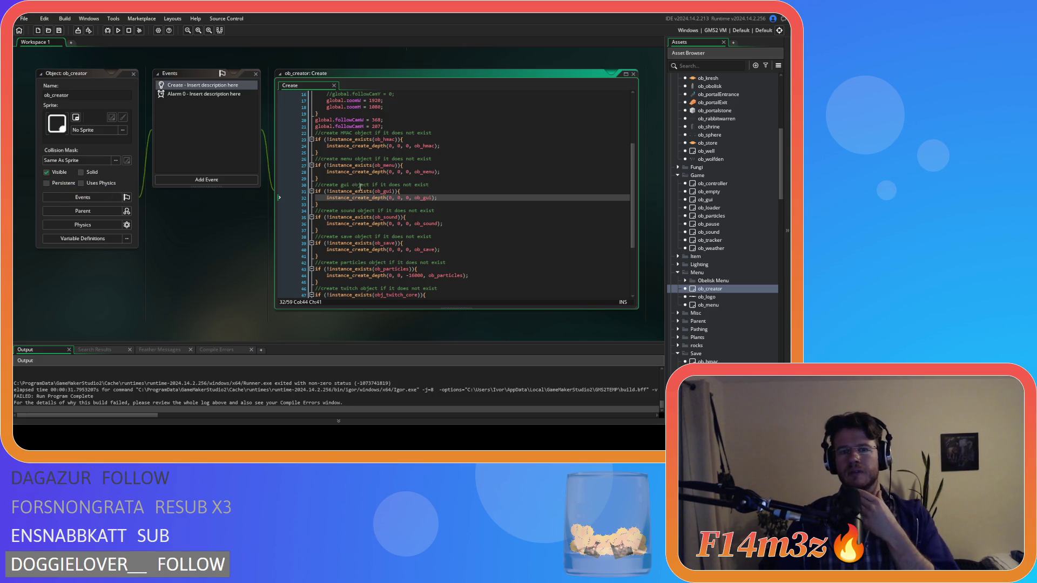
drag(335, 191, 355, 186)
click(416, 192)
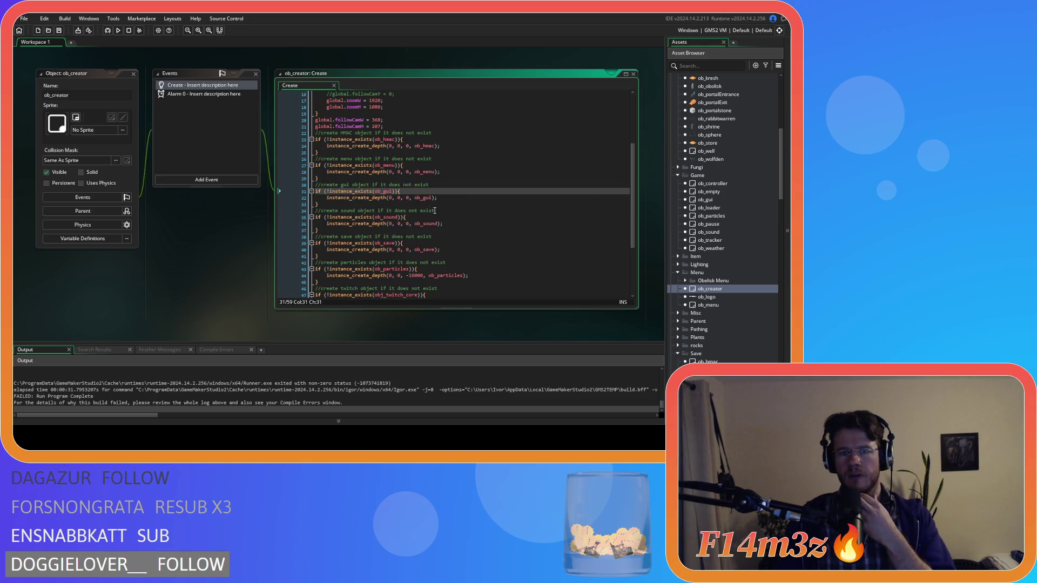
click(446, 197)
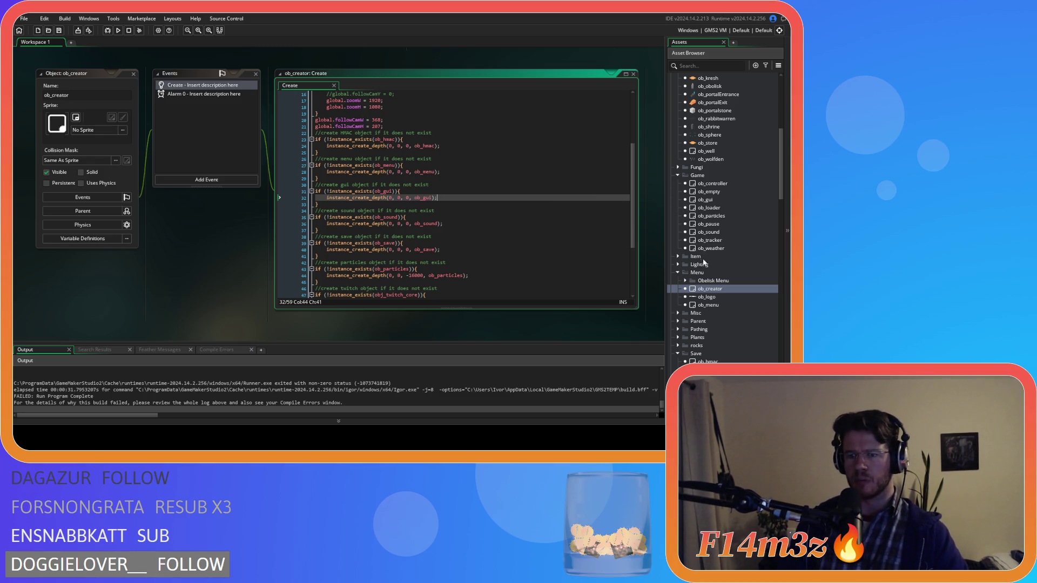
Comment out the ob_gui destroy block in ob_menu's Room Start event and rebuild with F5.
double_click(723, 305)
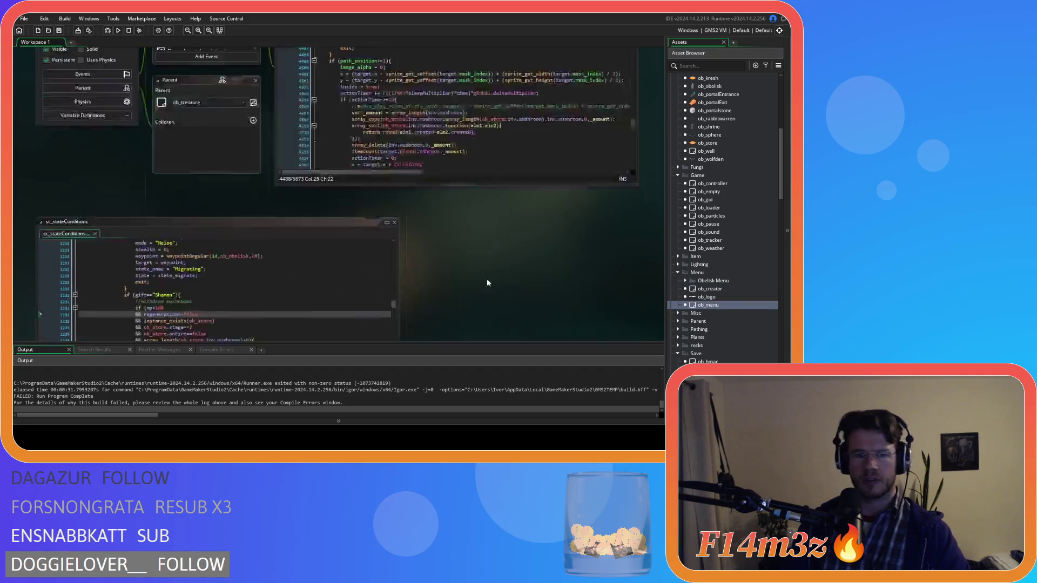
click(188, 169)
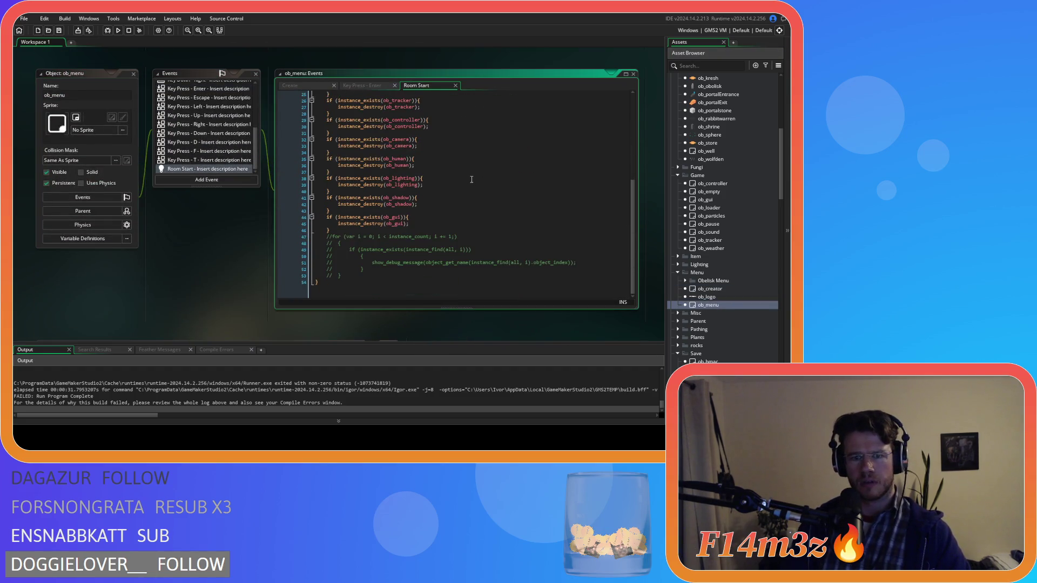
click(360, 223)
scroll(398, 233, up, 8)
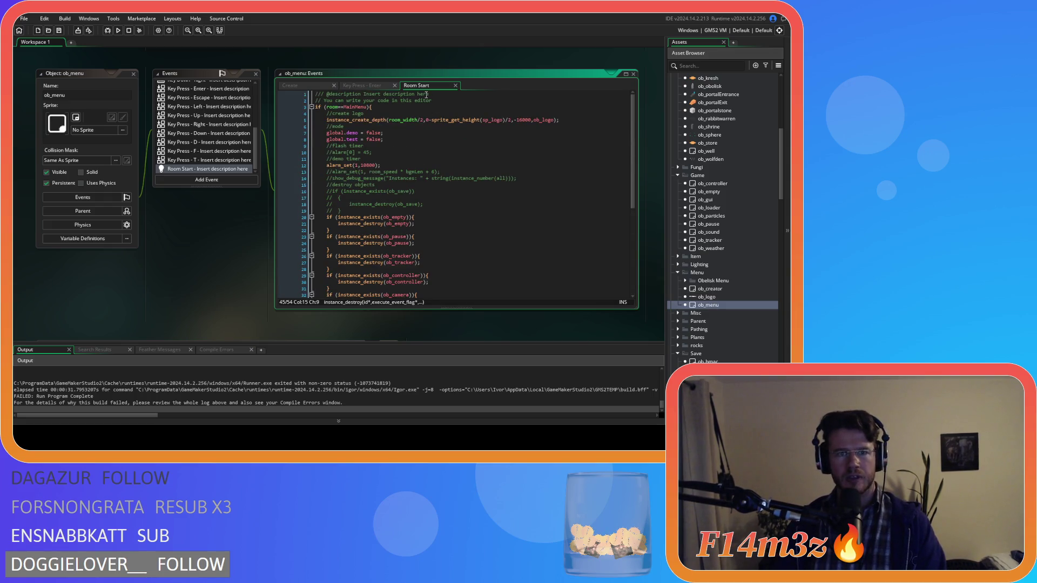
scroll(416, 163, down, 8)
drag(330, 230, 325, 219)
key(ctrl+k)
click(417, 211)
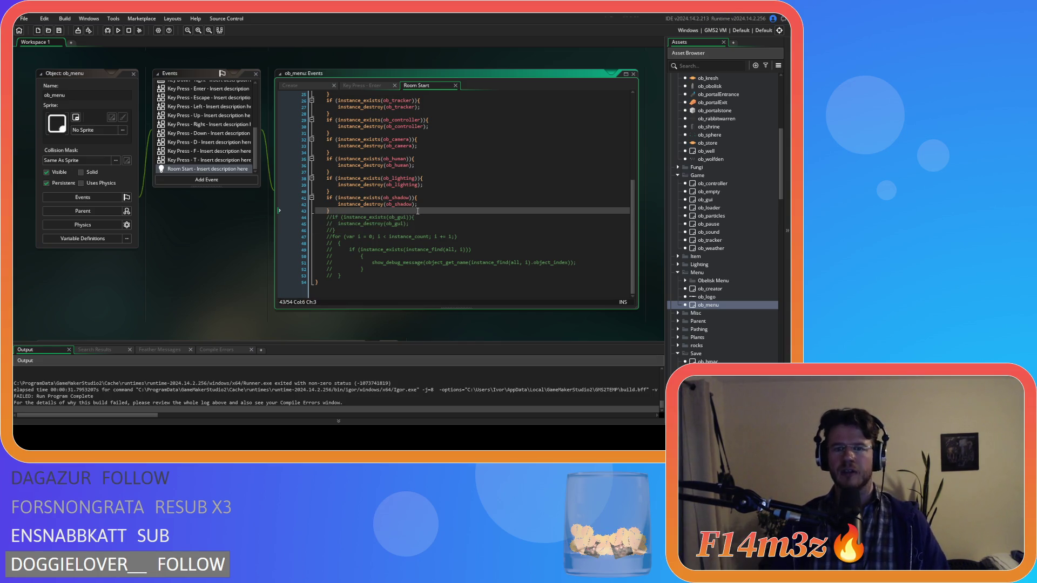
key(F5)
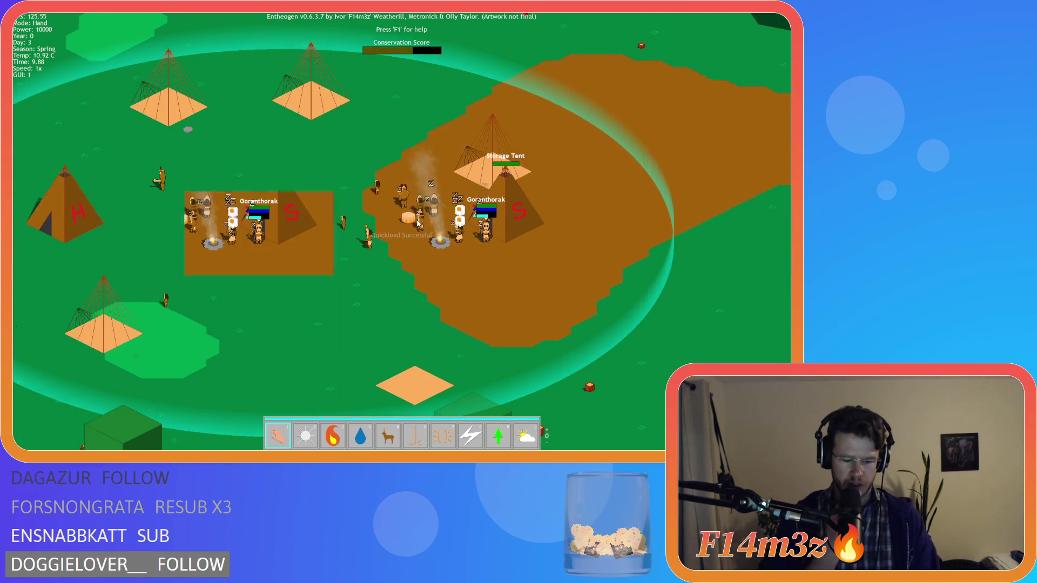
Check the Tribe and Inventory panels, then quit to the title menu.
key(t)
key(i)
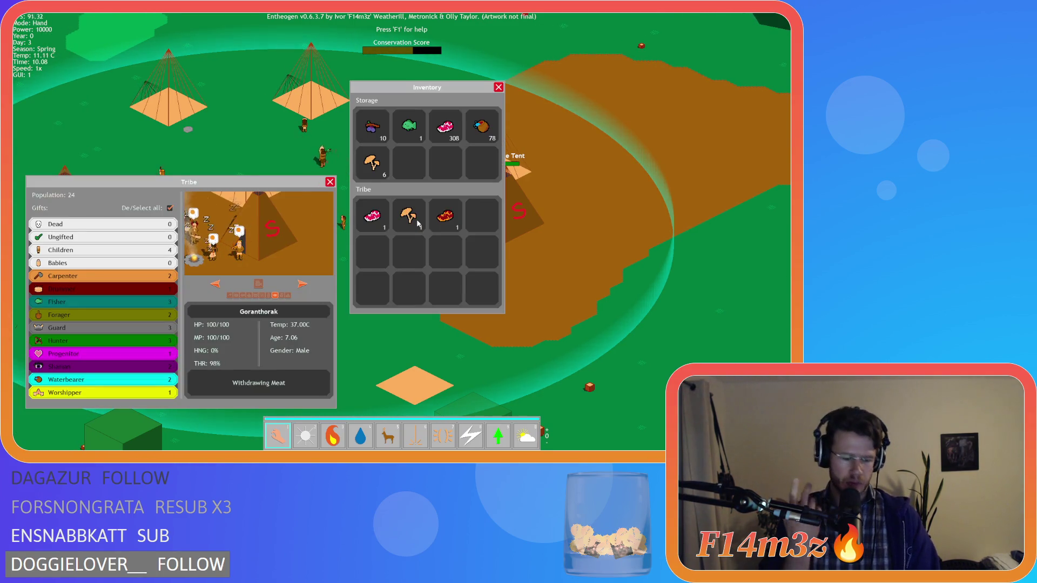
key(Escape)
key(Escape)
key(y)
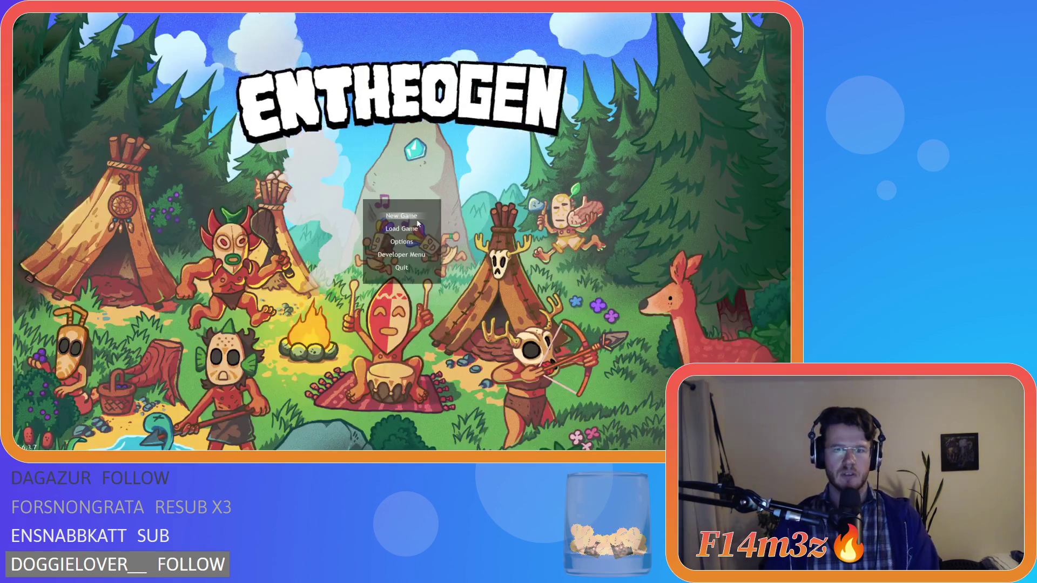
Start a new game and dismiss the help panel with F1.
click(418, 223)
key(y)
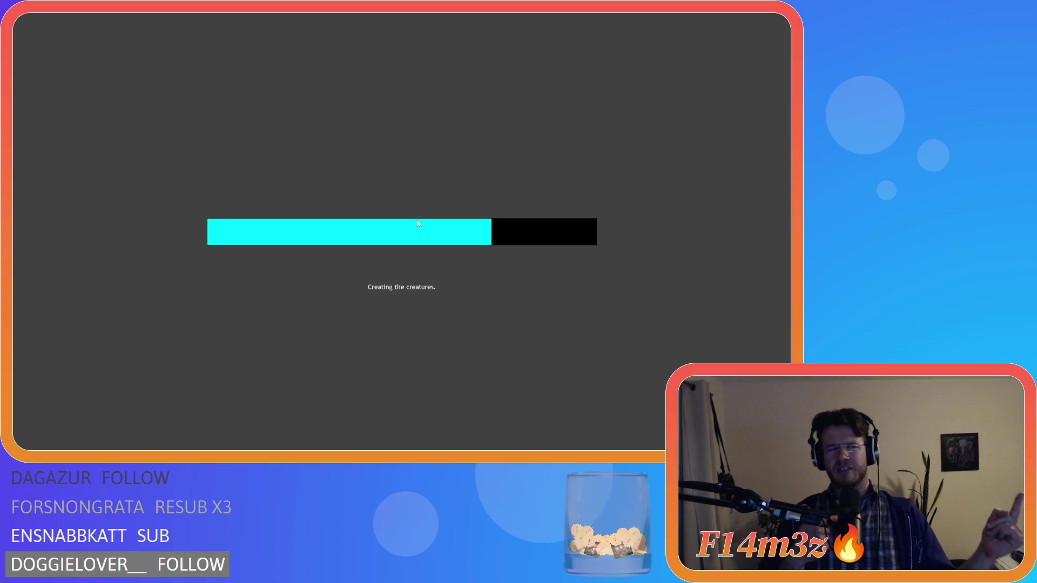
key(F1)
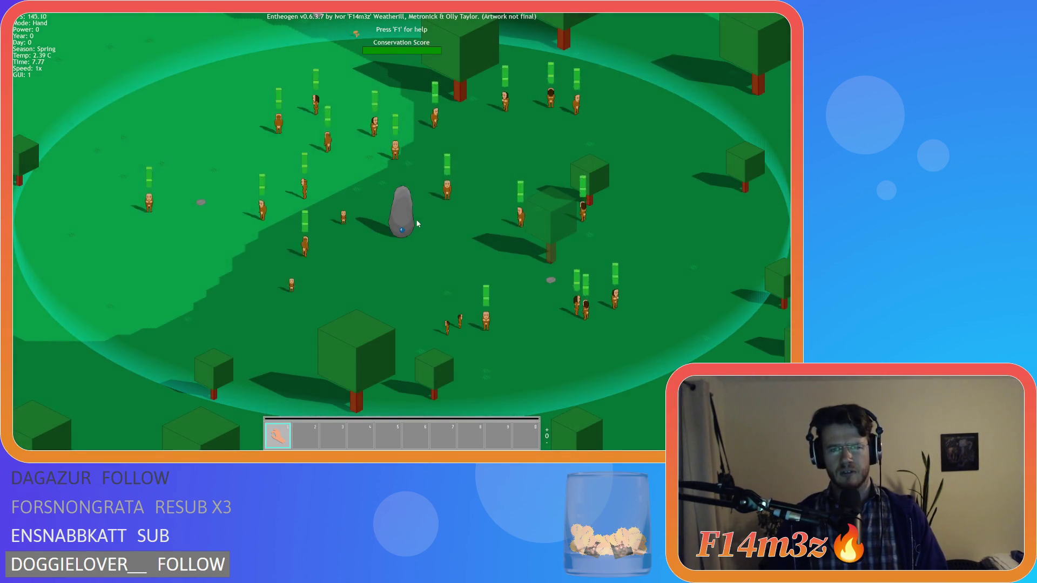
Quit back to the main menu and load the saved game.
click(417, 223)
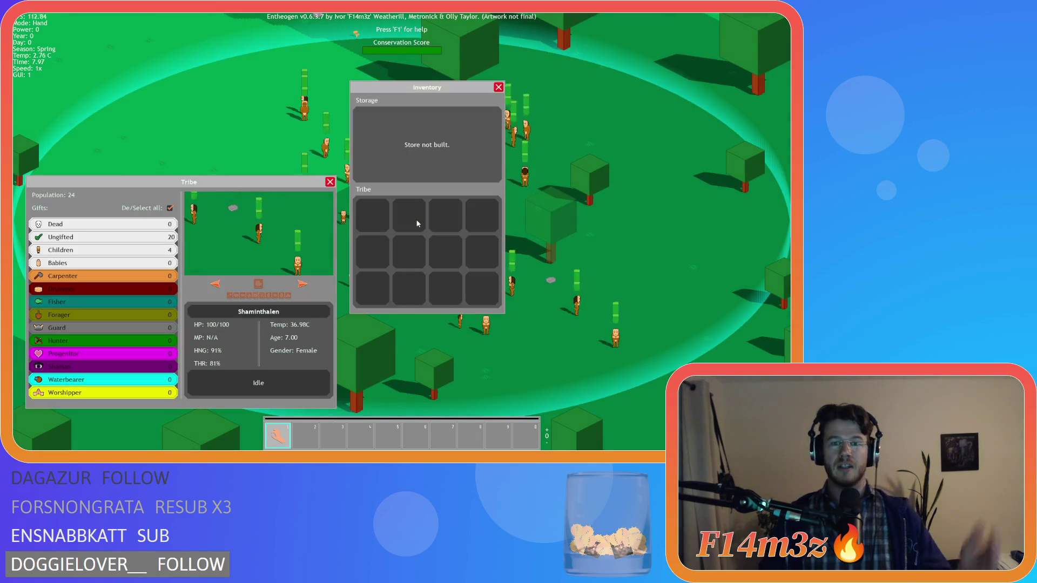
key(Escape)
key(Escape)
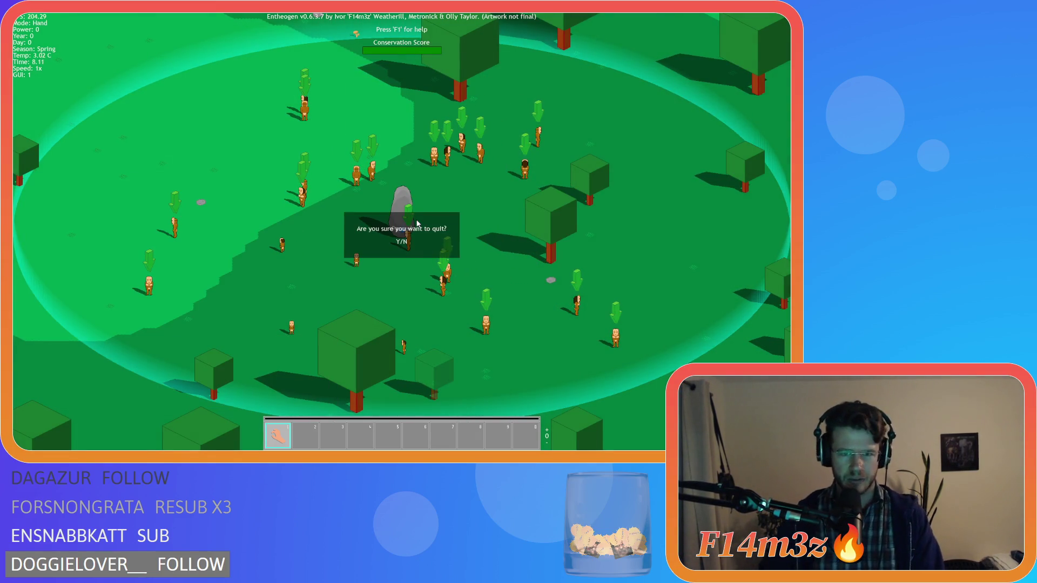
key(y)
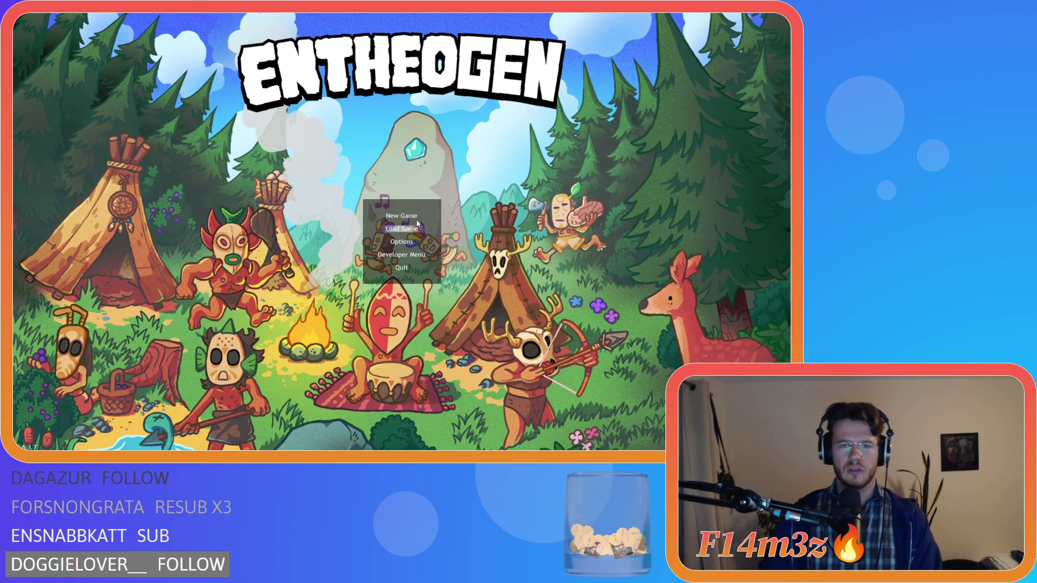
click(417, 225)
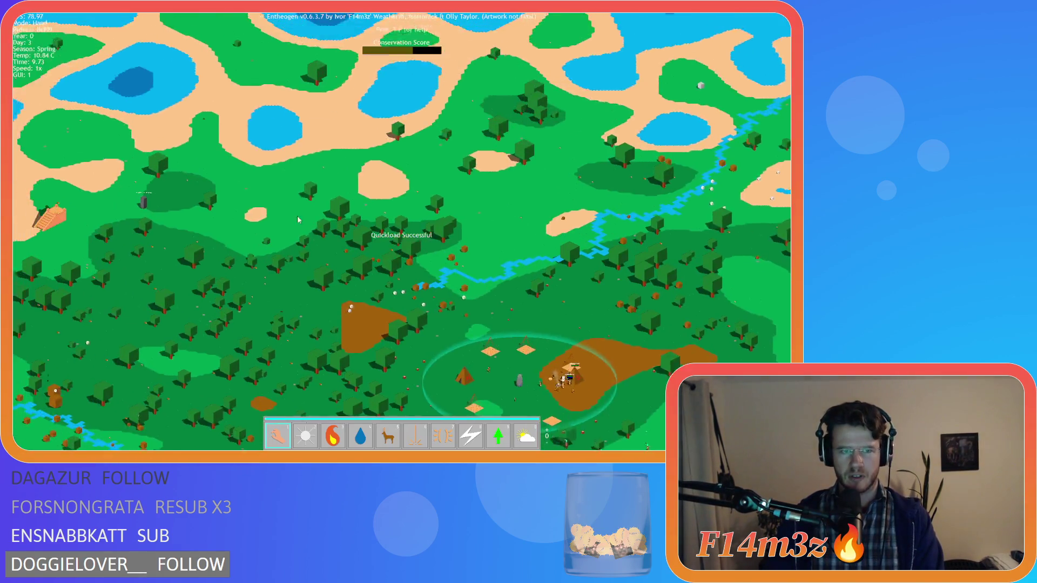
Pan across the map and speed the game up to 4x.
key(Escape)
key(n)
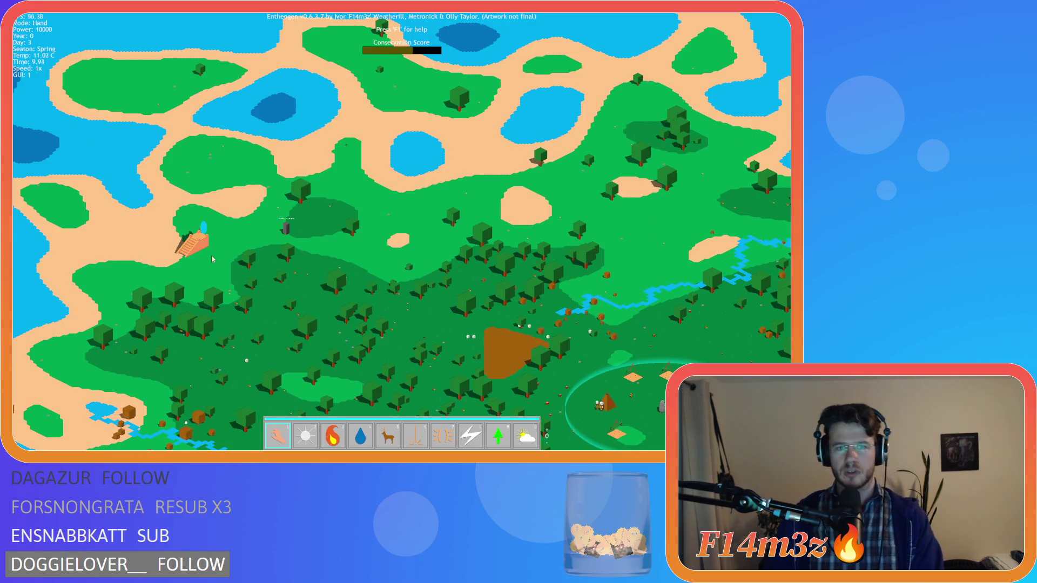
key(s)
key(d)
key(plus)
key(plus)
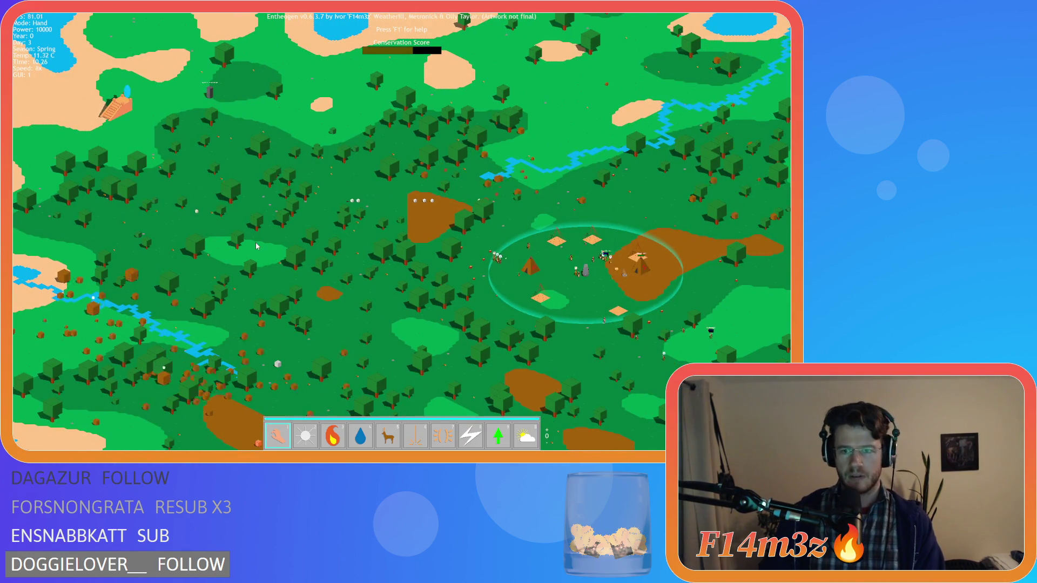
Zoom in on the temple and open the Tribe and Inventory panels.
scroll(257, 246, up, 5)
key(a)
key(w)
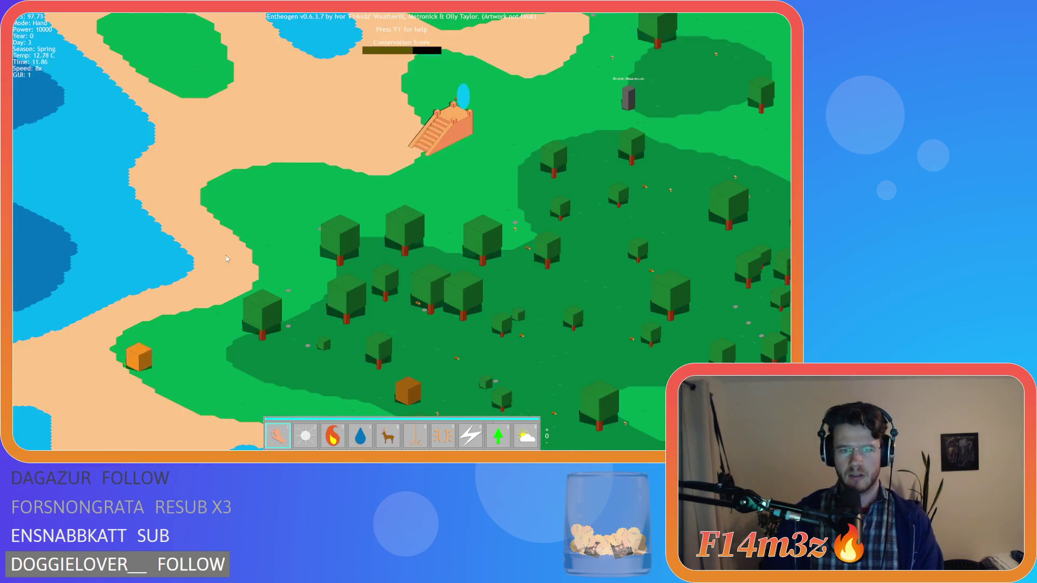
scroll(226, 255, up, 3)
key(w)
key(a)
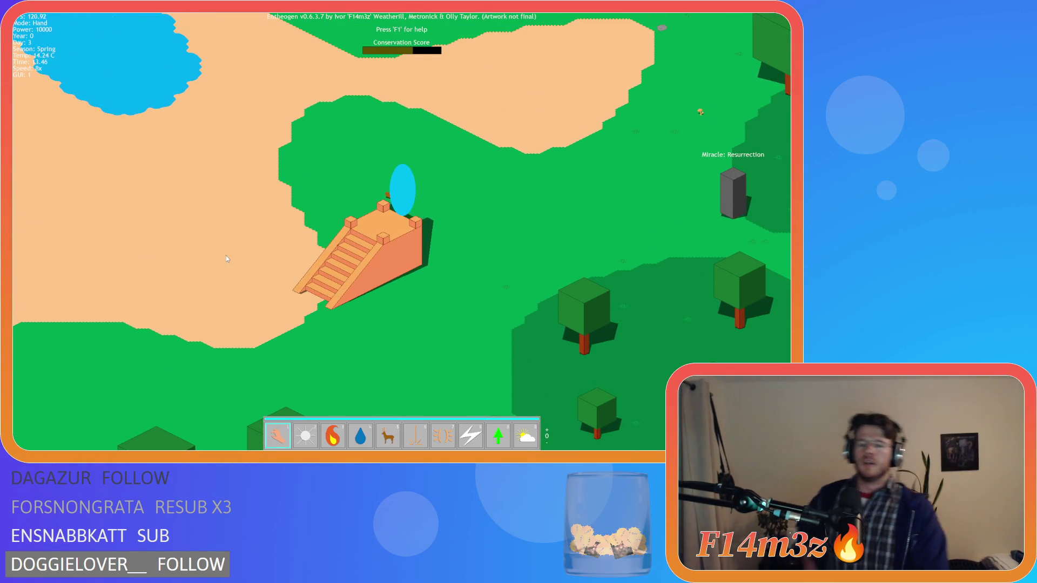
key(t)
key(i)
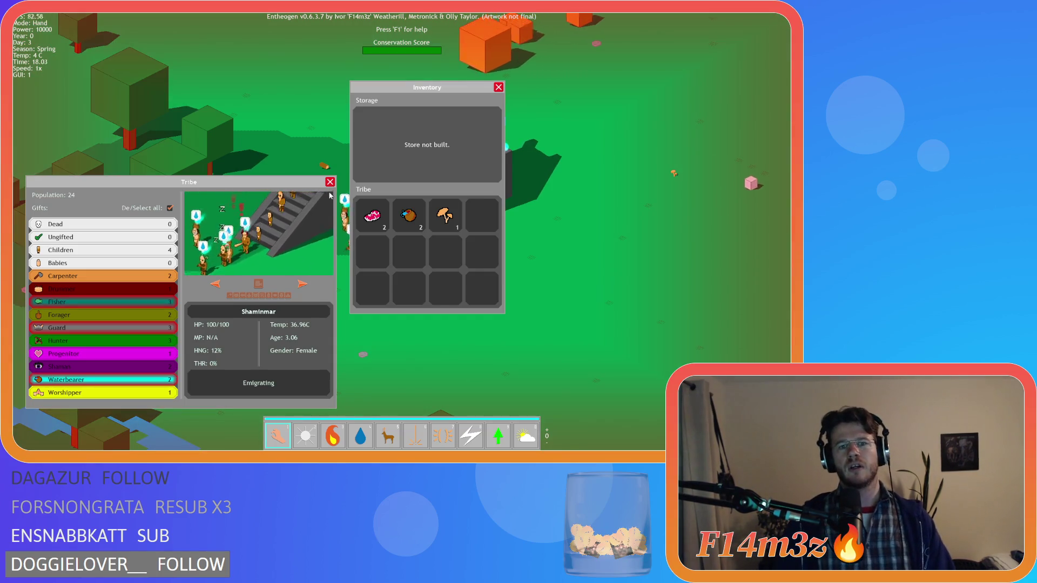
Close the Tribe and Inventory panels and pan the camera toward the river.
click(330, 182)
click(498, 88)
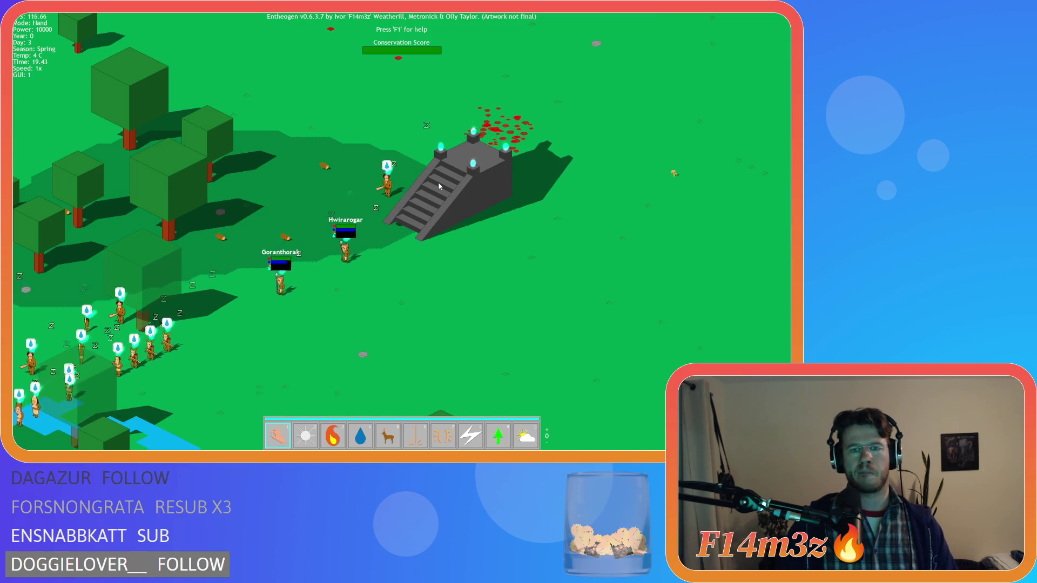
key(a)
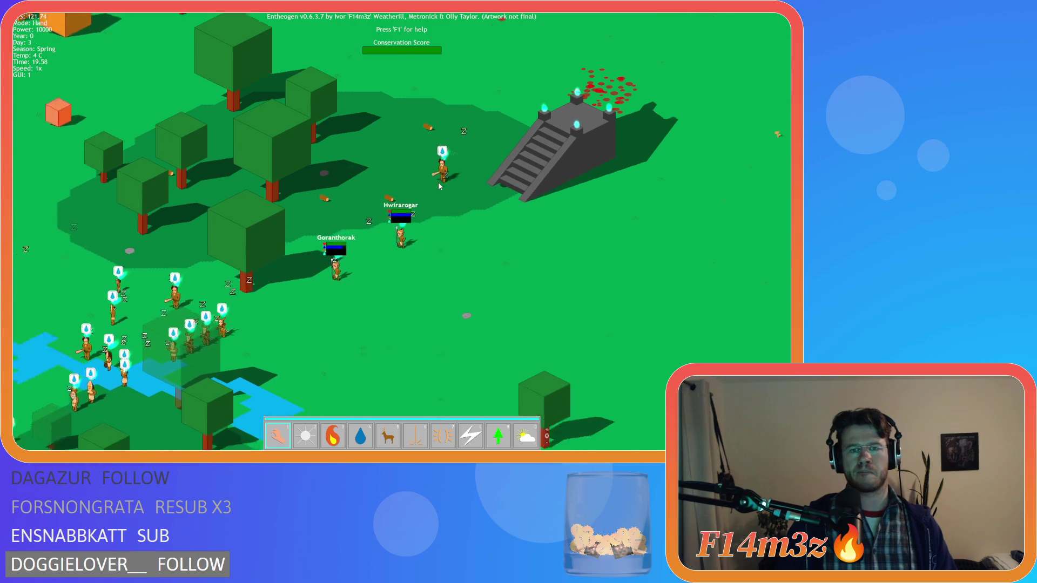
key(a)
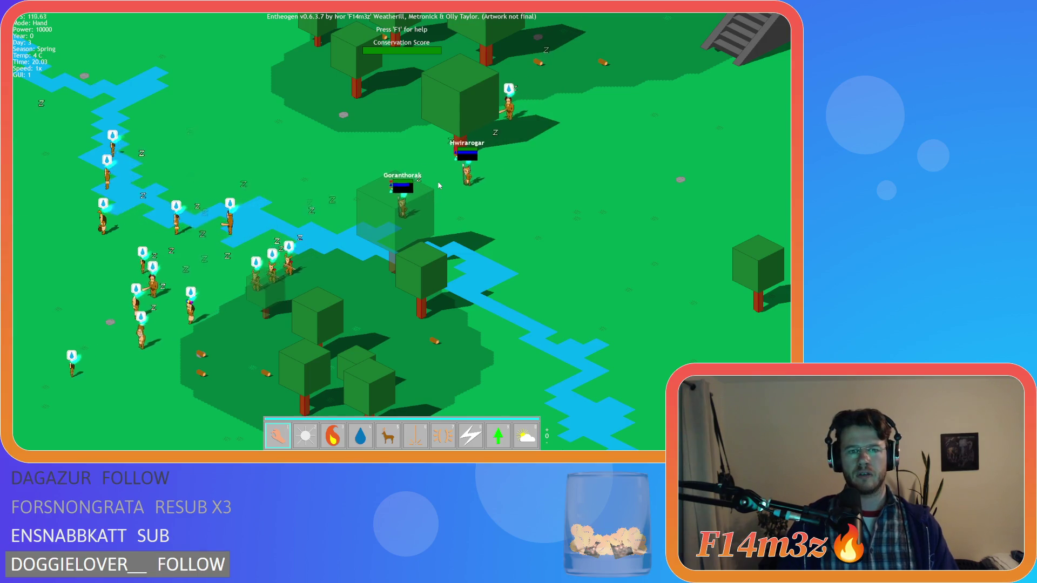
Cancel the quit prompt and quickload the saved game with F9.
key(Escape)
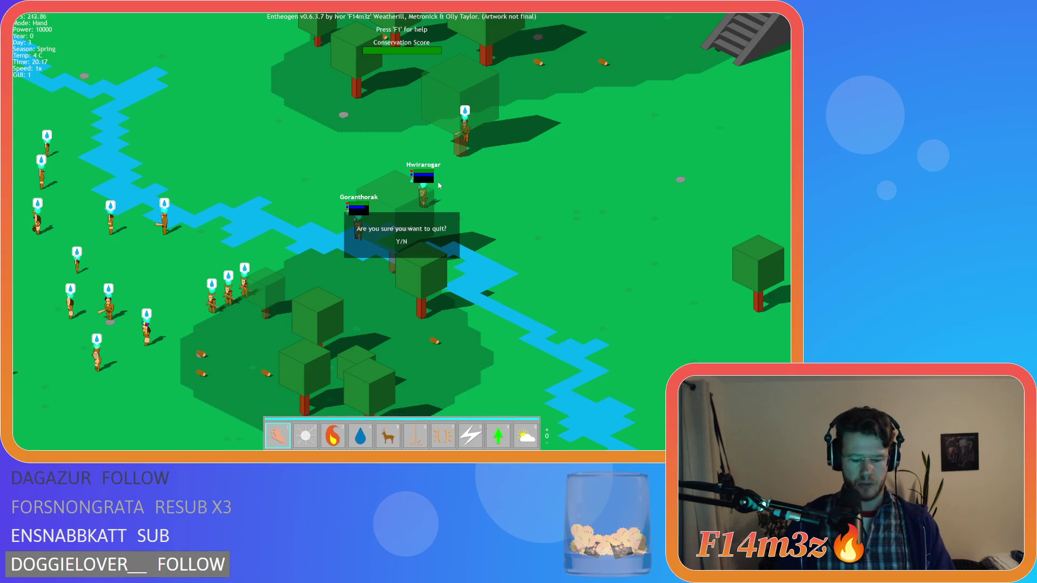
key(n)
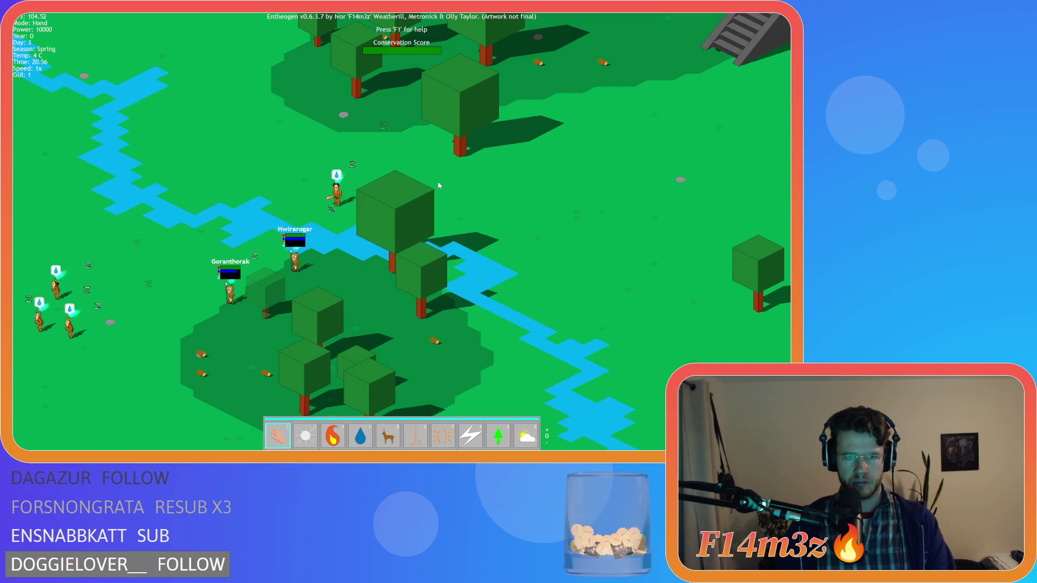
key(F9)
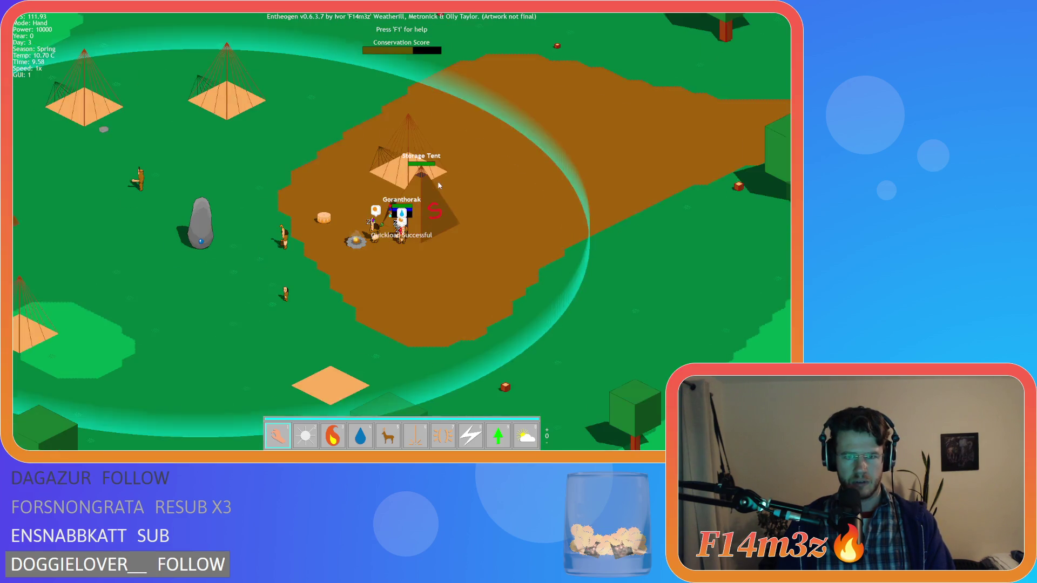
Open the Storage Tent's inventory, moving the Tribe panel up and Inventory panel right.
click(439, 186)
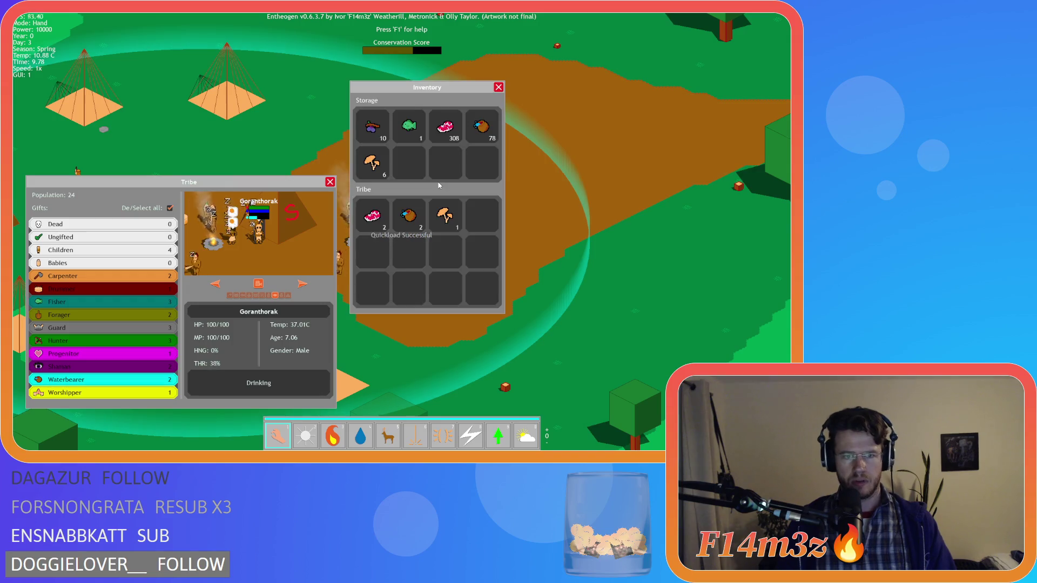
key(s)
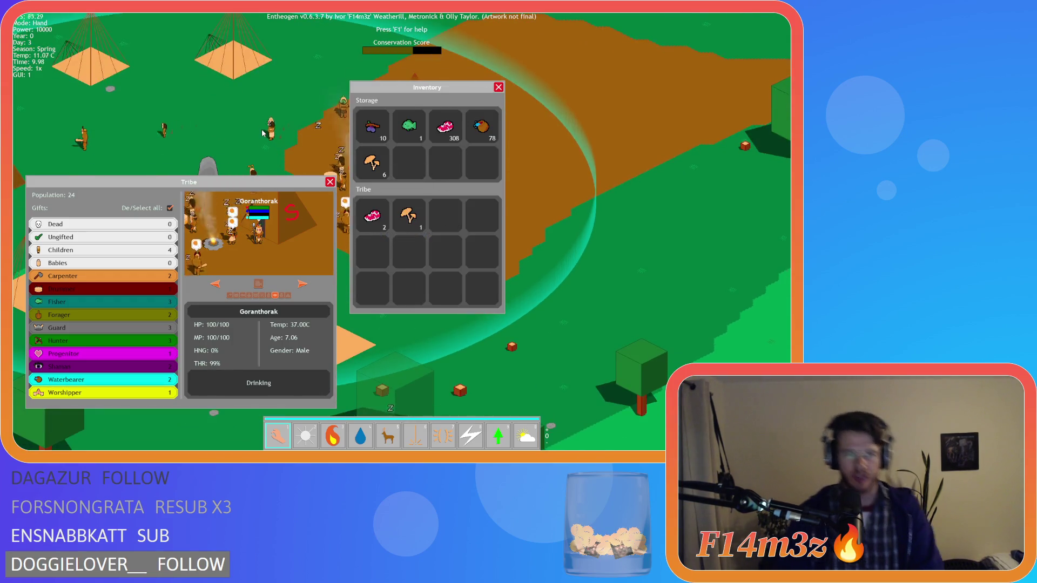
mouse_move(198, 184)
mouse_down()
mouse_move(190, 152)
mouse_move(206, 87)
mouse_up()
mouse_move(423, 89)
mouse_down()
mouse_move(641, 98)
mouse_move(633, 106)
mouse_up()
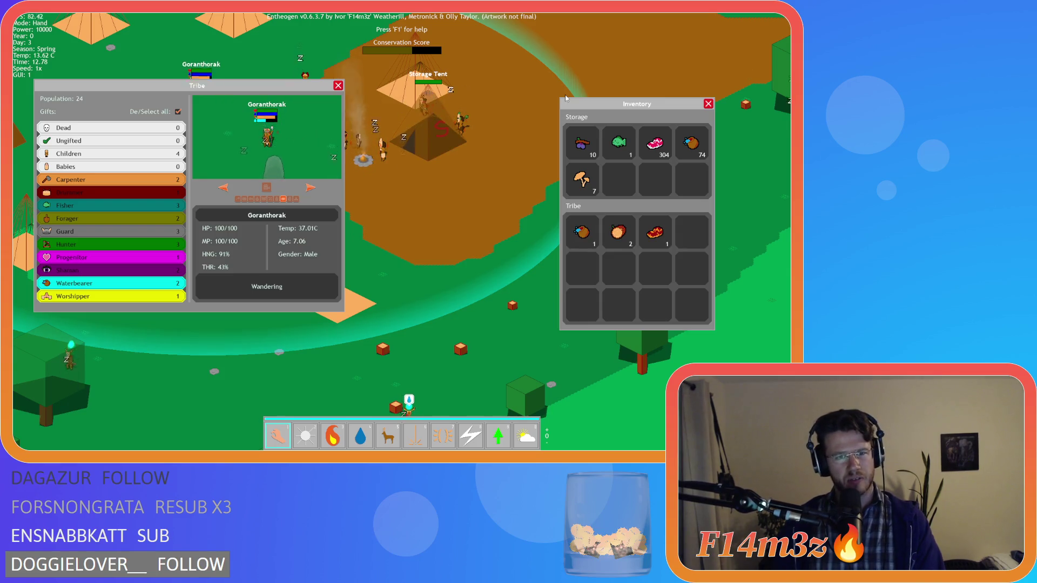
Quickload the saved game again with F9 and pan around the camp.
key(F9)
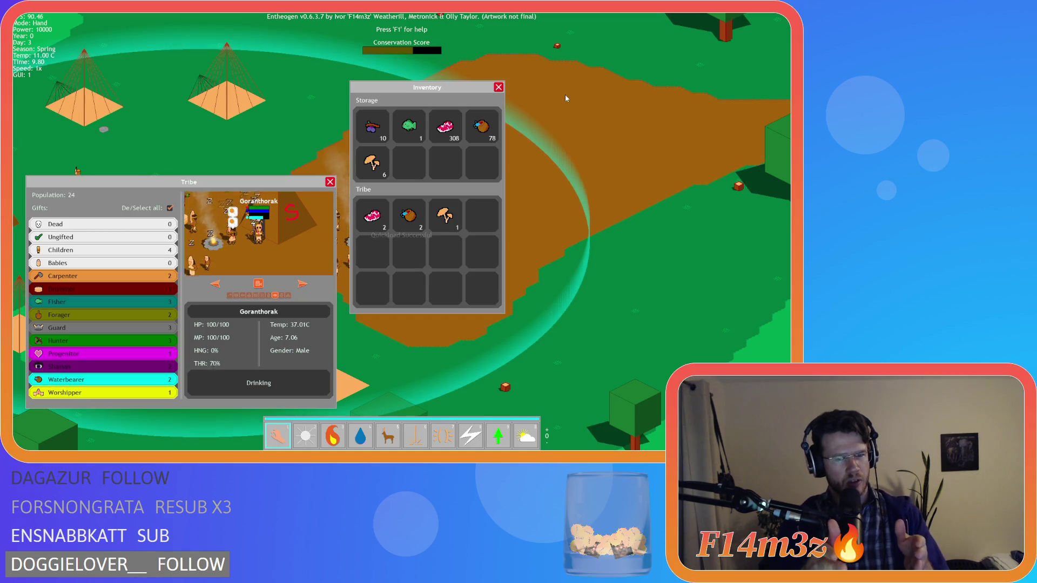
key(w)
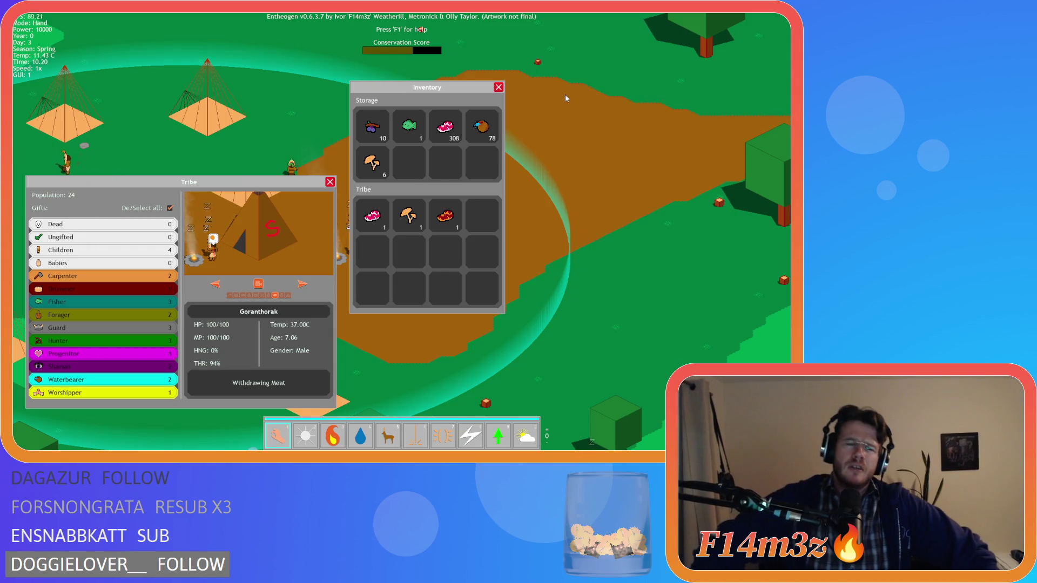
key(s)
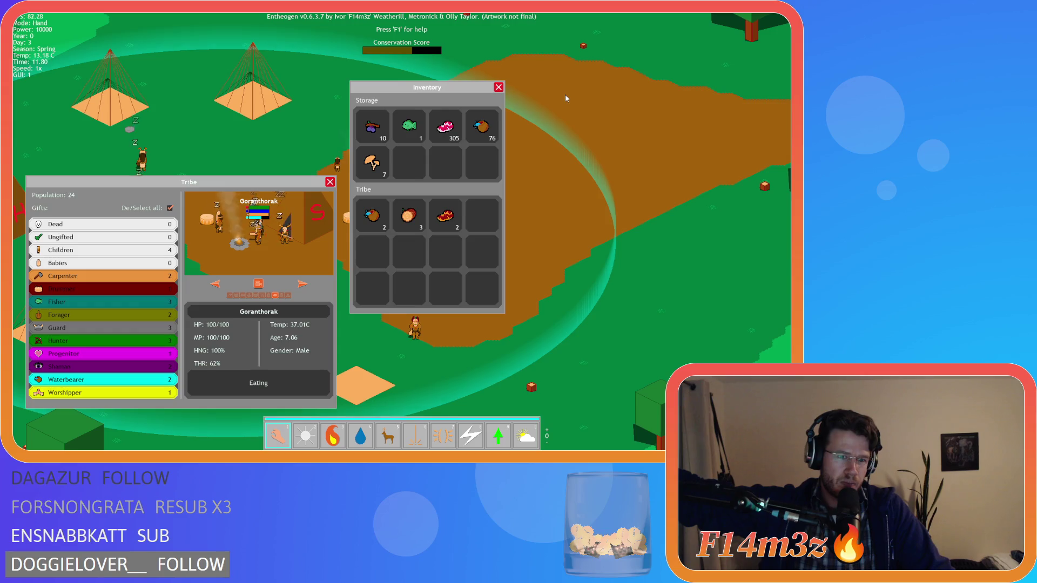
key(a)
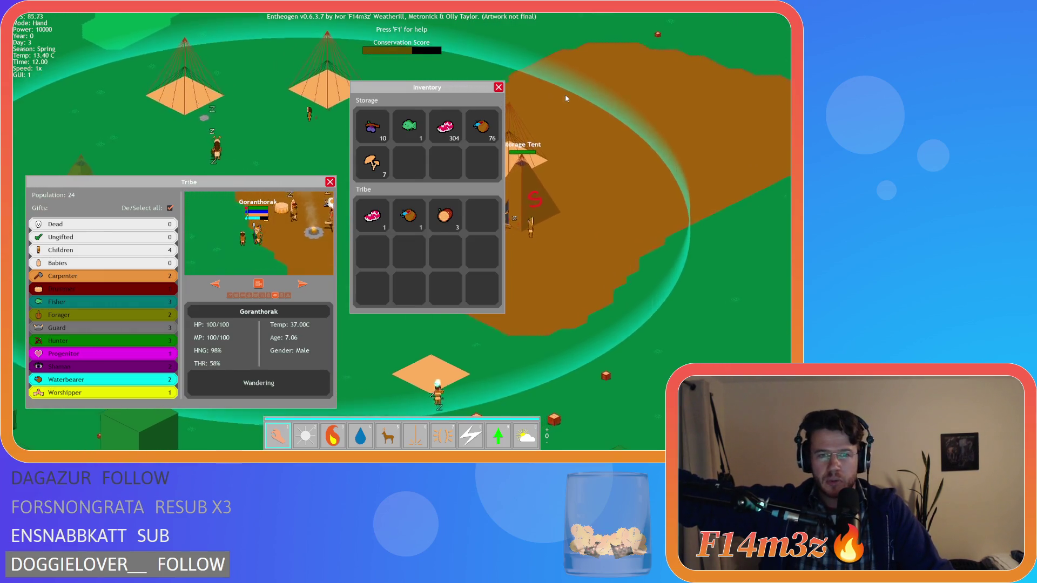
key(a)
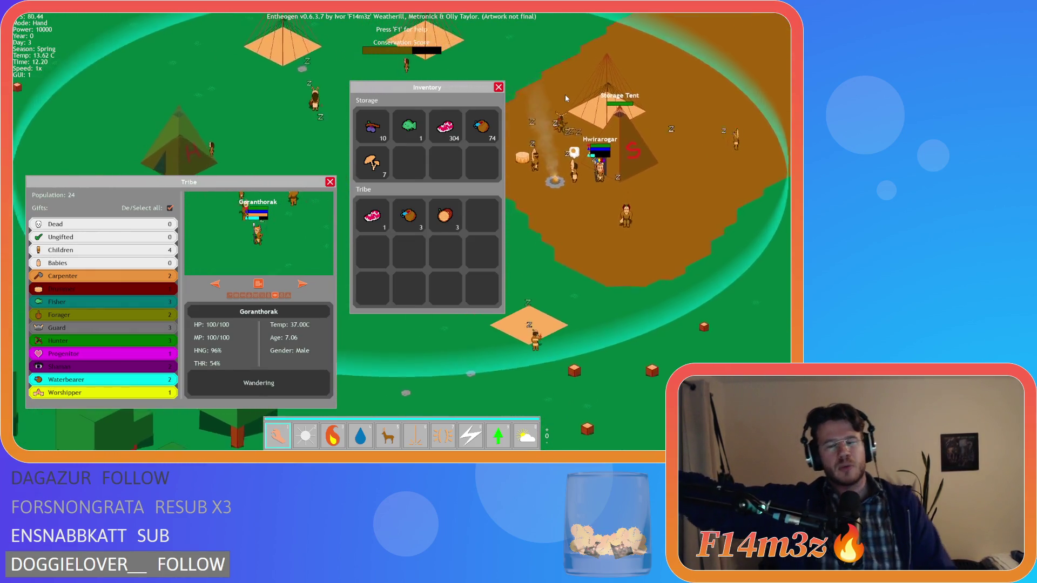
key(a)
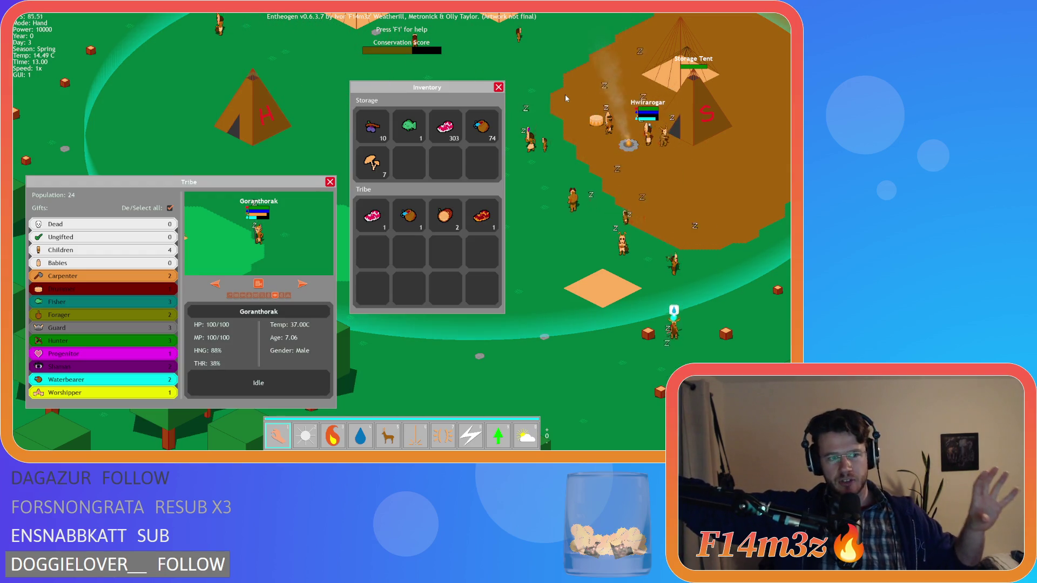
key(w)
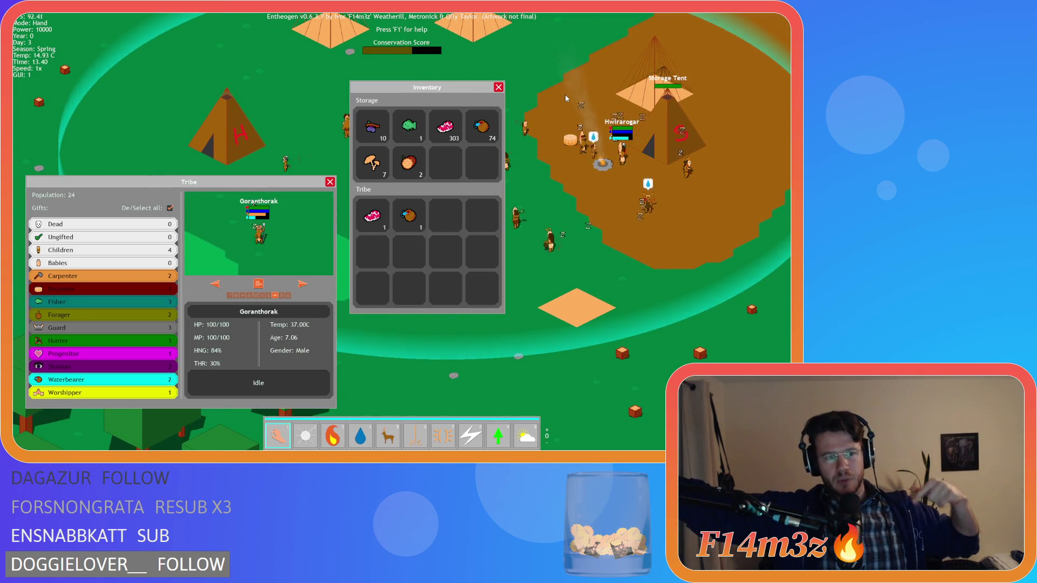
key(a)
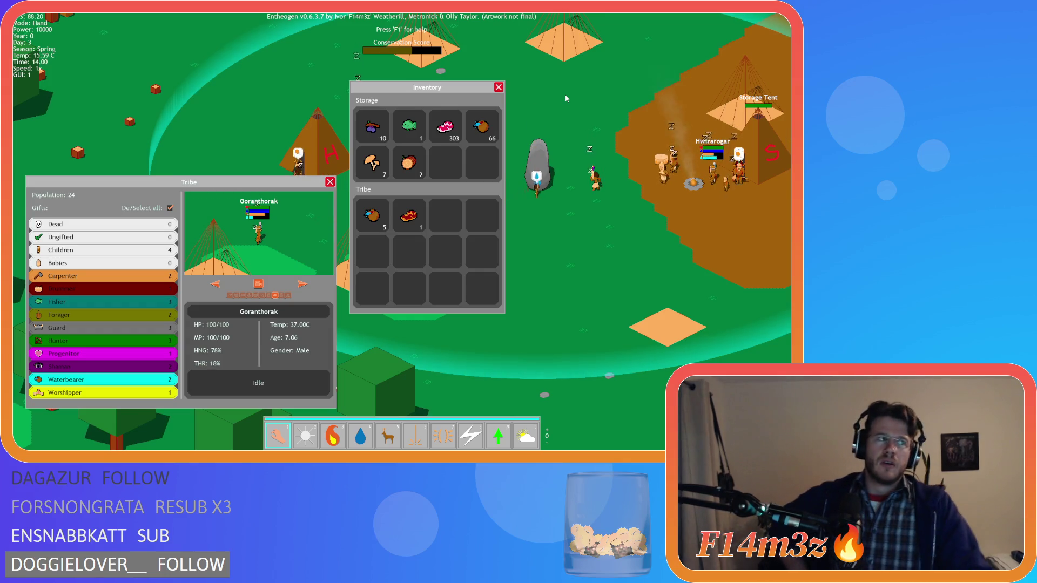
key(d)
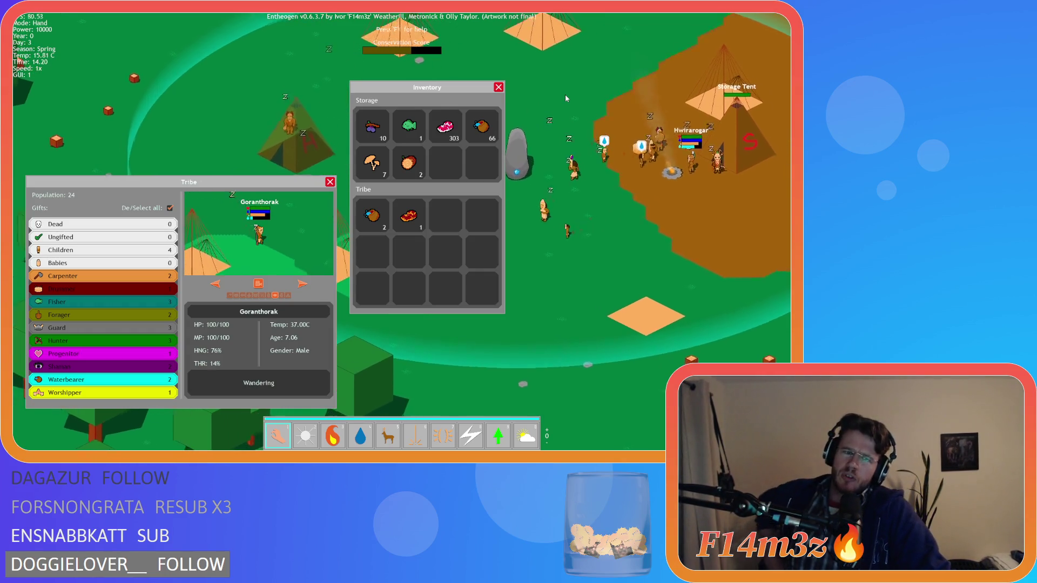
key(d)
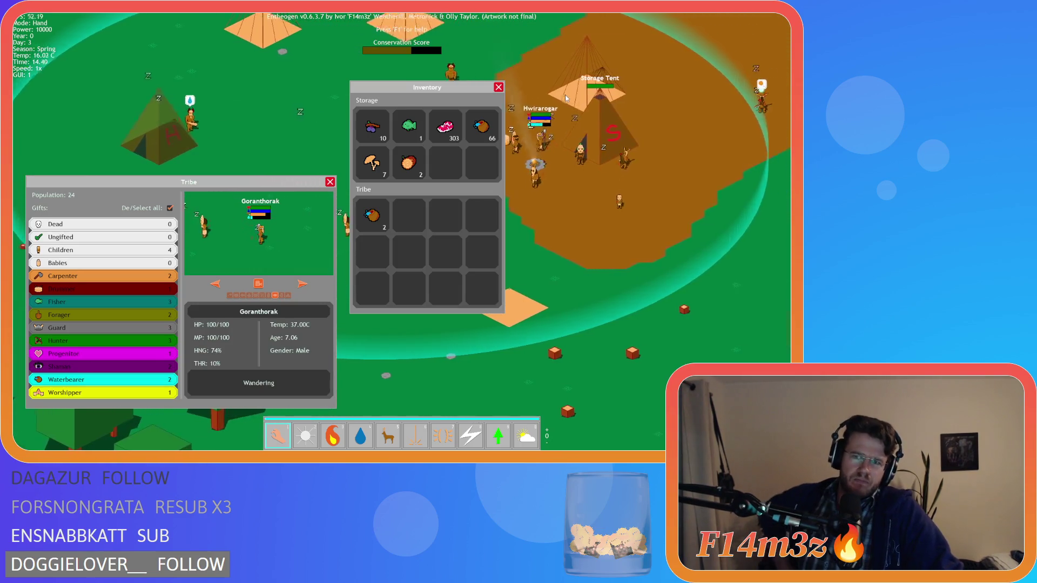
key(d)
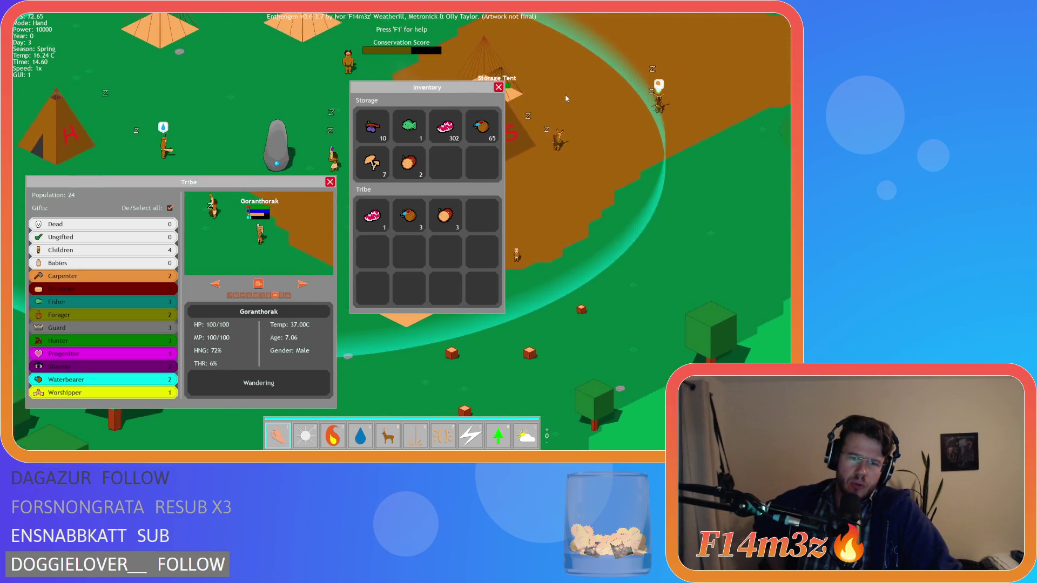
key(d)
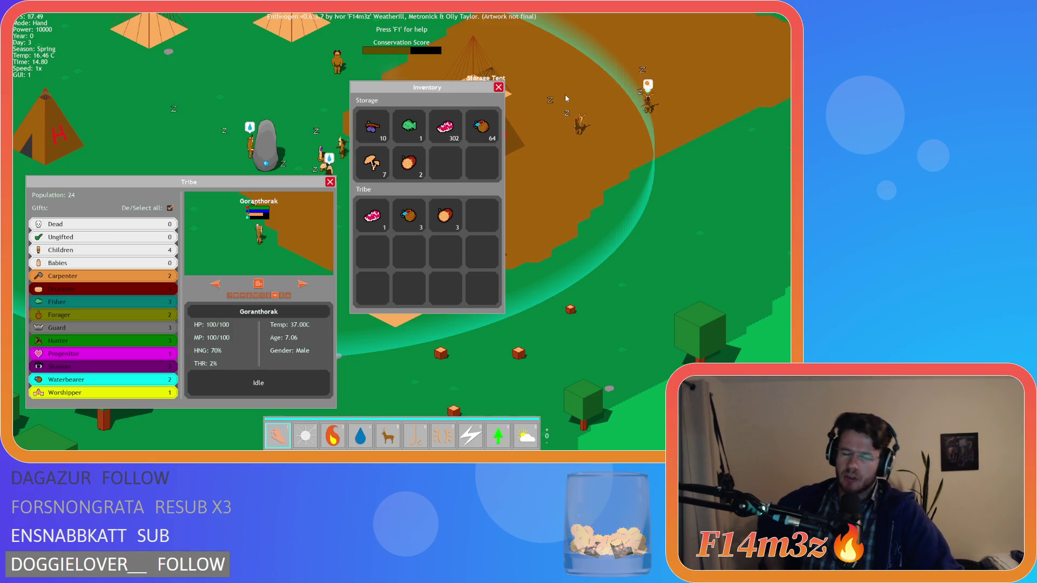
key(w)
key(a)
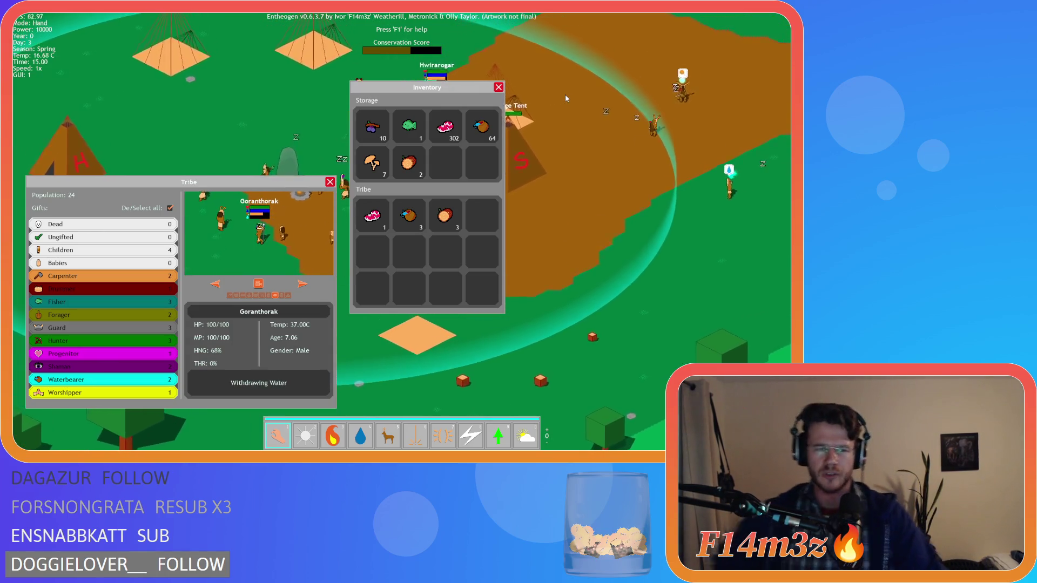
key(d)
key(w)
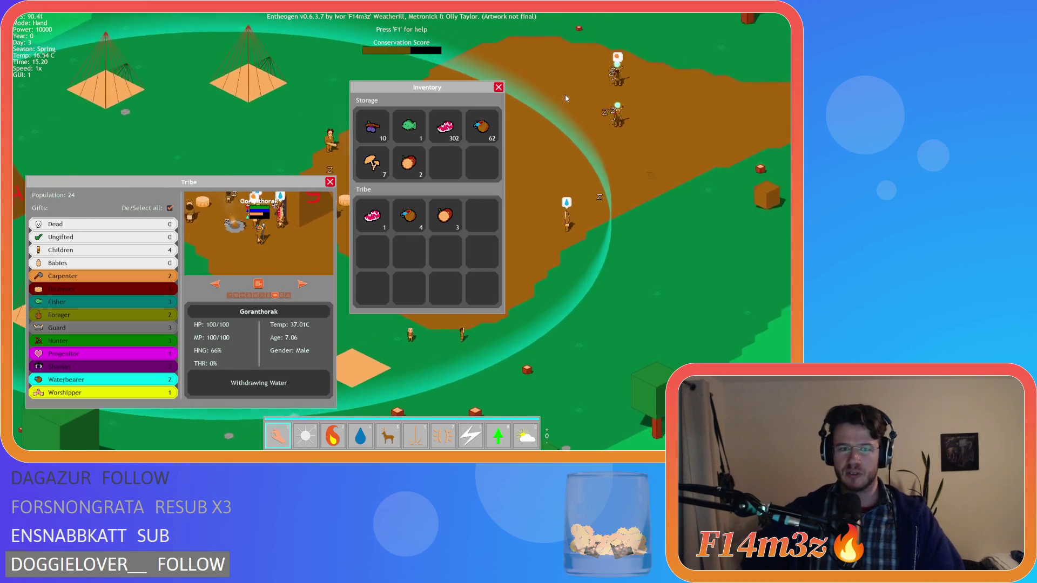
key(d)
key(w)
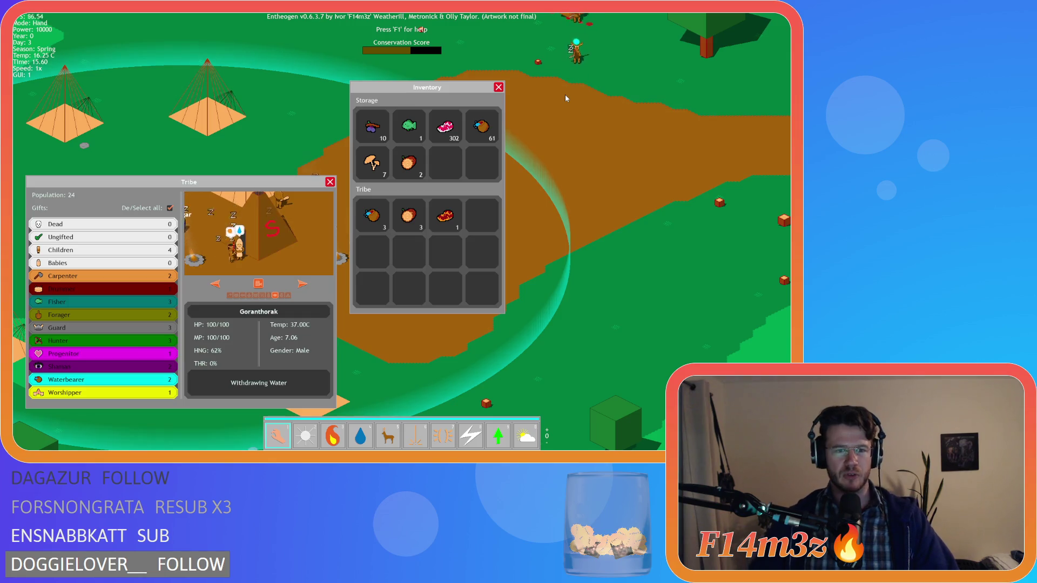
key(a)
key(s)
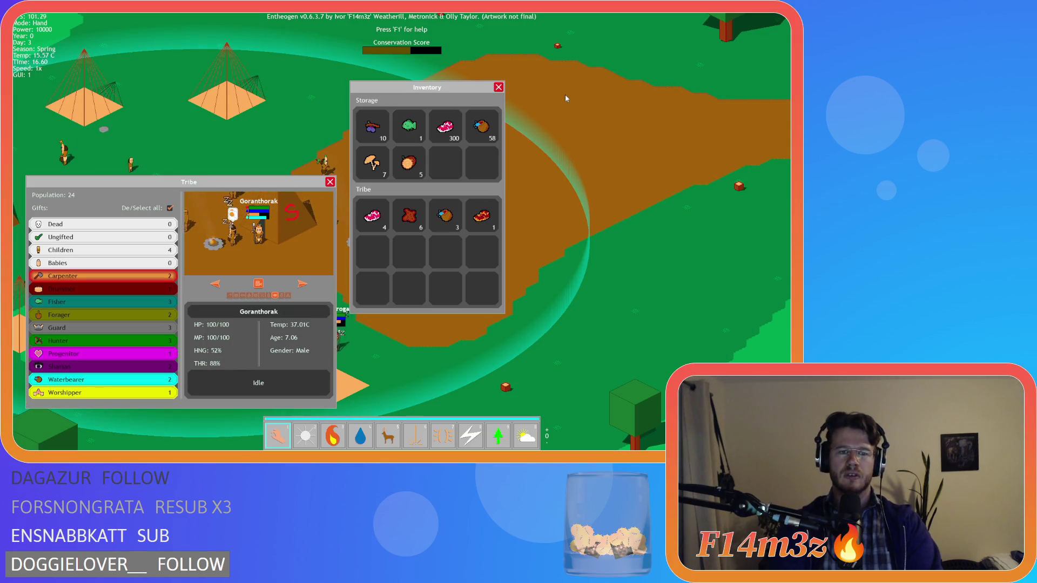
Pan the map past the Storage Tent and back diagonally across the camp.
key(a)
key(s)
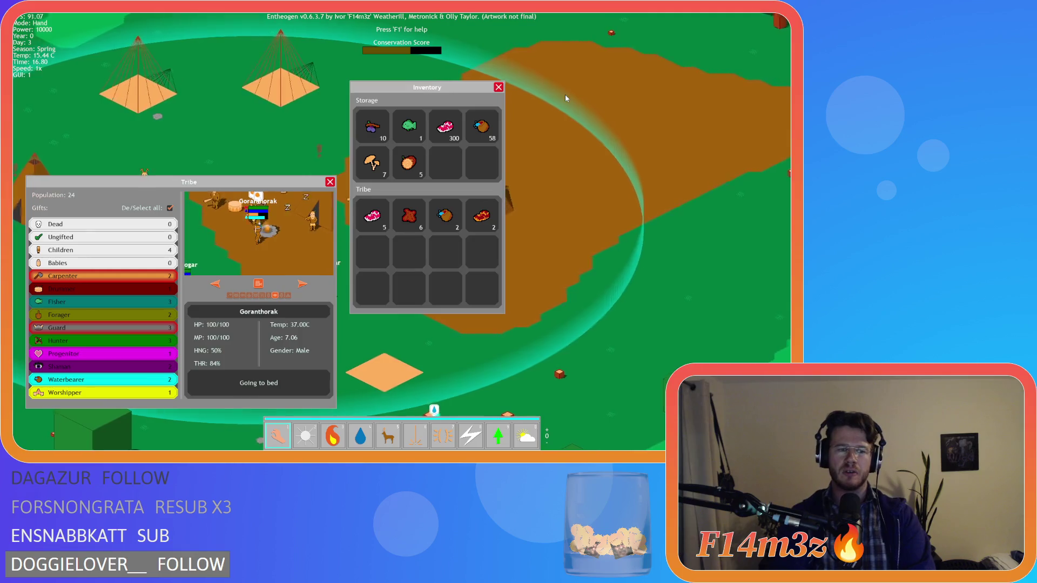
key(a)
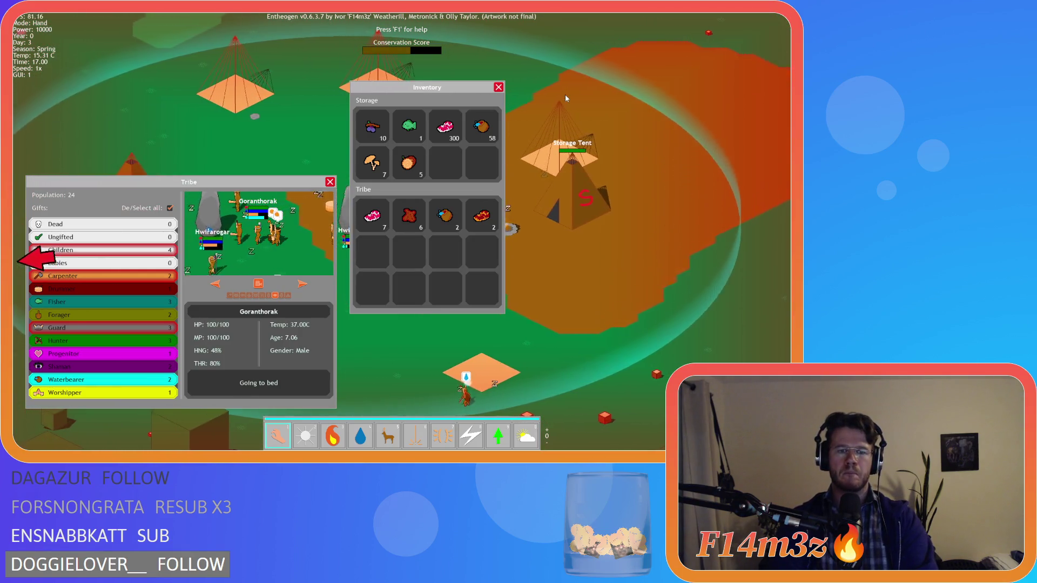
key(a)
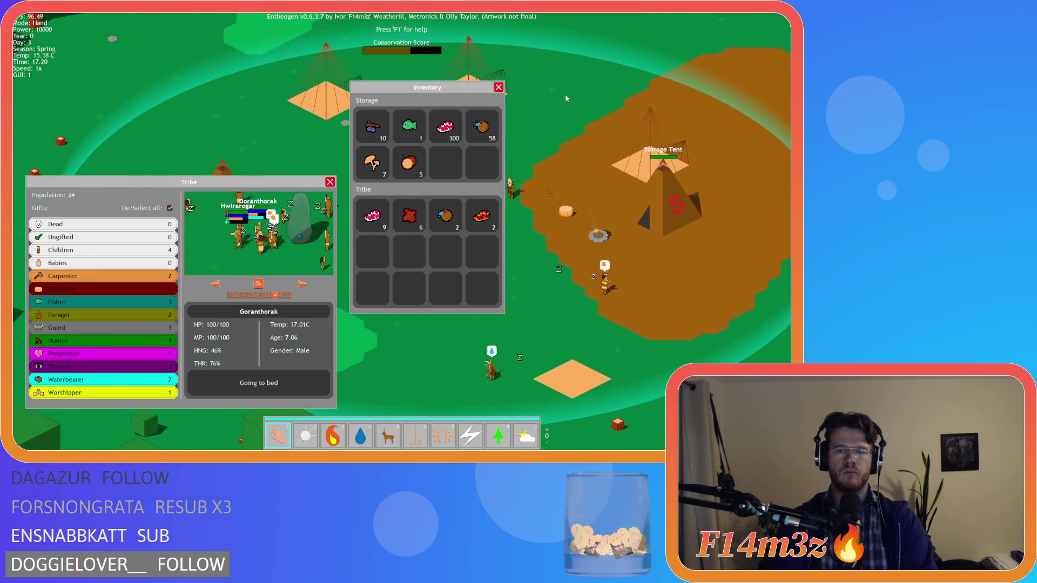
key(a)
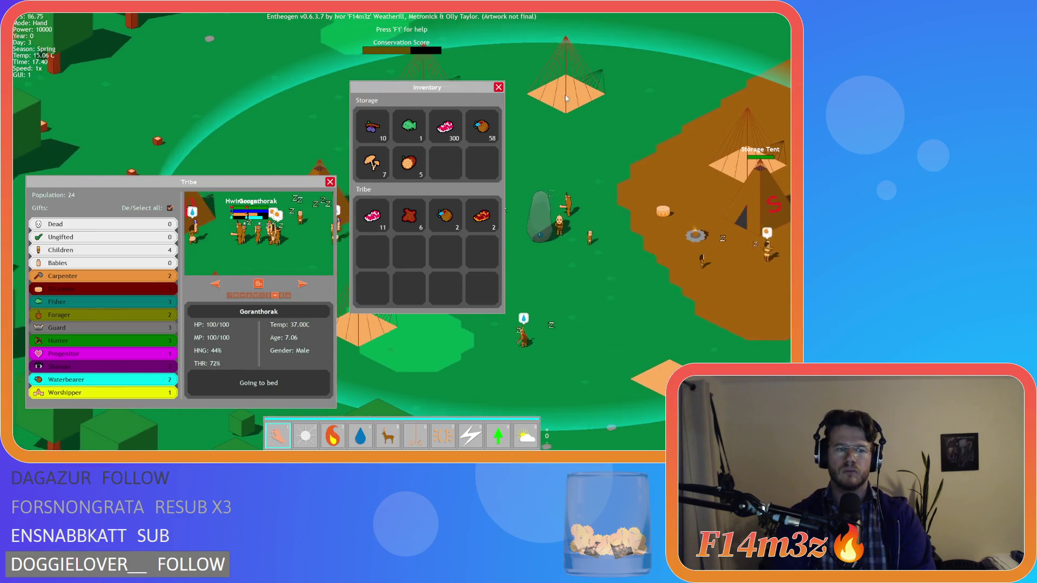
key(a)
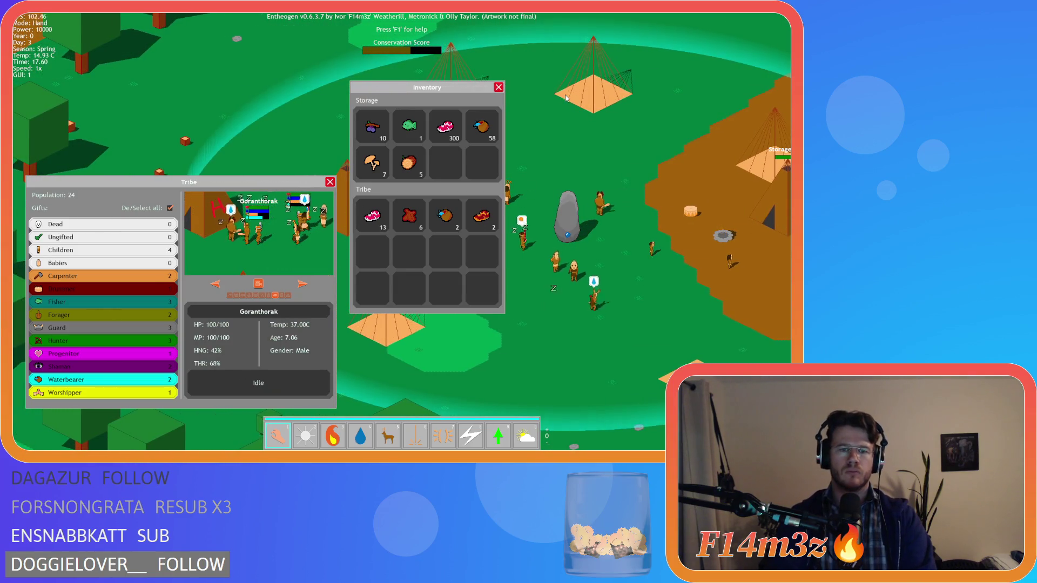
key(d)
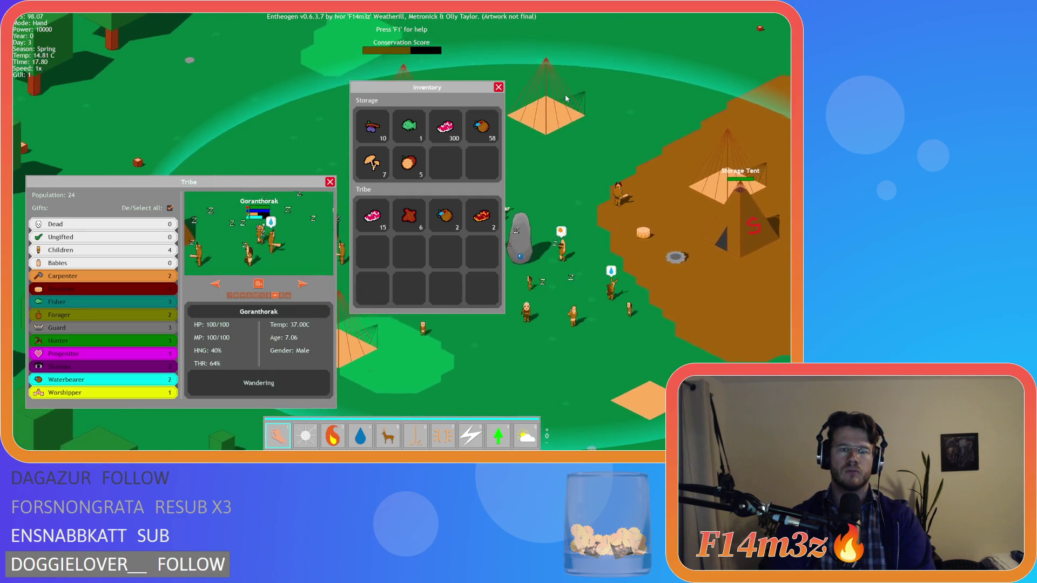
key(d)
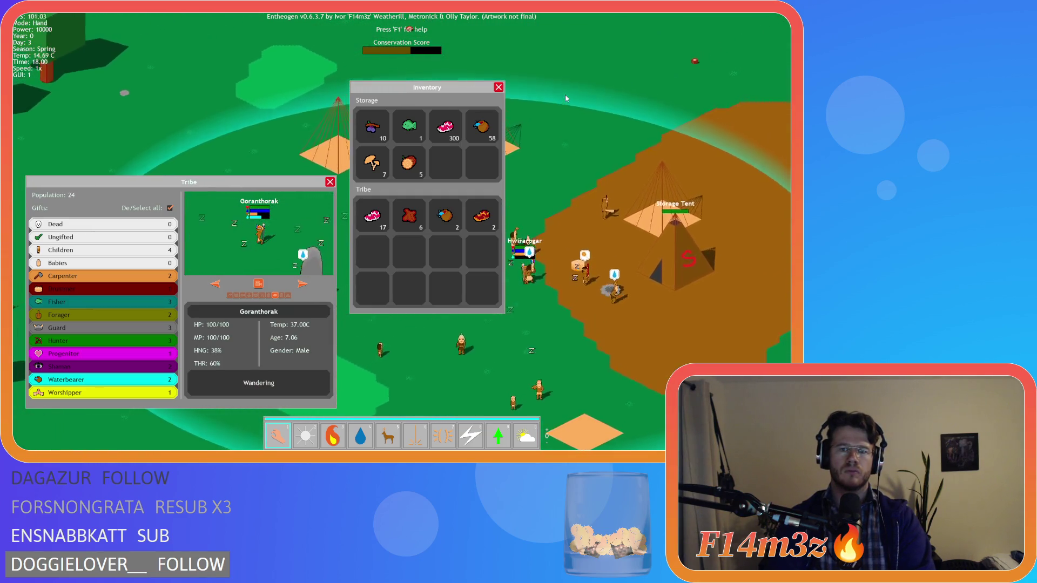
key(d)
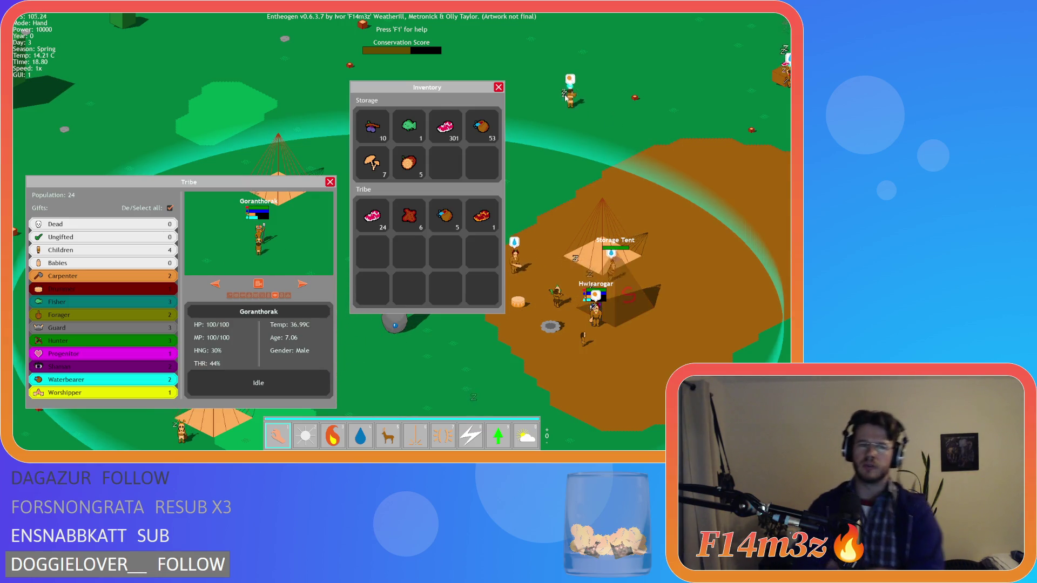
key(d)
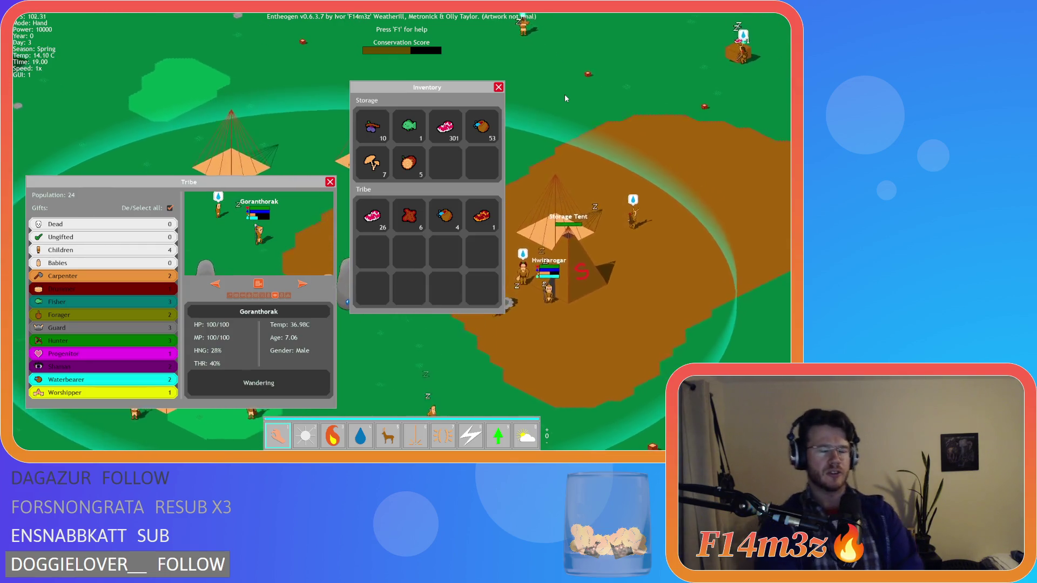
key(d)
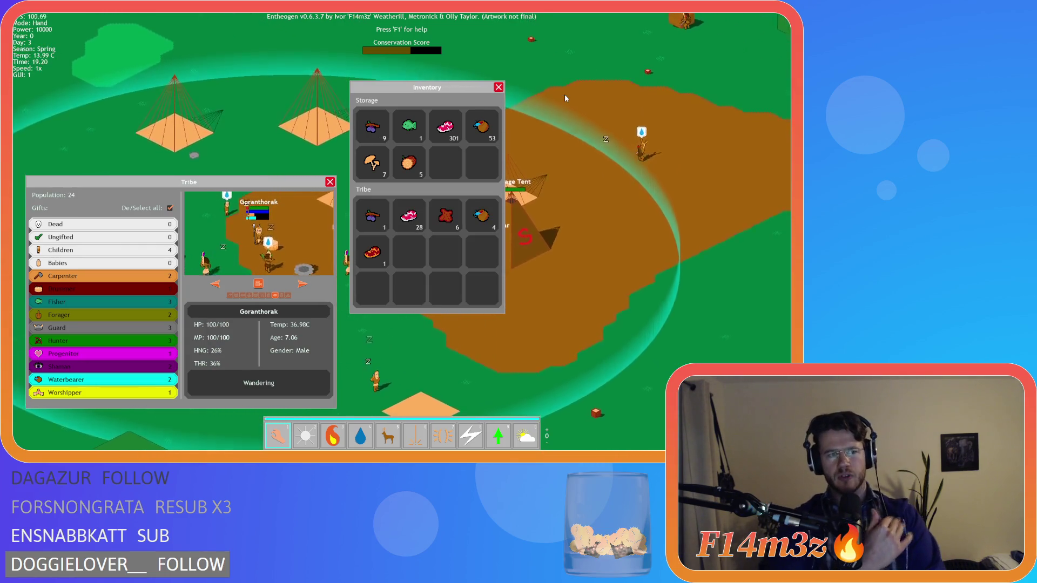
key(d)
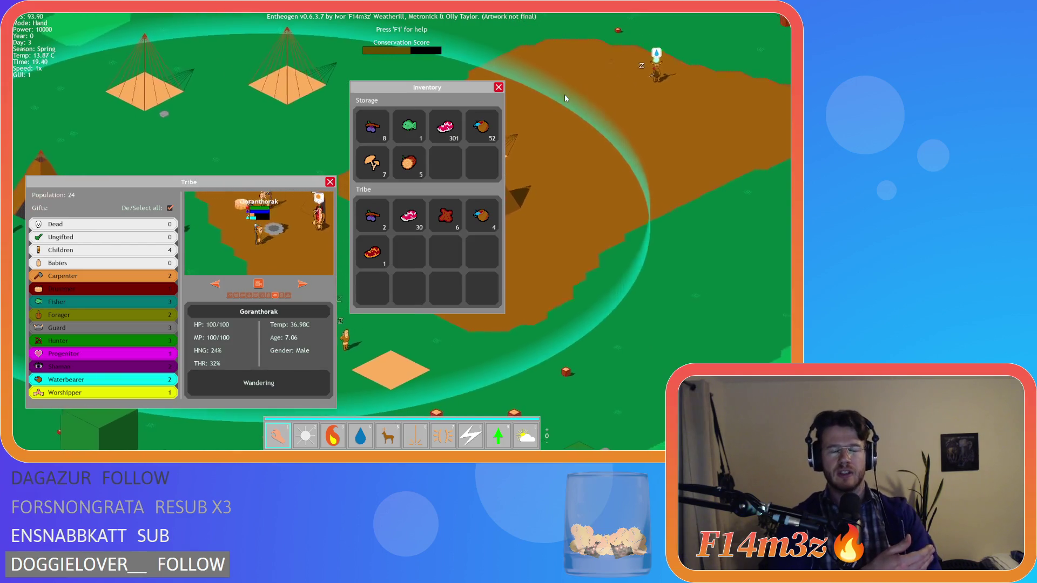
key(d)
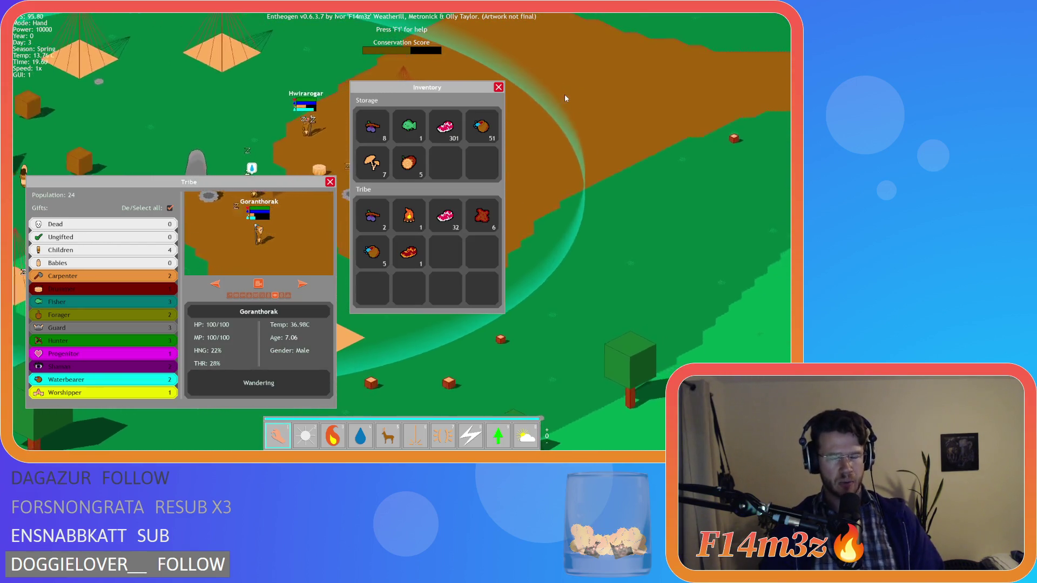
key(d)
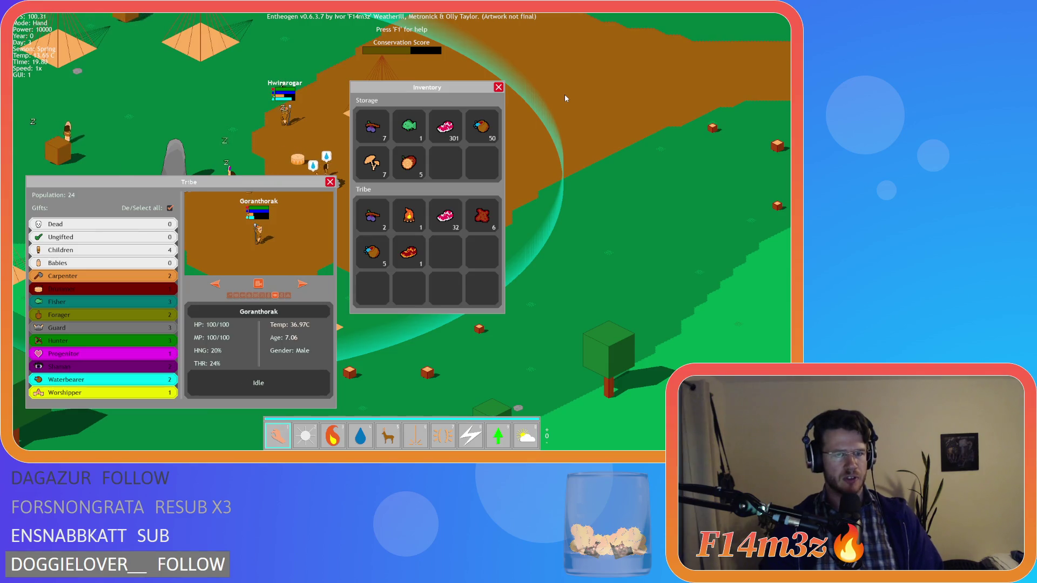
Pan the map toward the trees and back over the camp.
key(w)
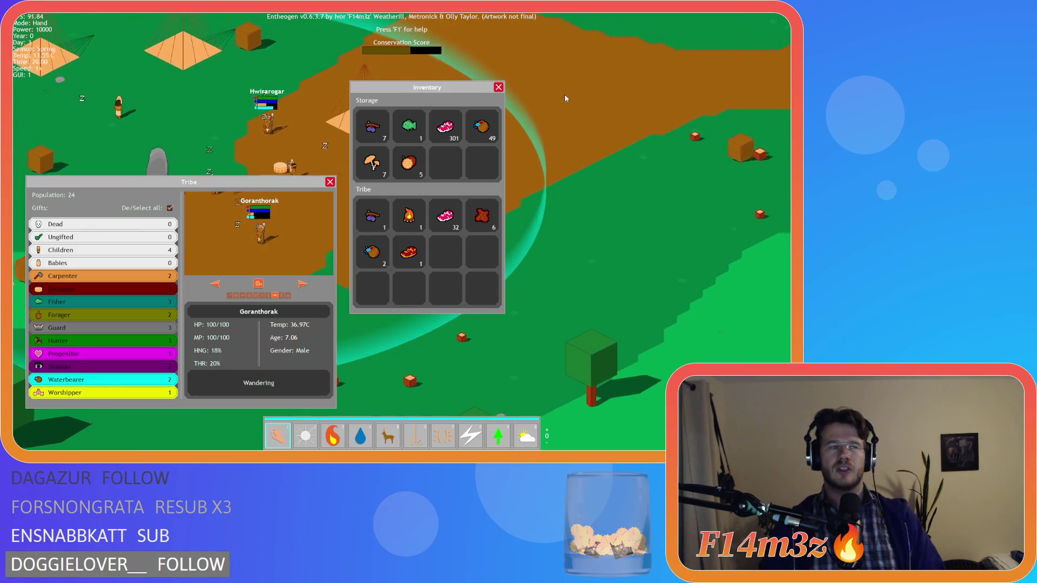
key(w)
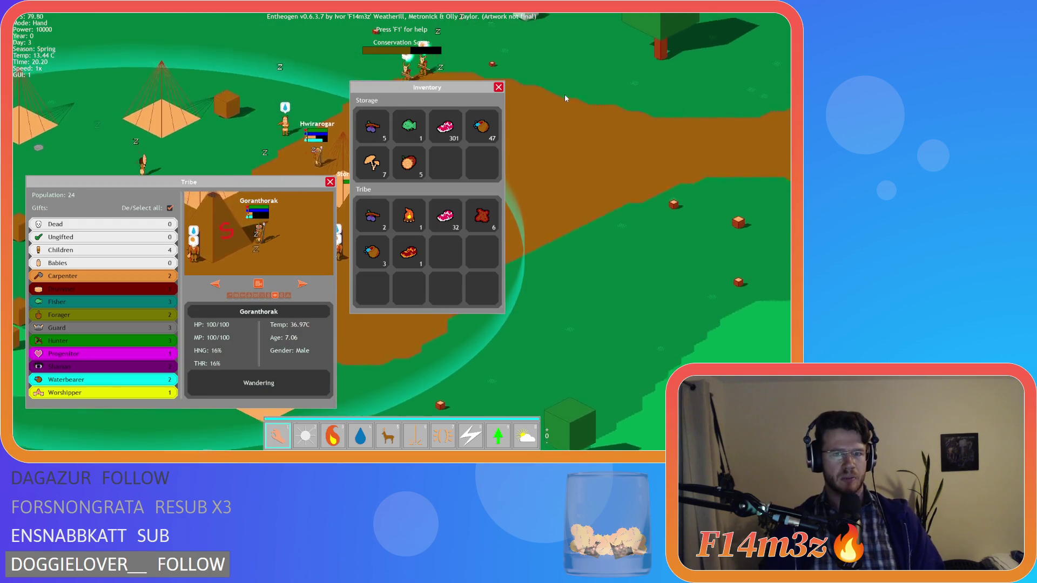
key(w)
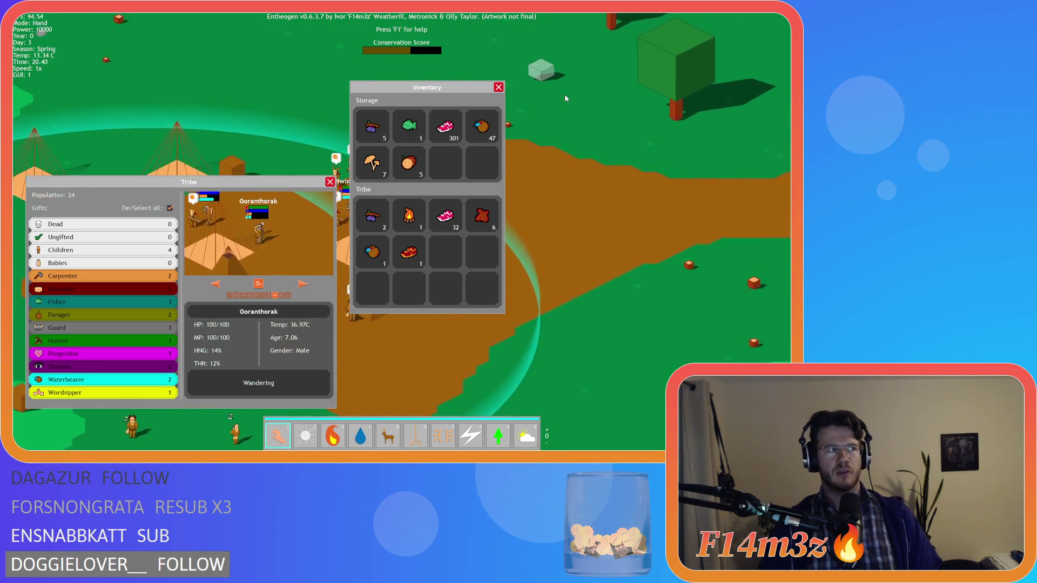
key(w)
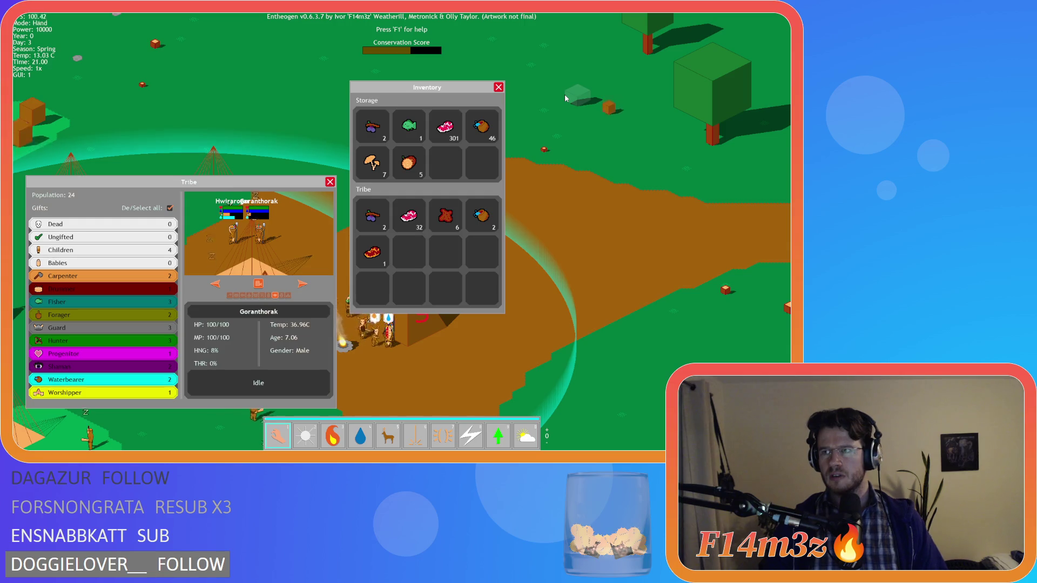
key(a)
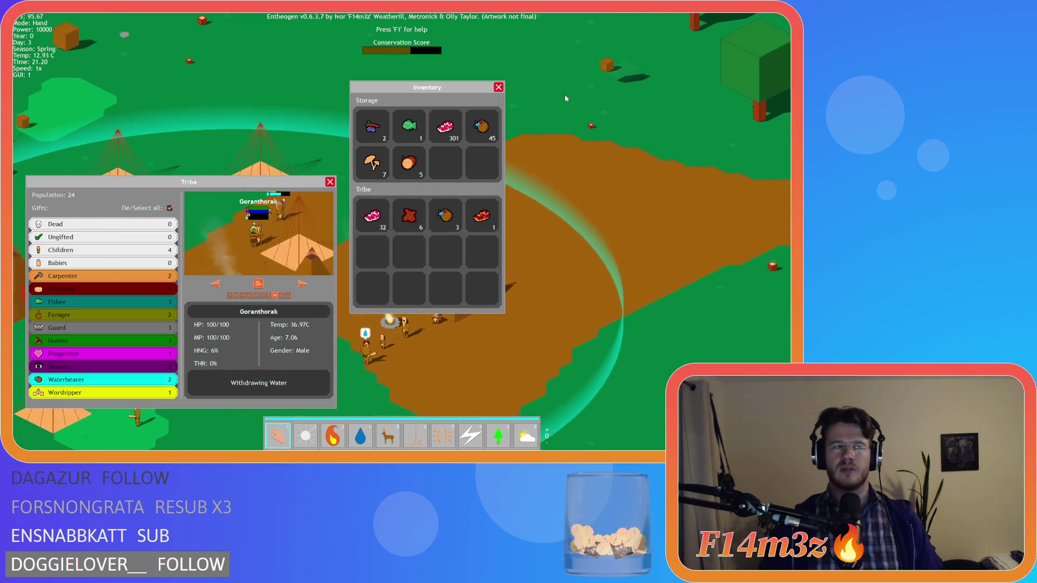
key(s)
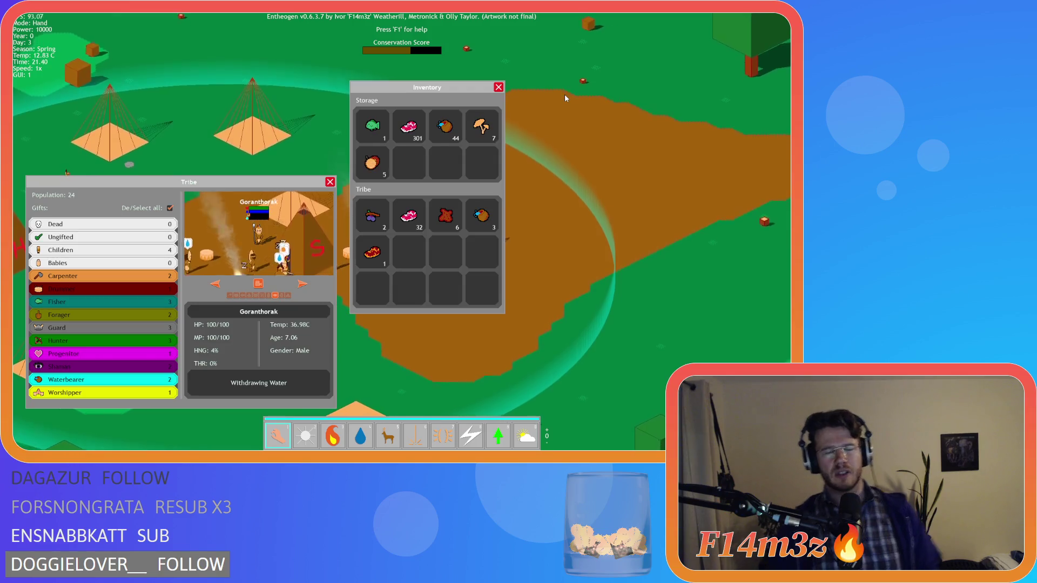
key(s)
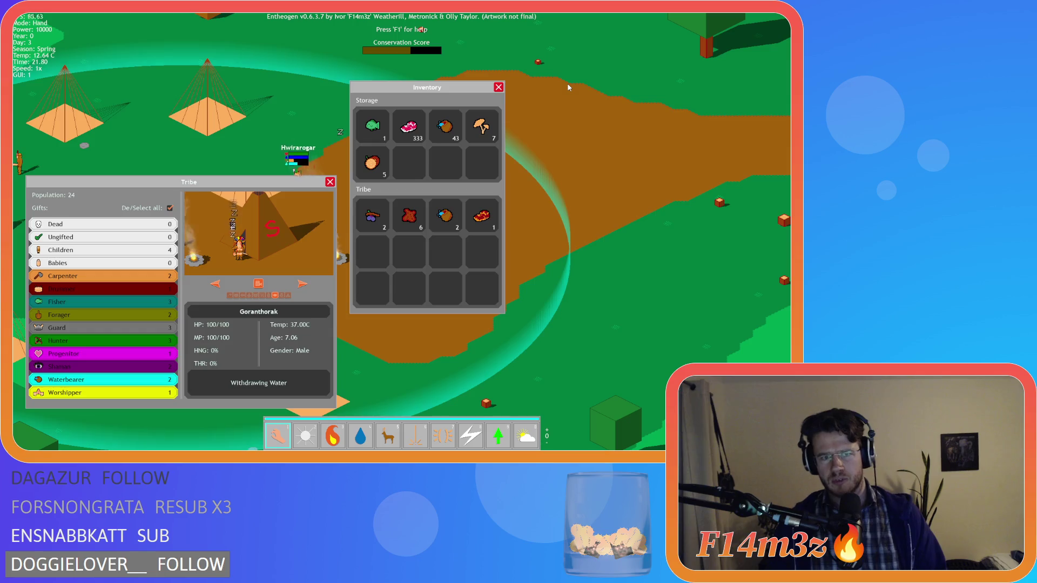
Move the Inventory panel to the right and the Tribe panel up.
mouse_move(431, 91)
mouse_down()
mouse_move(669, 75)
mouse_move(697, 61)
mouse_up()
mouse_move(264, 179)
mouse_down()
mouse_move(316, 96)
mouse_move(299, 62)
mouse_up()
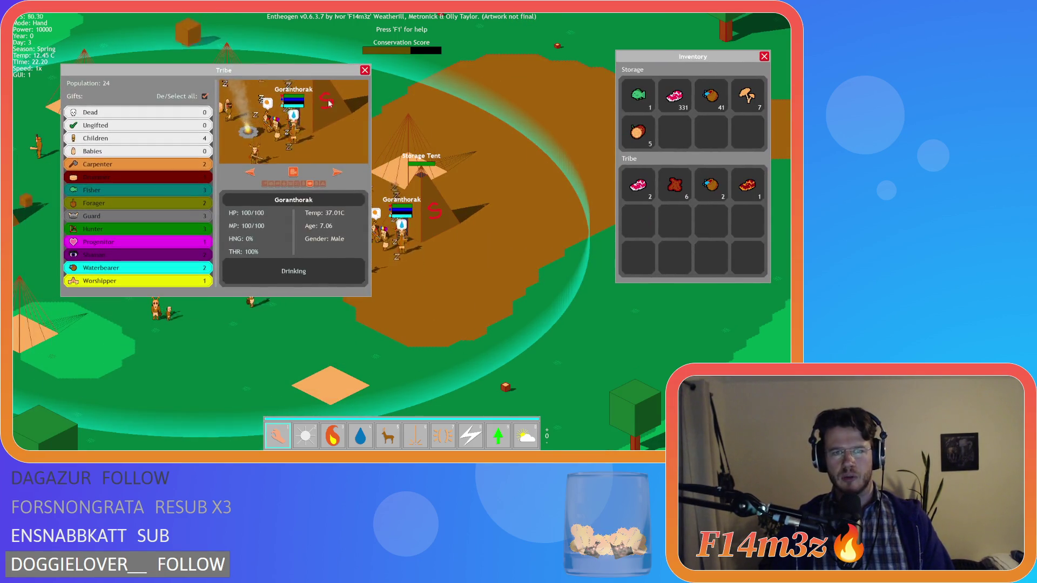
key(d)
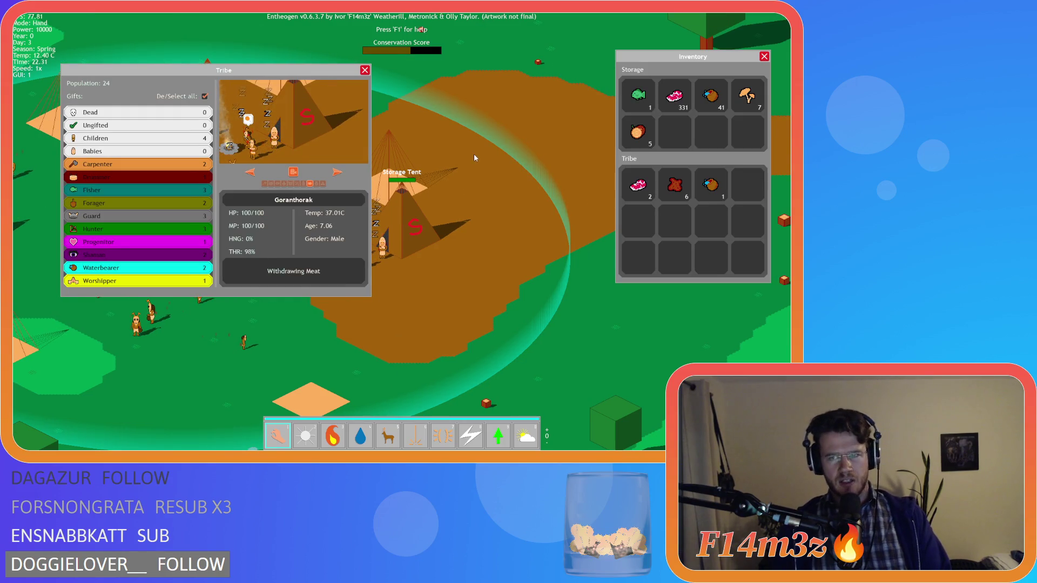
Quickload the save, rearrange the Inventory and Tribe panels, and bring up the quit prompt.
key(F9)
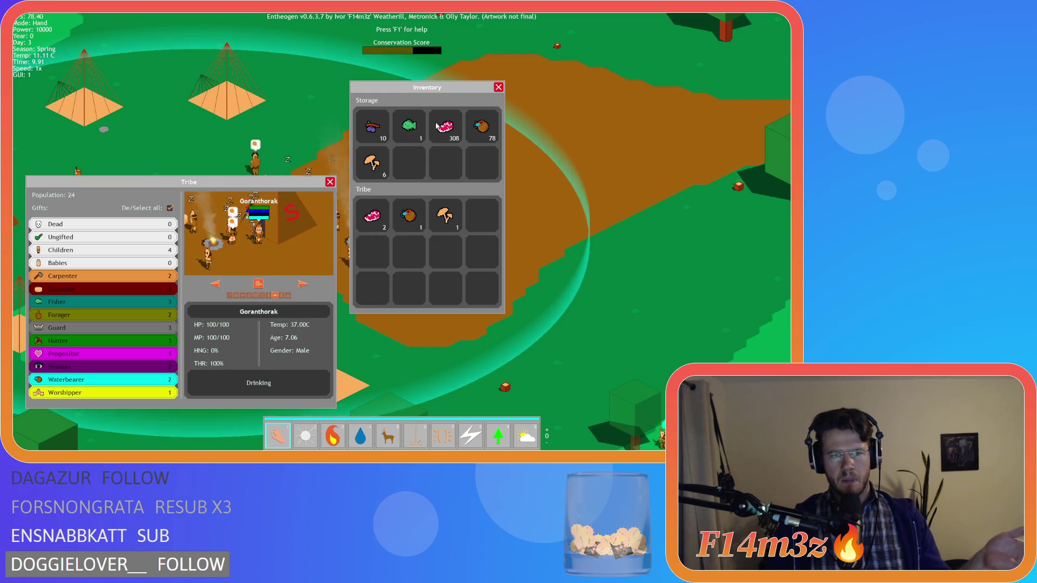
key(w)
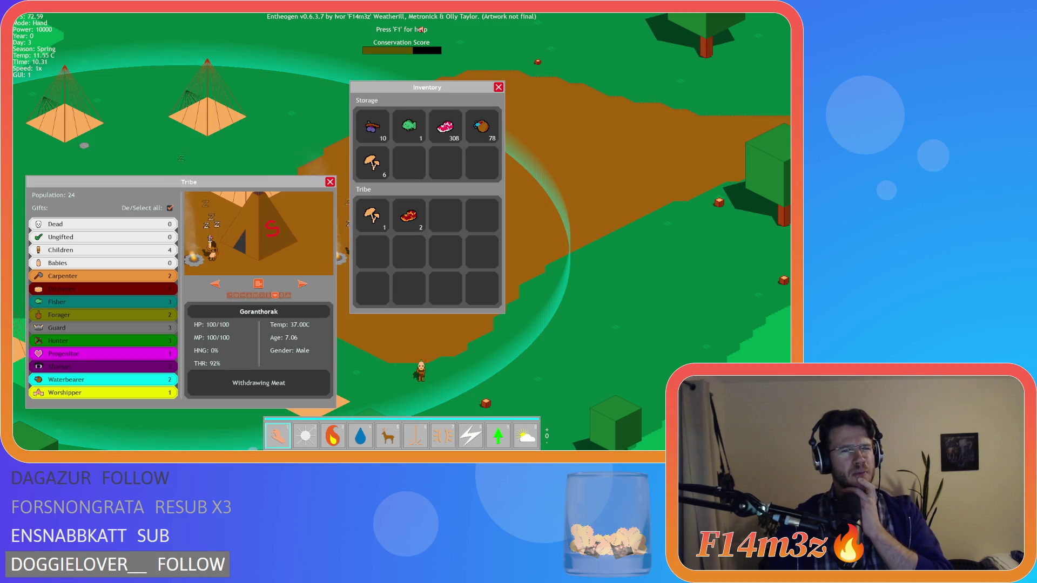
mouse_move(435, 85)
mouse_down()
mouse_move(692, 38)
mouse_move(720, 17)
mouse_up()
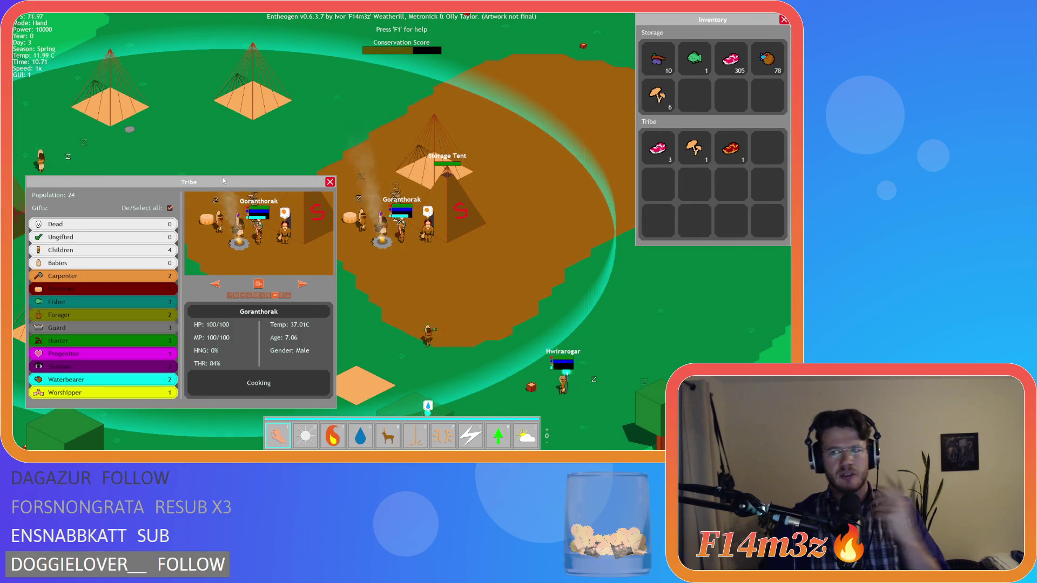
drag(227, 182, 230, 40)
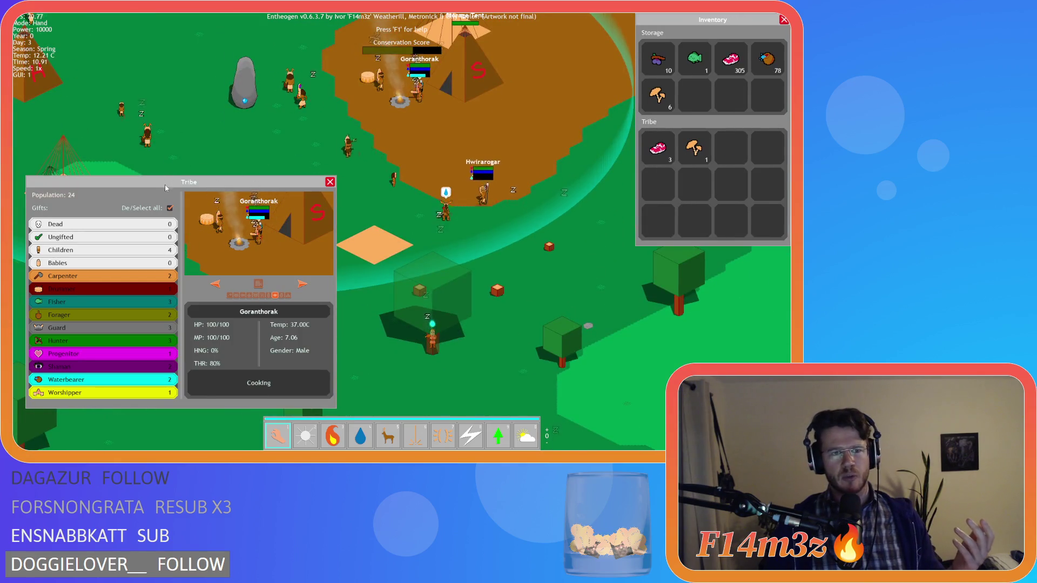
drag(164, 183, 171, 50)
drag(162, 154, 164, 216)
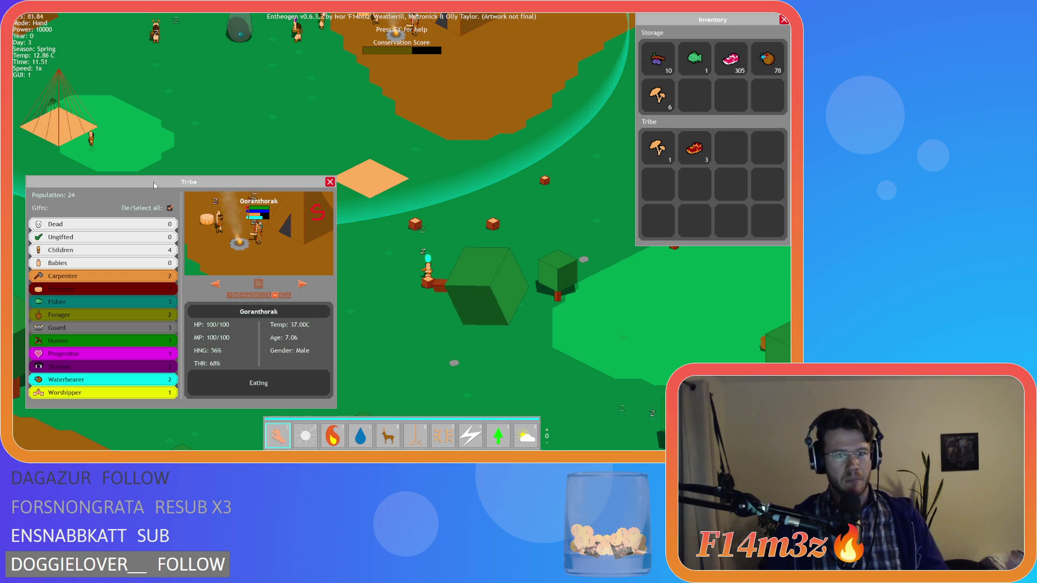
mouse_move(154, 183)
mouse_down()
mouse_move(145, 49)
mouse_move(92, 239)
mouse_move(102, 184)
mouse_up()
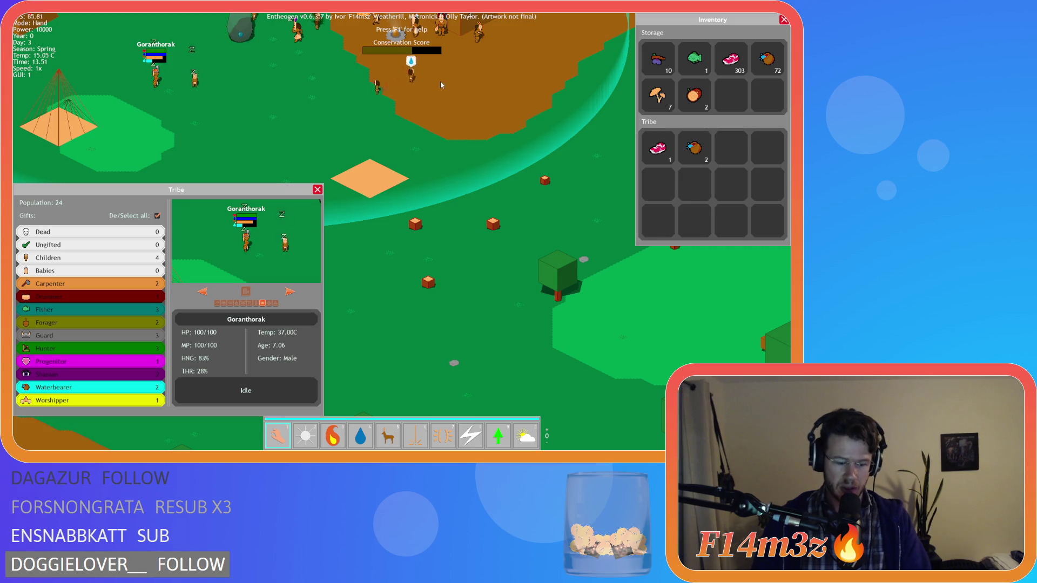
key(Escape)
key(Escape)
Quit the game, rebuild and run it with F5, then quit the fresh run.
key(y)
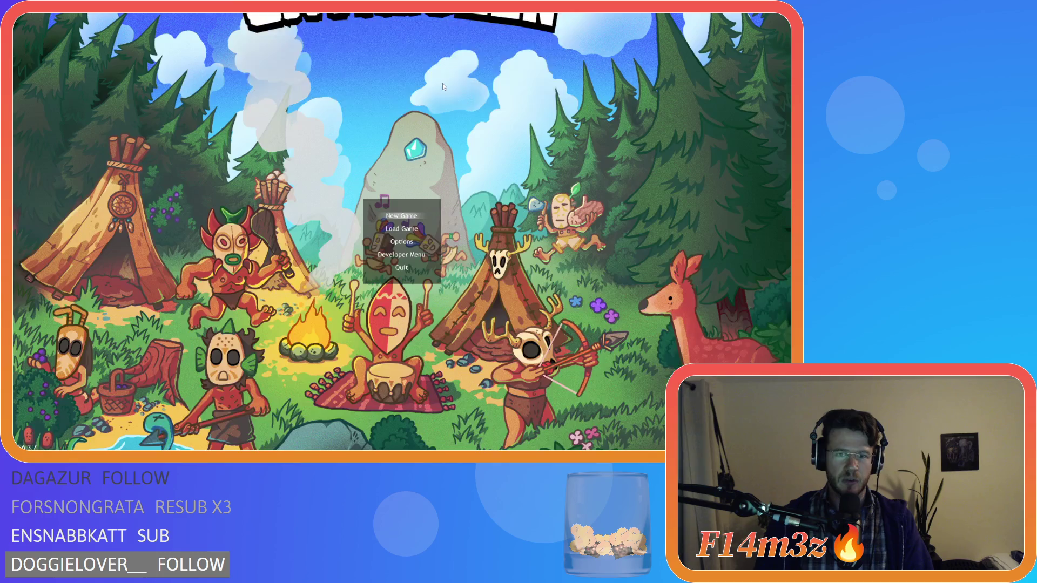
key(F5)
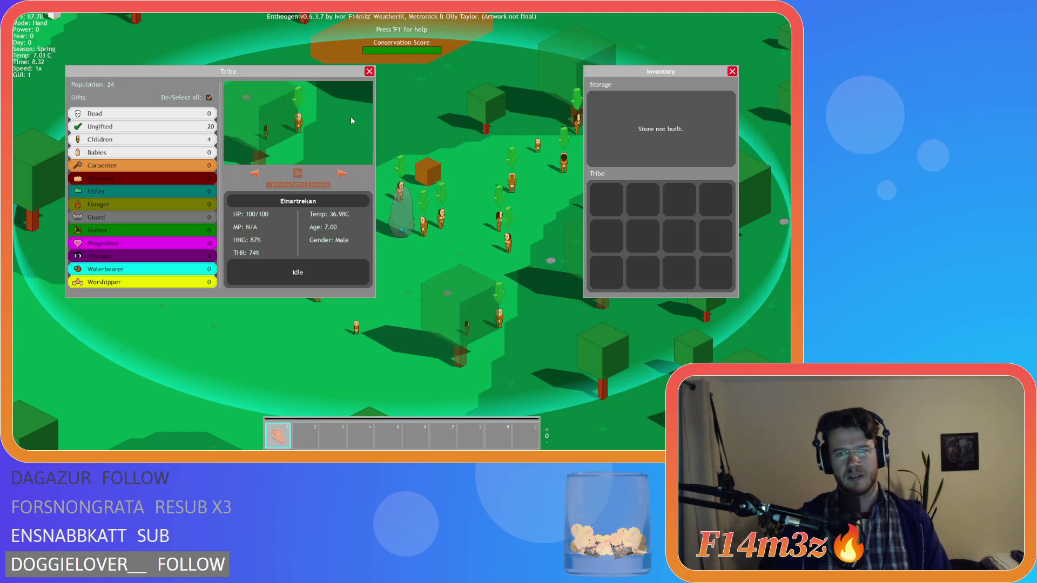
key(Escape)
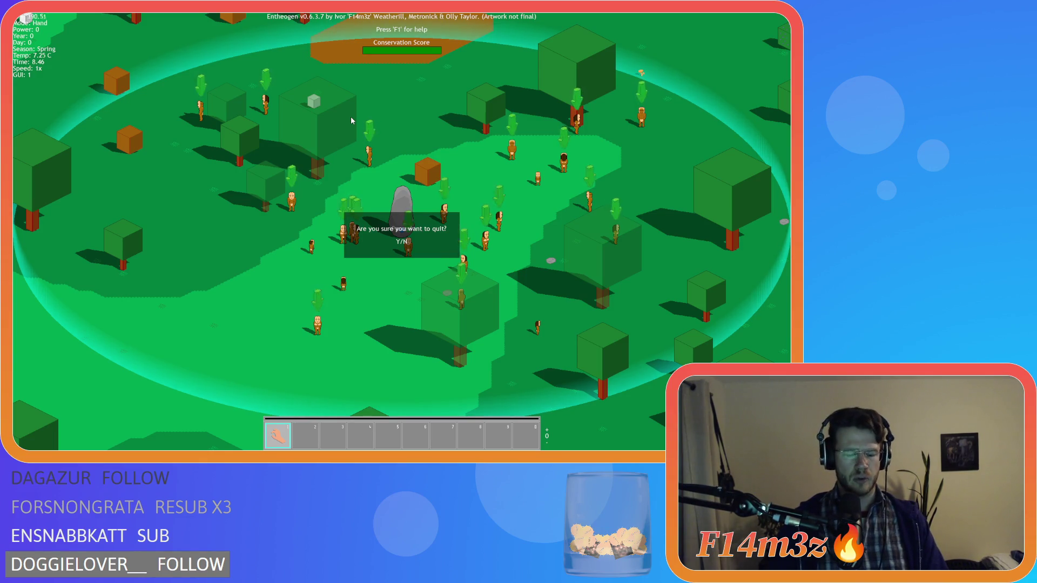
key(y)
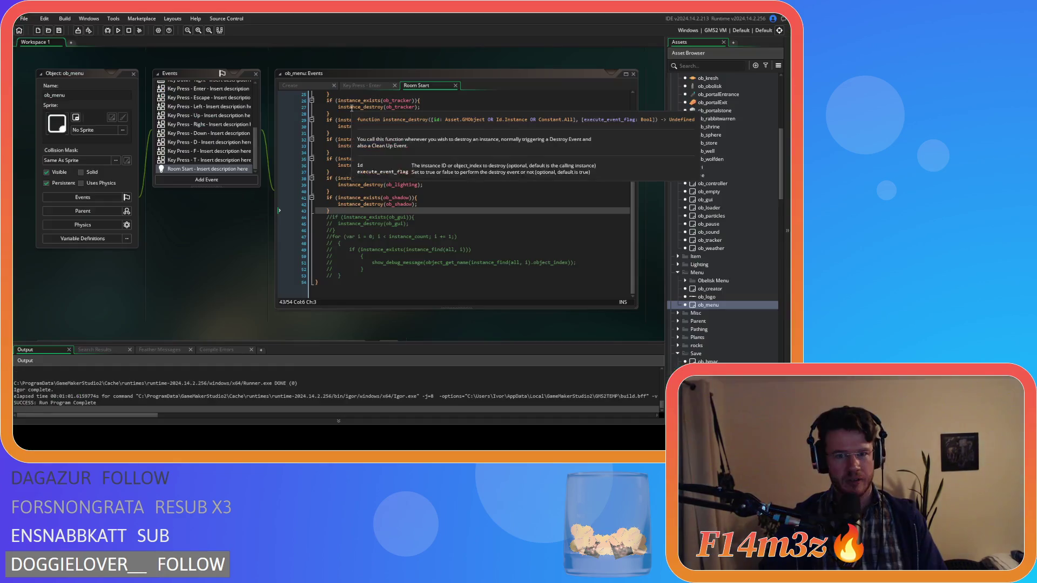
Close every open editor via the workspace's Windows > Close All.
click(339, 249)
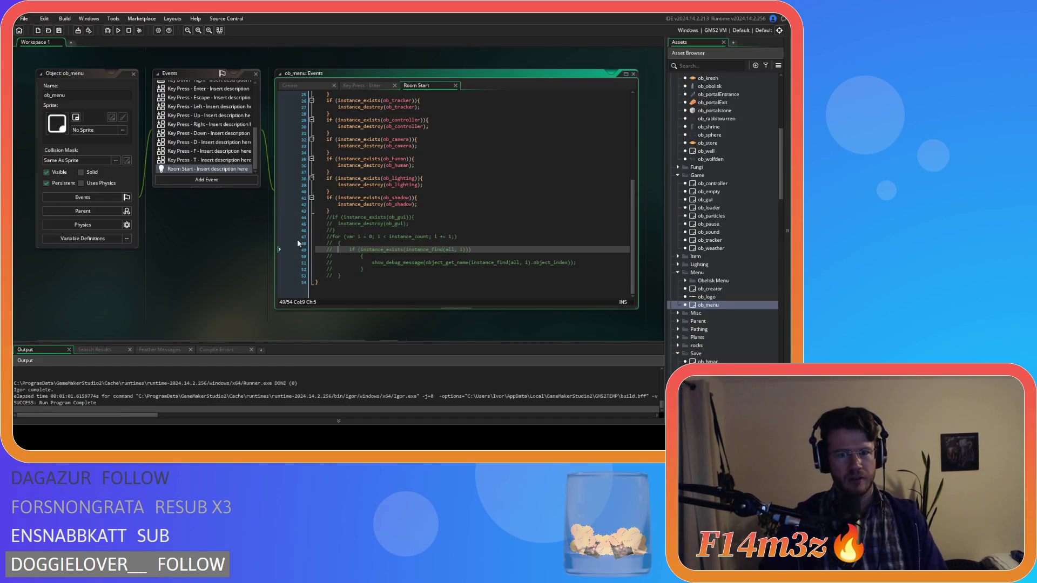
click(213, 236)
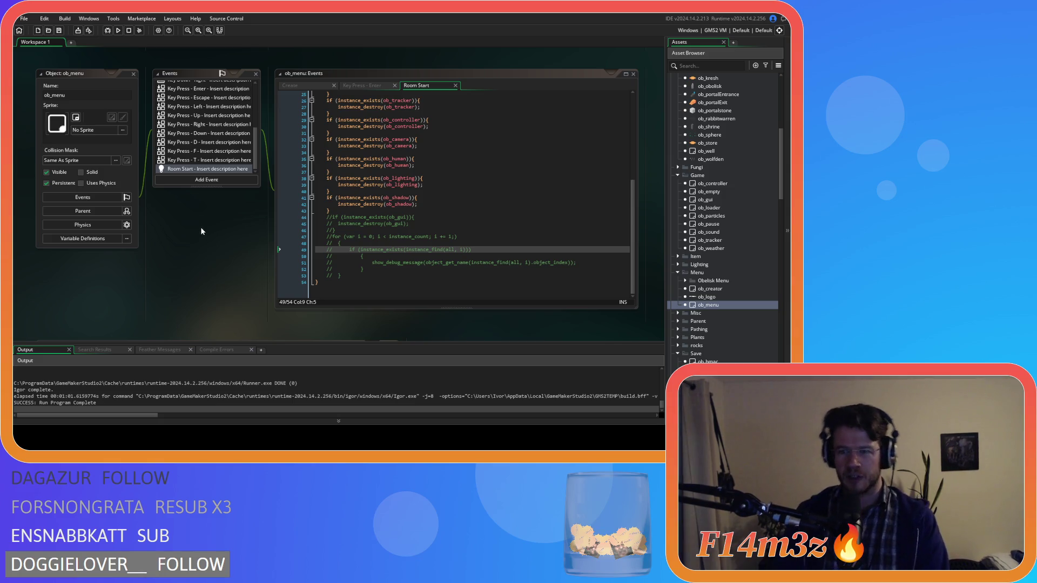
right_click(155, 251)
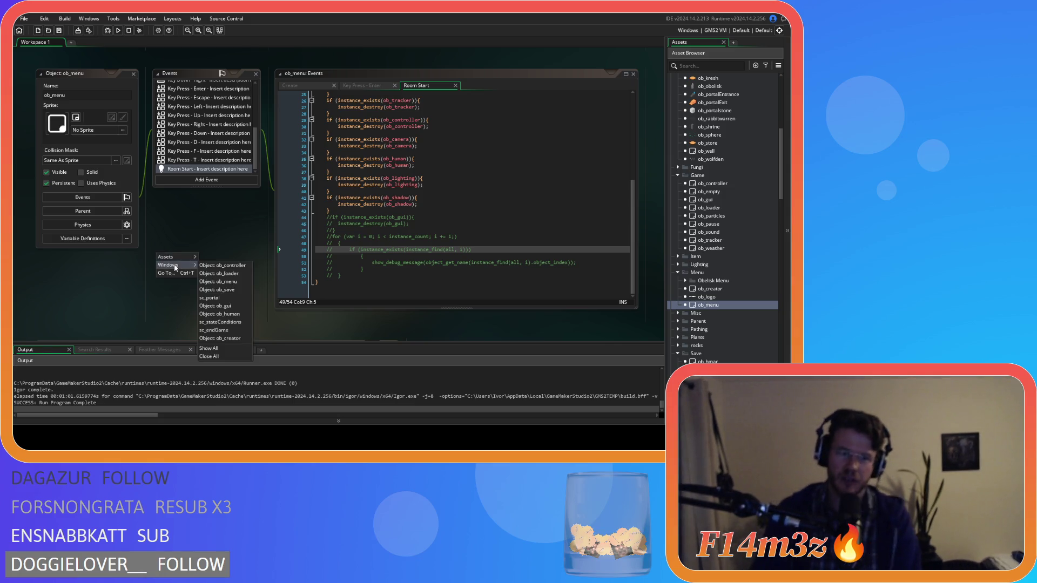
click(212, 355)
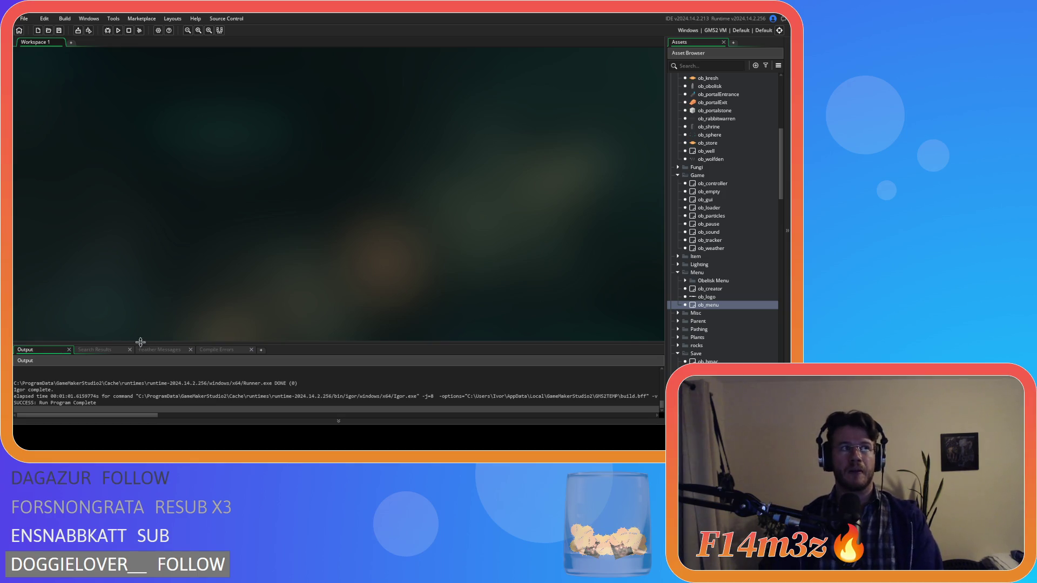
Collapse the Menu, Game and Save object folders and the Camera, Conditions, Construct, Game script folders.
click(677, 273)
click(677, 175)
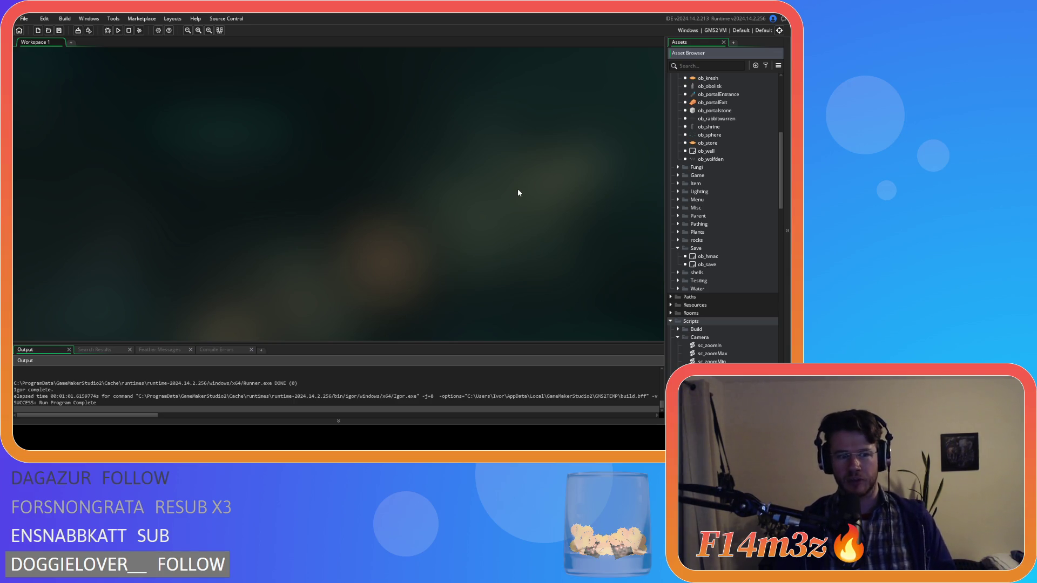
click(380, 123)
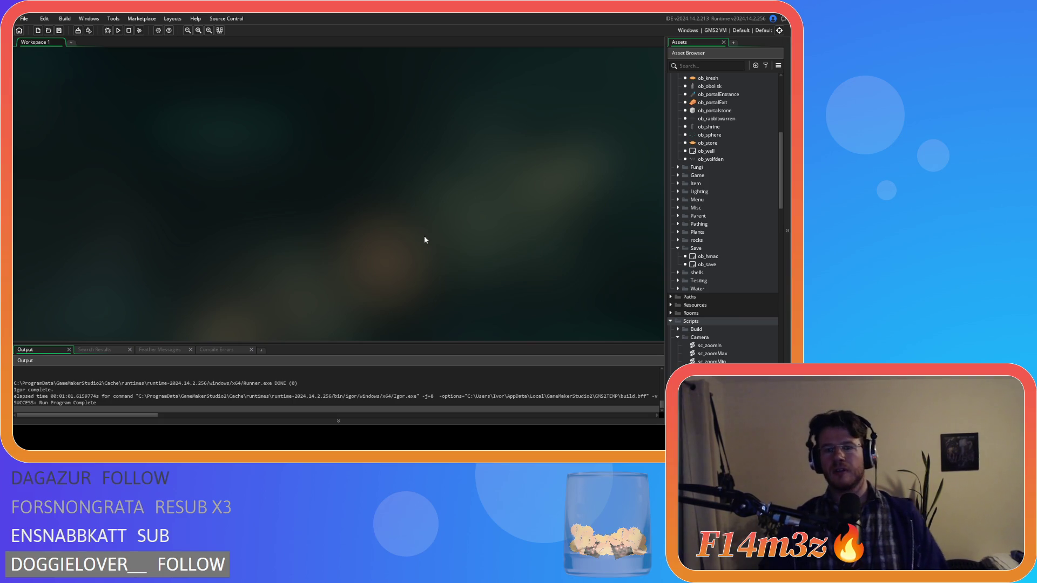
click(678, 248)
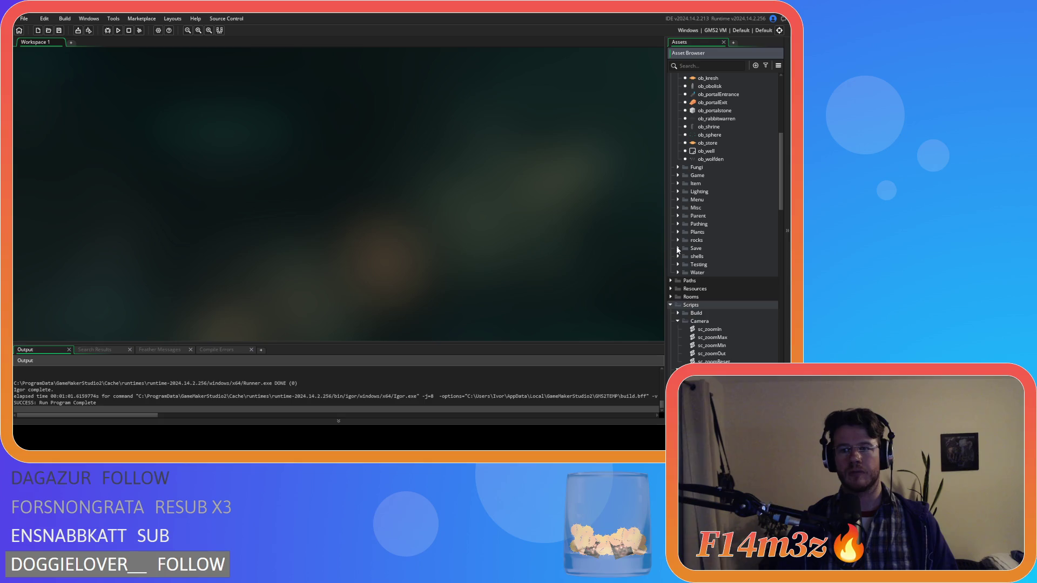
click(679, 322)
click(678, 330)
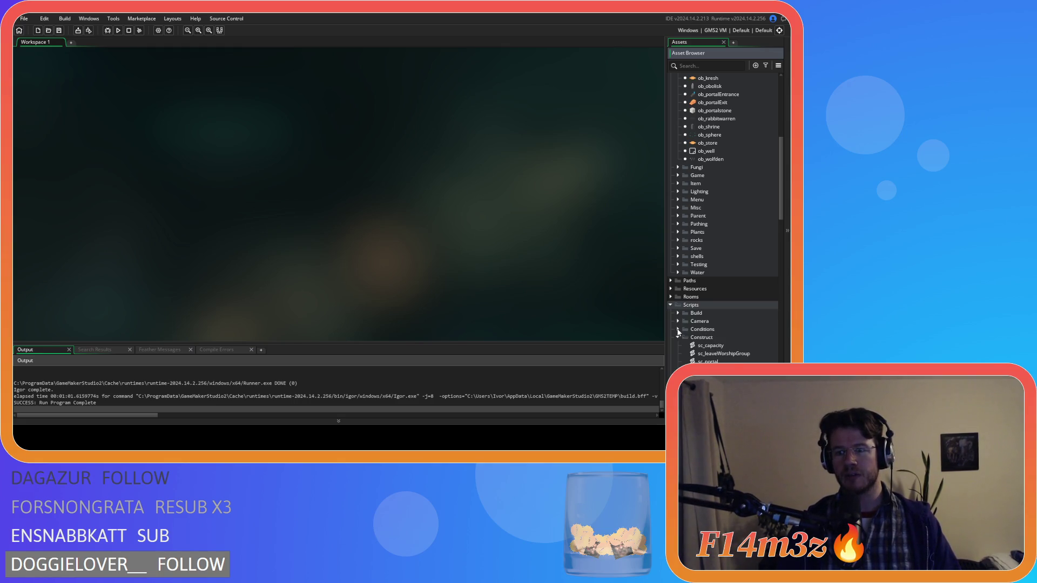
click(678, 338)
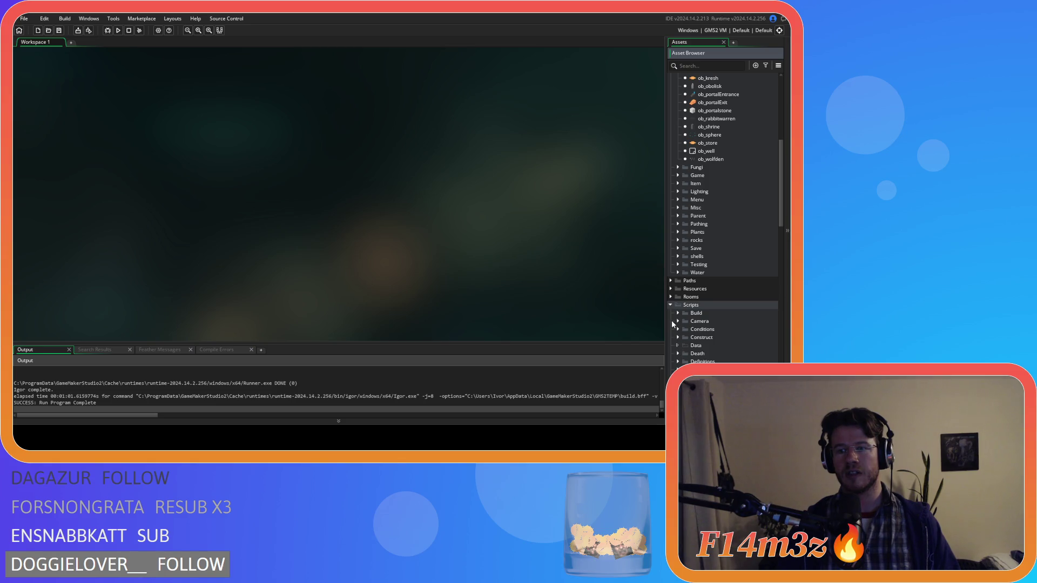
scroll(672, 321, down, 2)
click(679, 265)
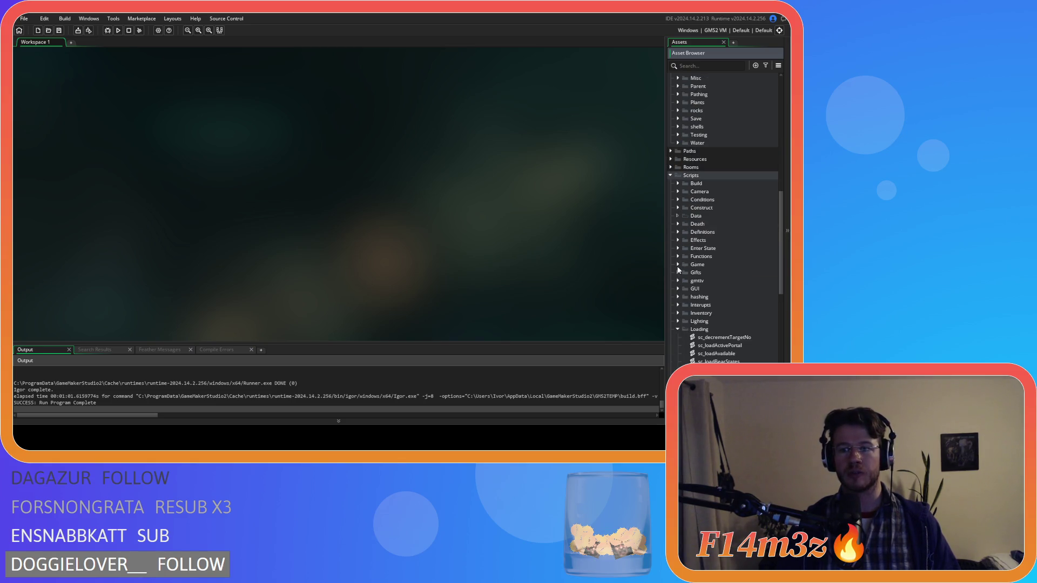
Collapse the Loading and Scripts folders plus the Construct, Camera, Human, Animal and Objects folders.
click(678, 329)
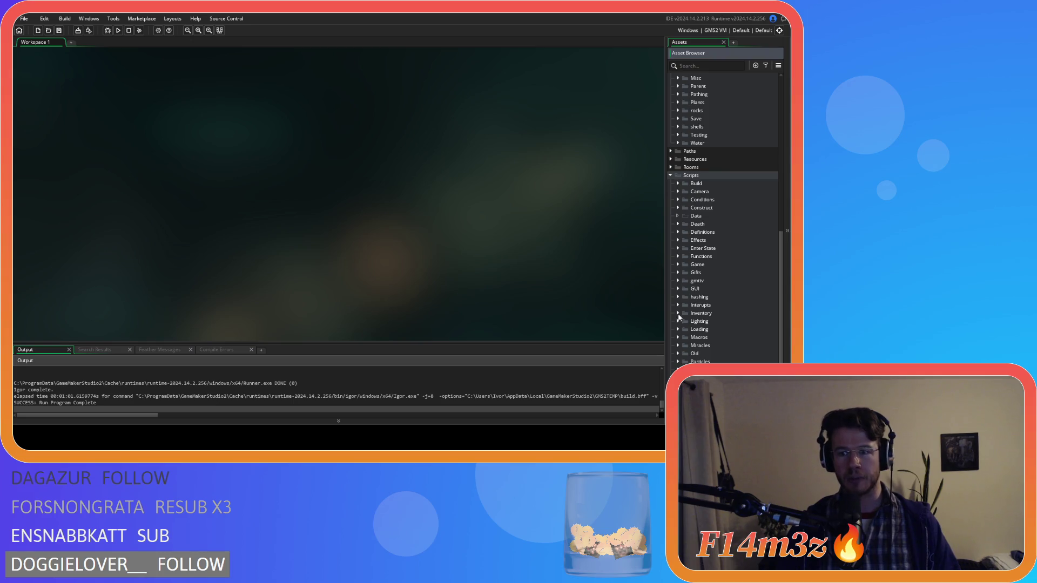
click(670, 175)
scroll(675, 184, up, 3)
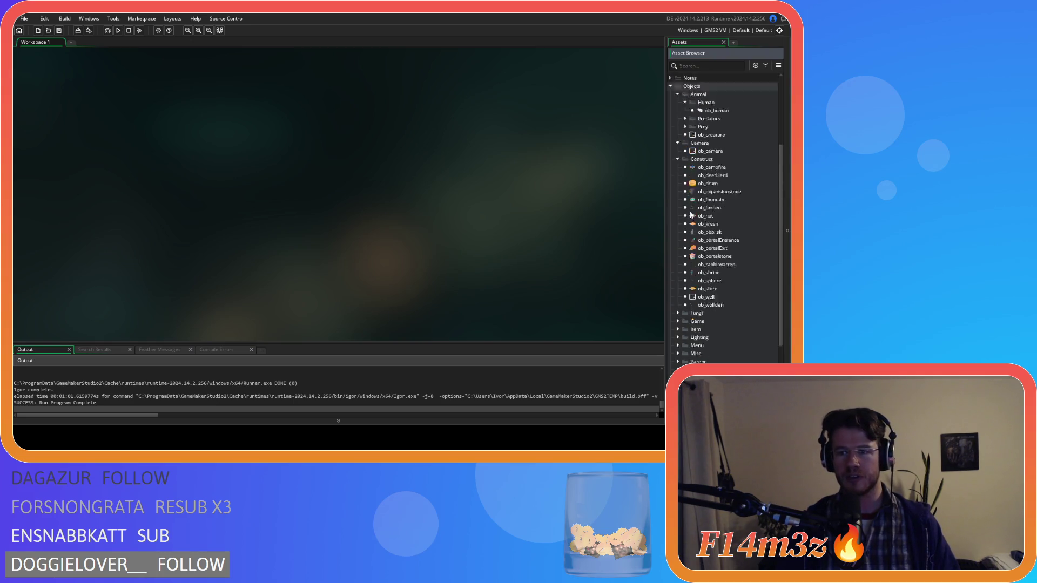
click(678, 194)
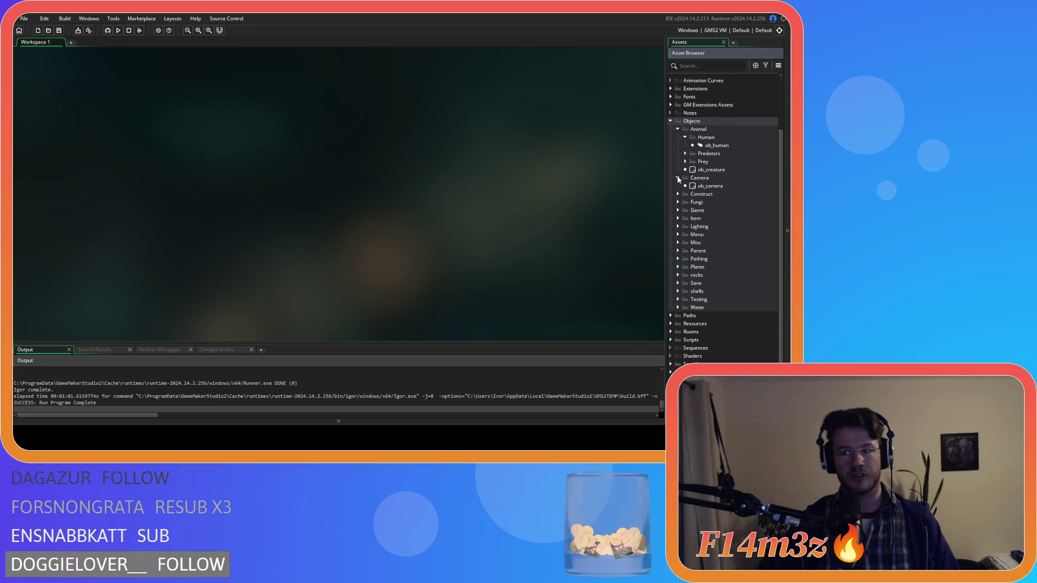
click(678, 178)
click(684, 146)
click(677, 146)
click(671, 170)
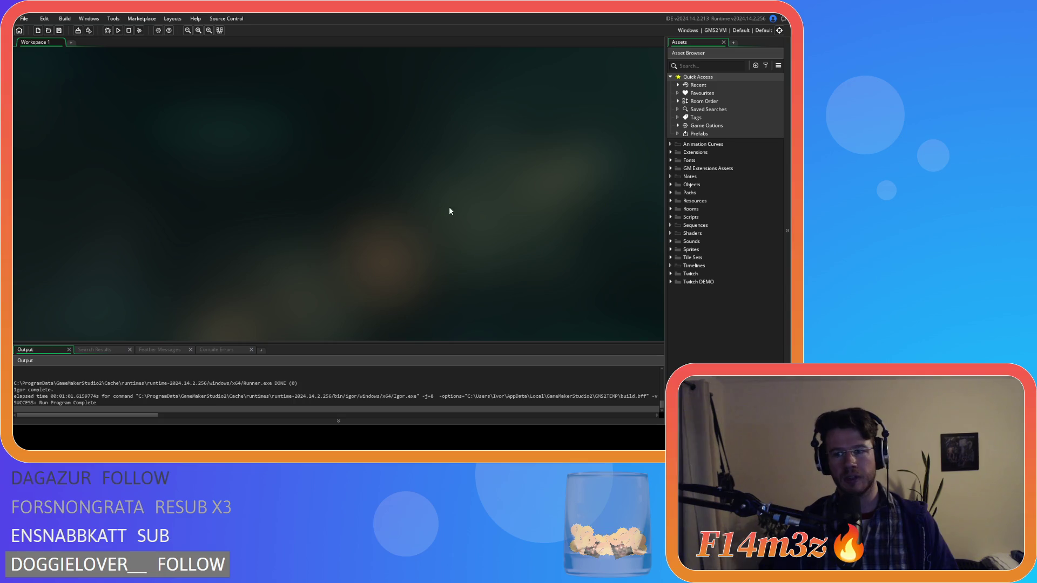
Expand Scripts > Save and open the sc_saveController script.
click(670, 185)
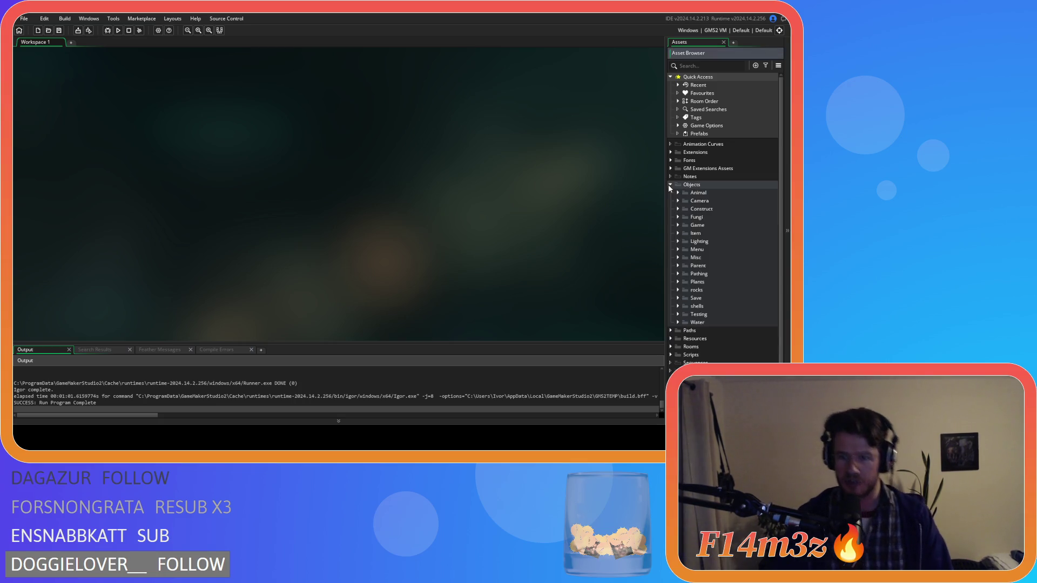
click(678, 226)
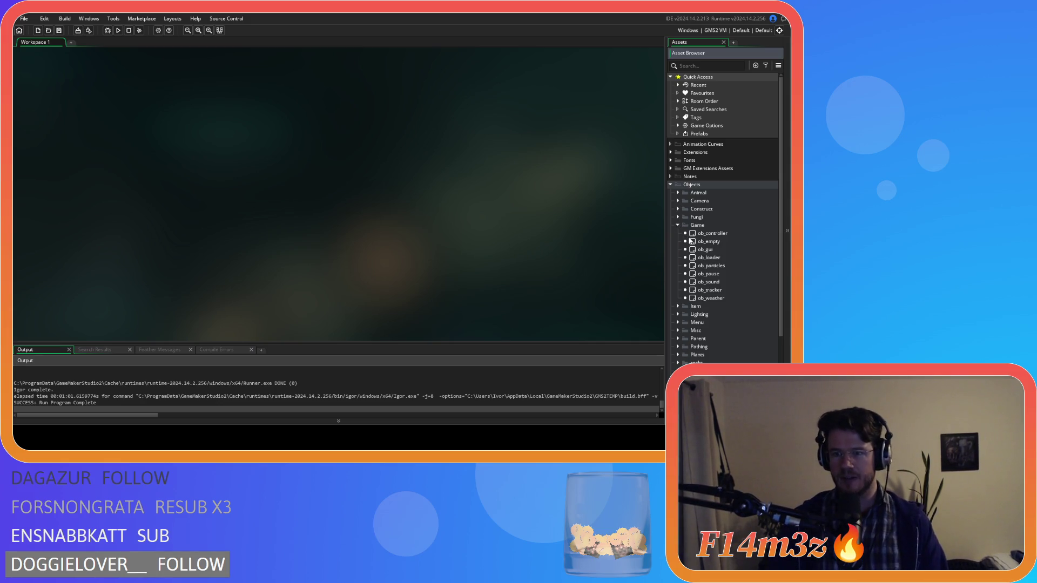
click(678, 225)
scroll(685, 254, down, 1)
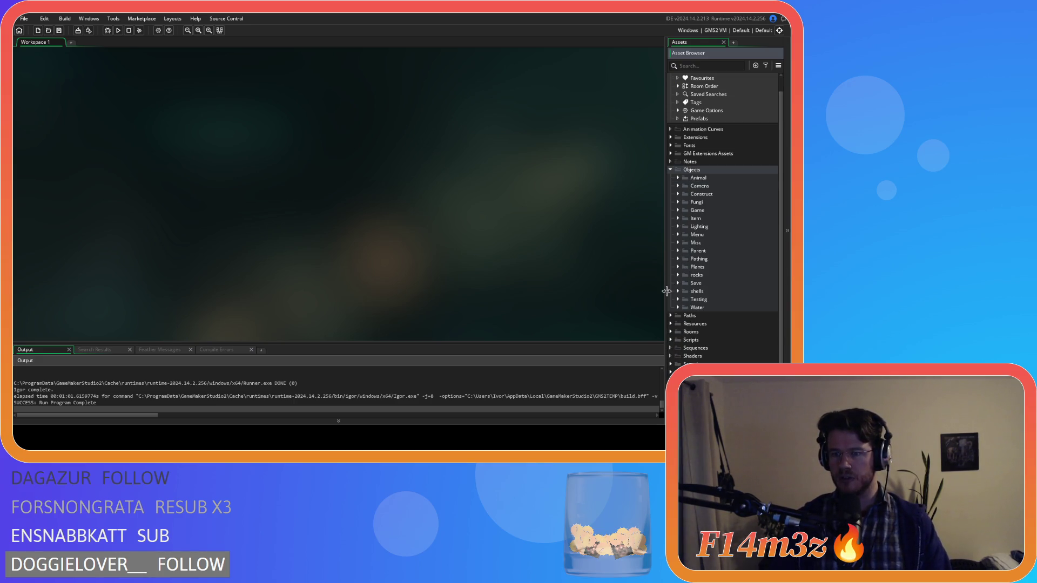
click(671, 340)
scroll(700, 329, down, 5)
scroll(700, 329, down, 5)
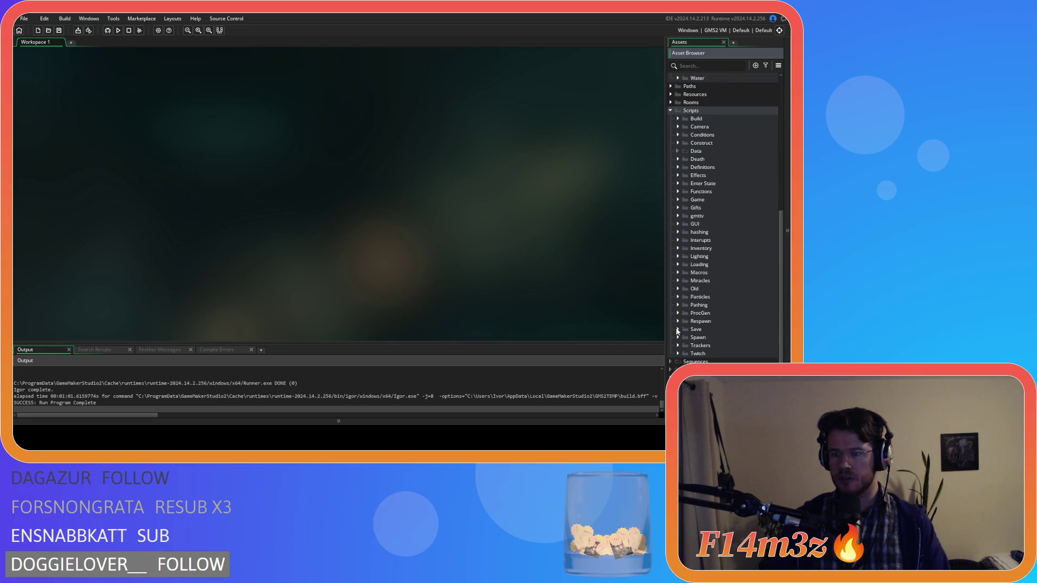
click(678, 329)
scroll(691, 319, down, 4)
scroll(692, 312, down, 4)
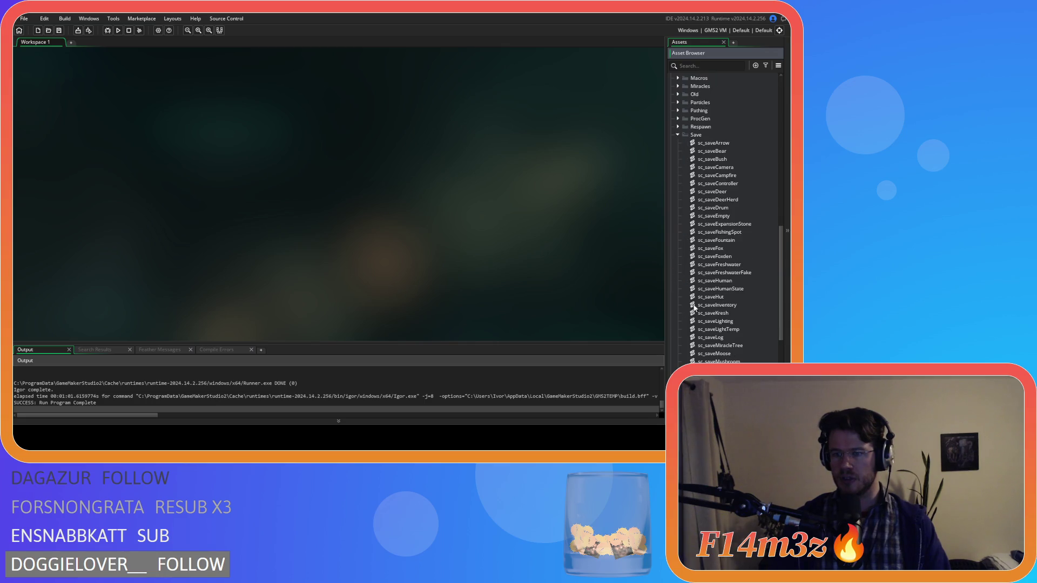
double_click(718, 183)
Comment out the tribe and inventory position lines in sc_saveController and save.
scroll(216, 216, down, 15)
drag(219, 266, 168, 248)
key(ctrl+k)
click(244, 247)
key(ctrl+s)
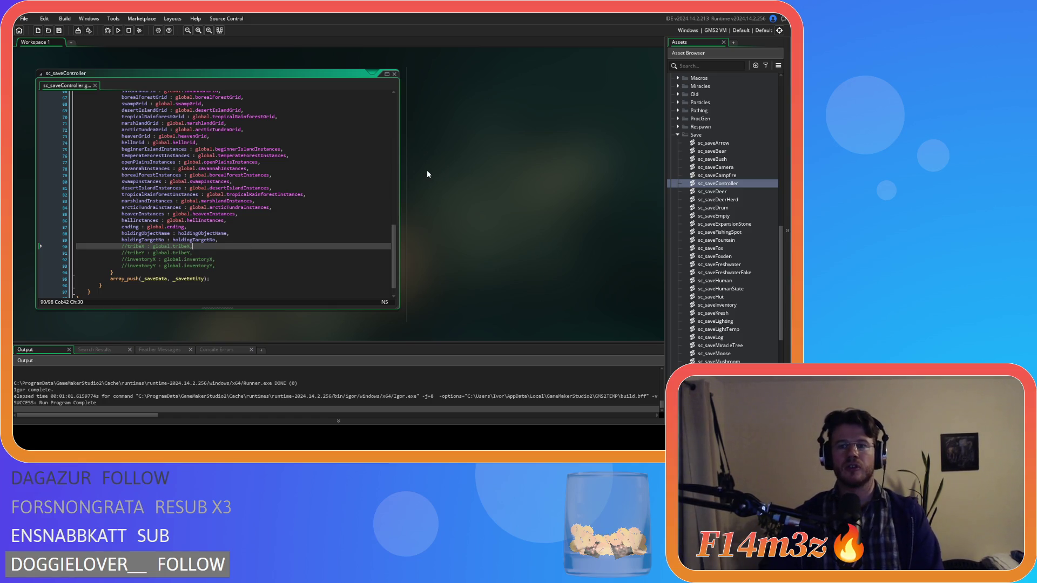
Close all editor windows and collapse the Save, Scripts and Objects folders.
right_click(436, 158)
mouse_move(457, 170)
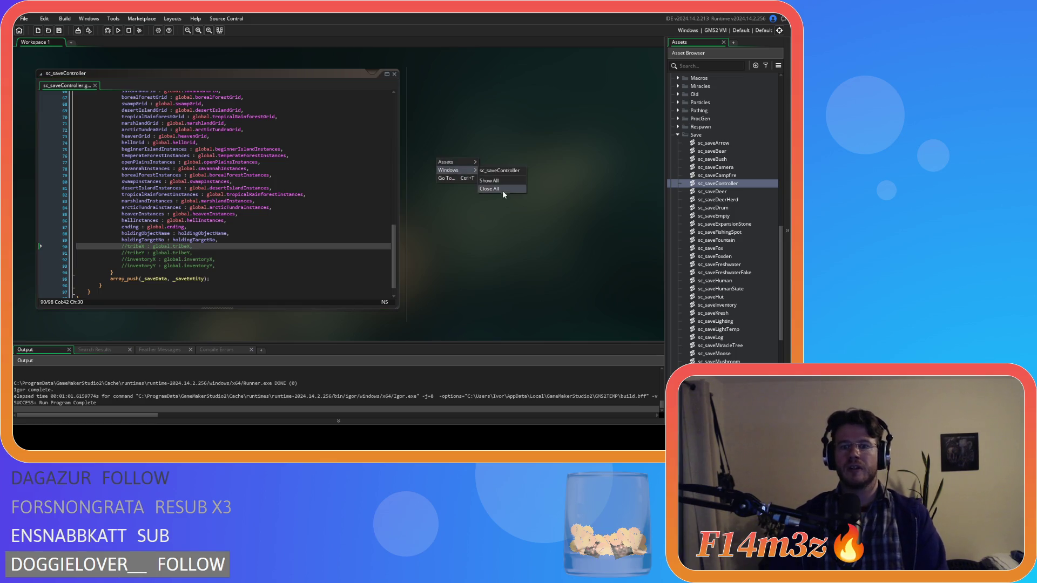
click(501, 189)
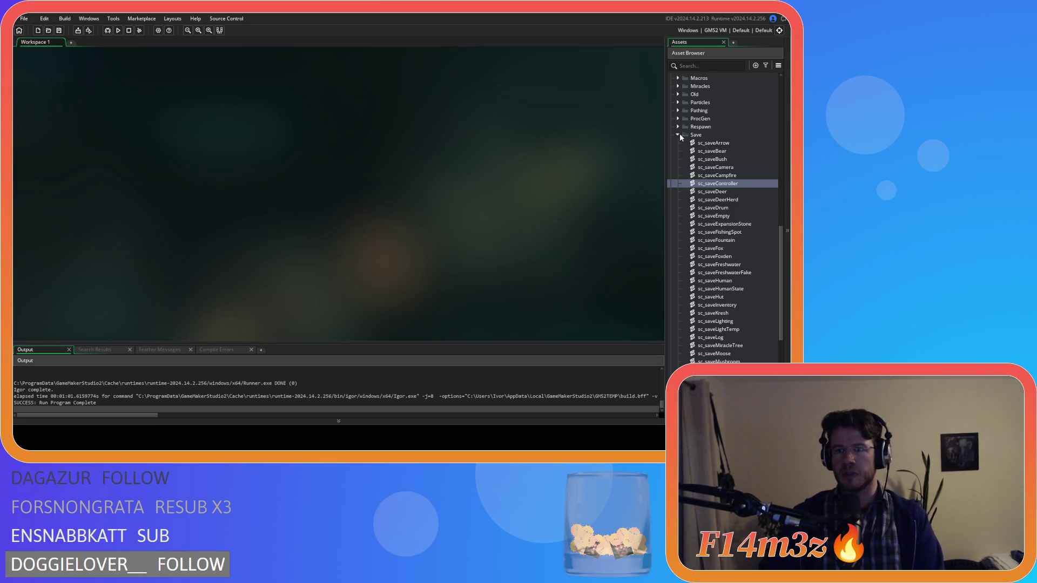
click(679, 135)
click(671, 95)
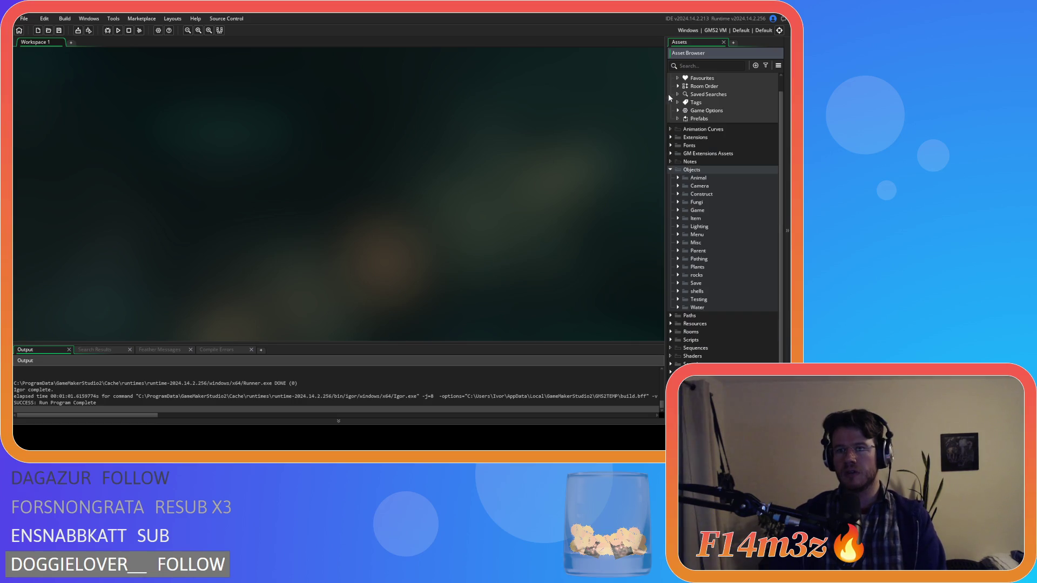
click(670, 169)
click(129, 81)
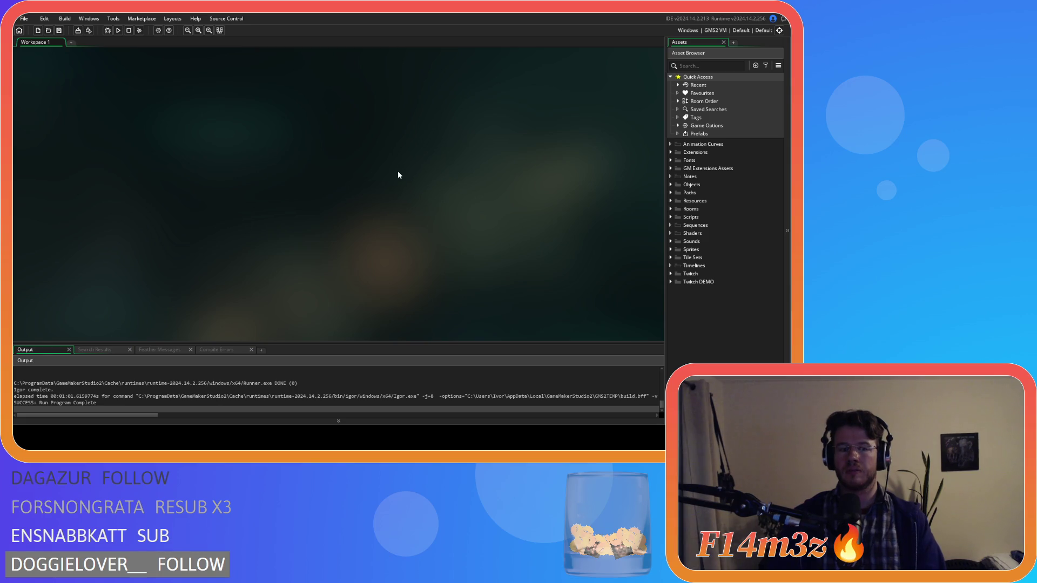
Expand Scripts > Loading and open the sc_loadCode script.
click(671, 184)
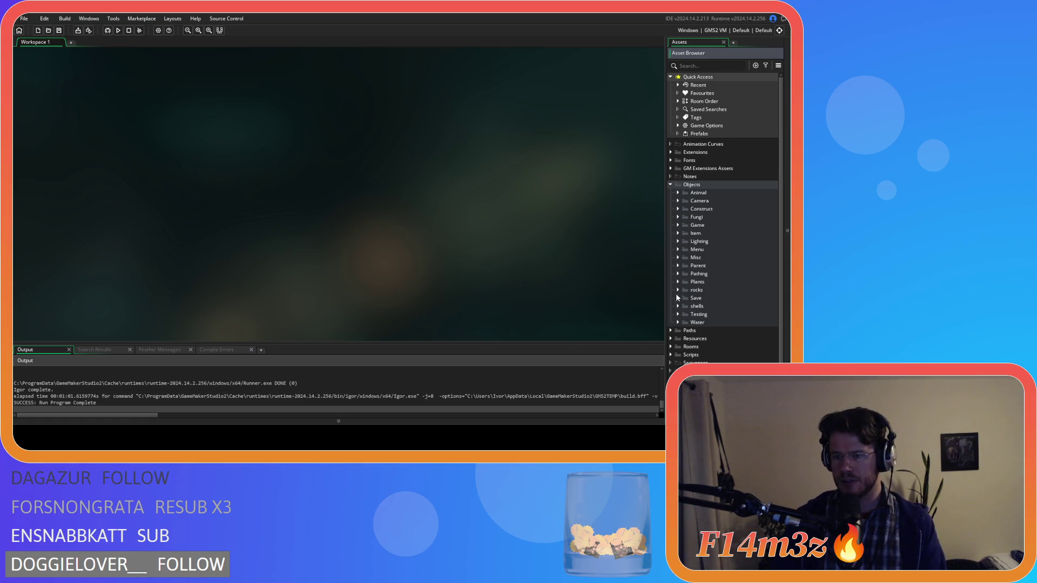
click(671, 185)
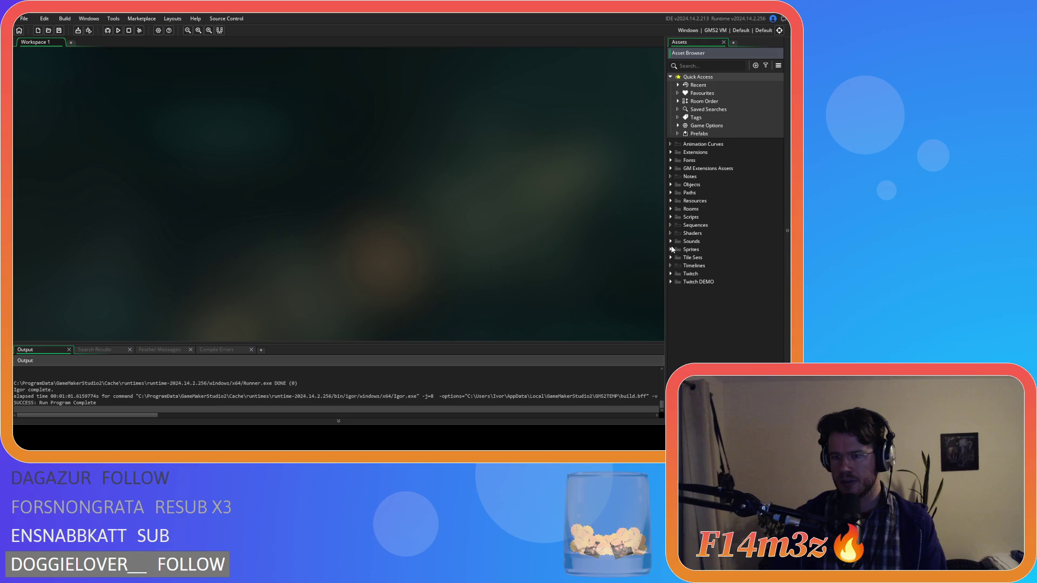
click(671, 218)
scroll(692, 301, down, 3)
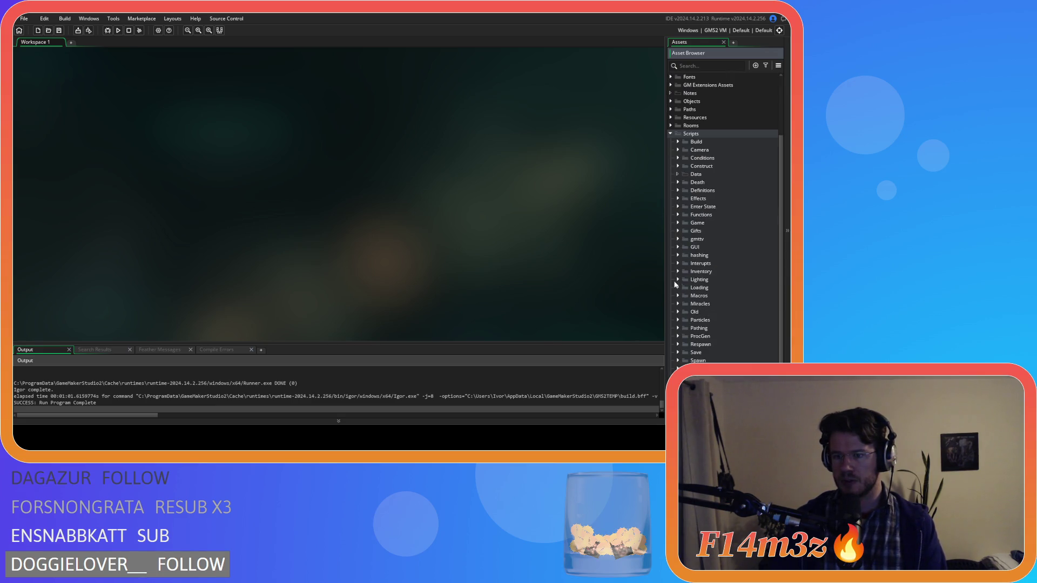
click(678, 288)
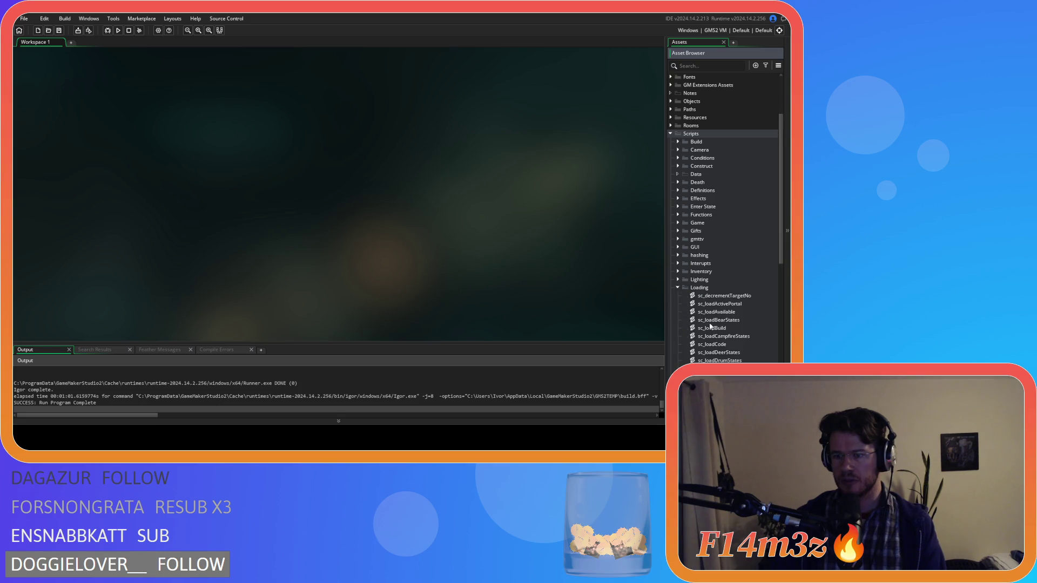
double_click(712, 344)
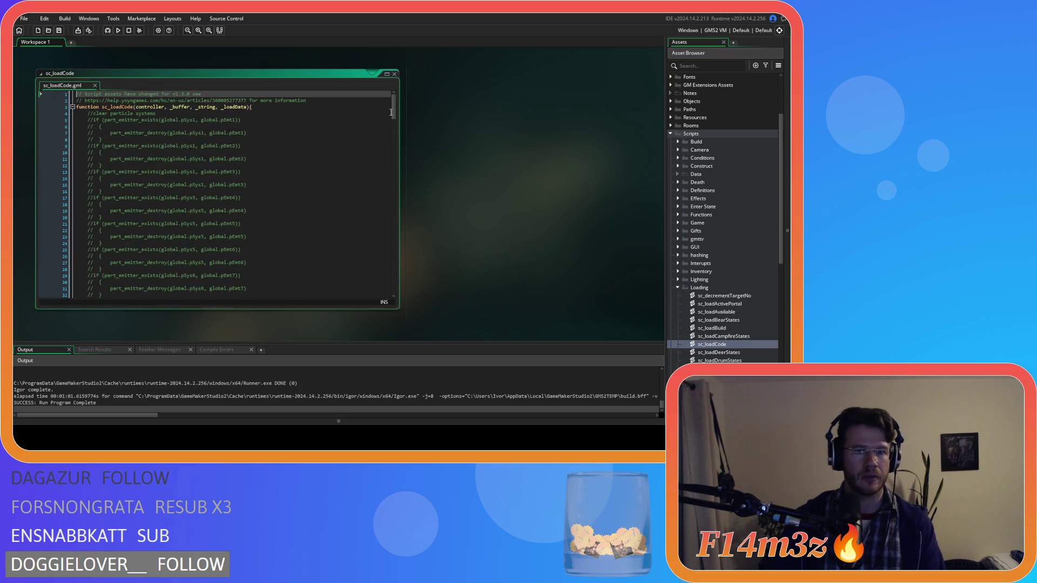
Comment out sc_loadCode's two viewport-position lines with Ctrl+K, save, and close the script.
mouse_move(394, 113)
mouse_down()
mouse_move(393, 260)
mouse_move(319, 257)
mouse_up()
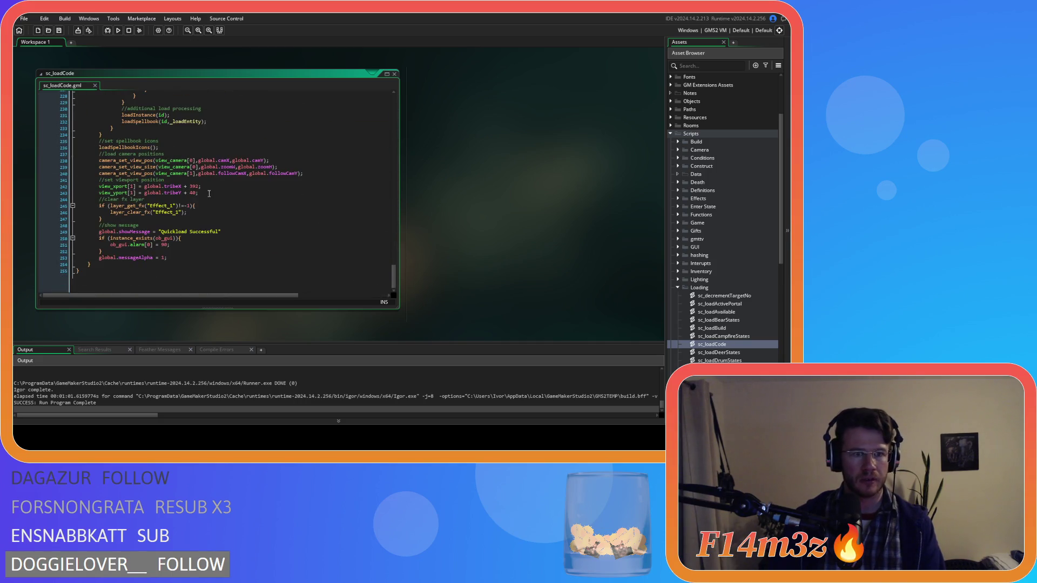
drag(209, 193, 76, 187)
key(ctrl+c)
key(ctrl+k)
key(ctrl+s)
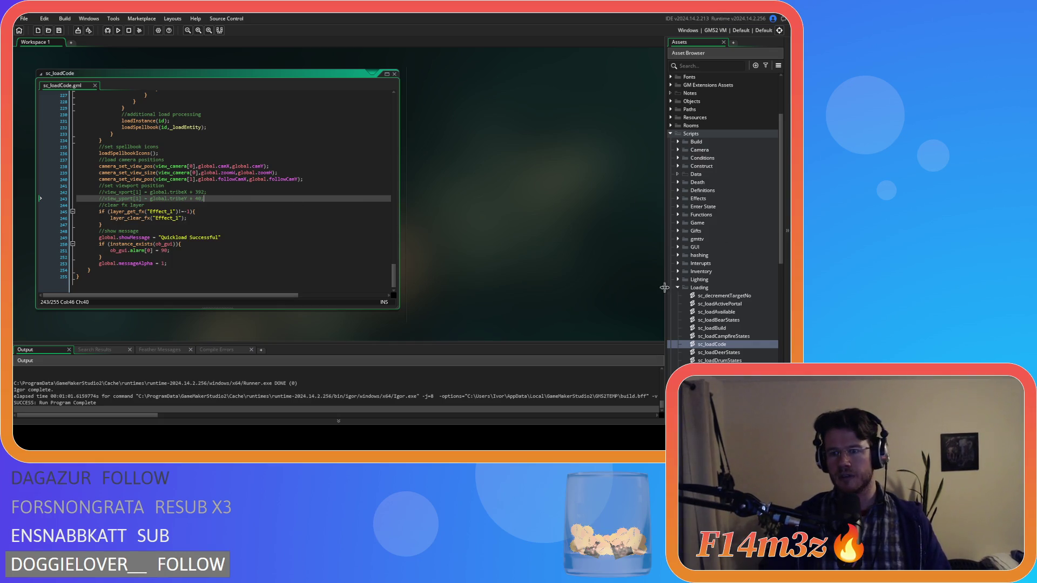
click(678, 288)
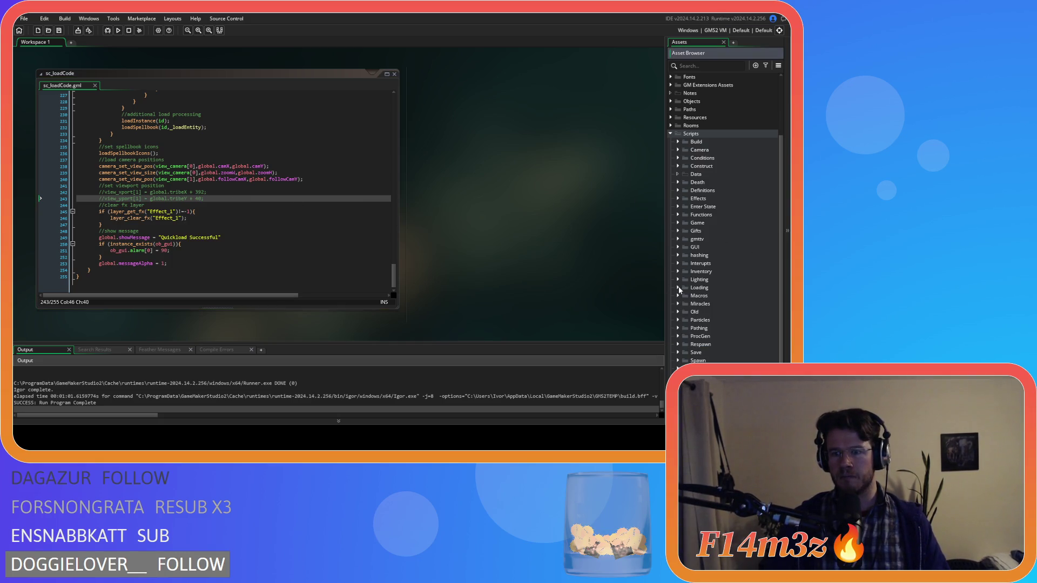
click(395, 75)
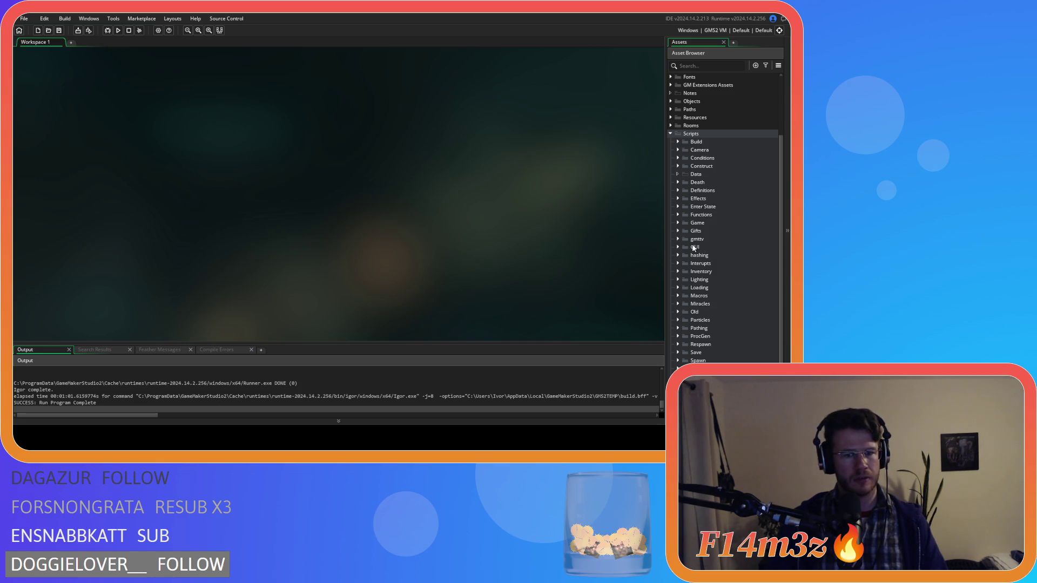
scroll(695, 247, up, 3)
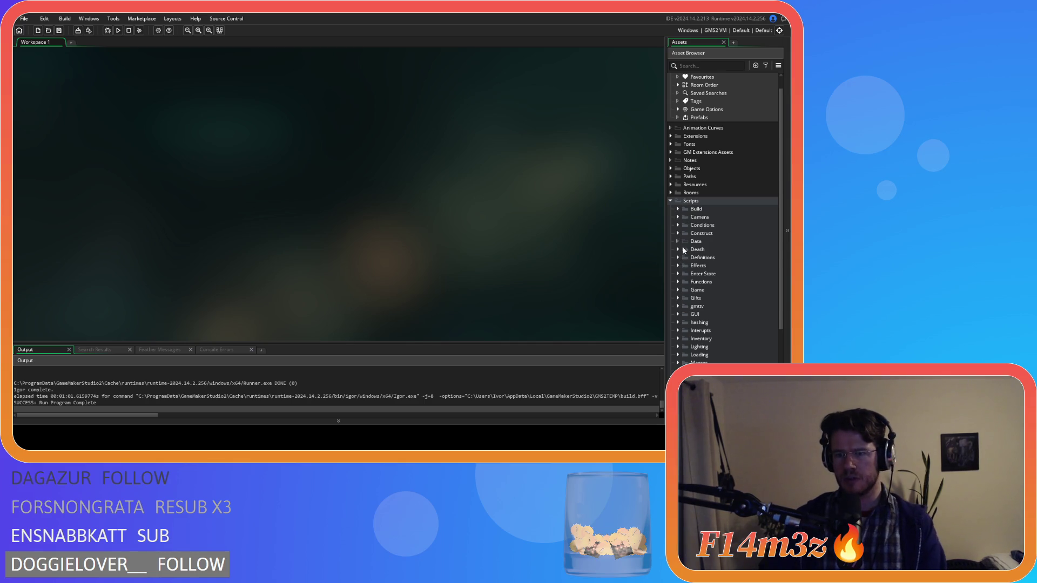
Expand Objects > Game and open the ob_loader object.
scroll(676, 239, up, 1)
click(670, 185)
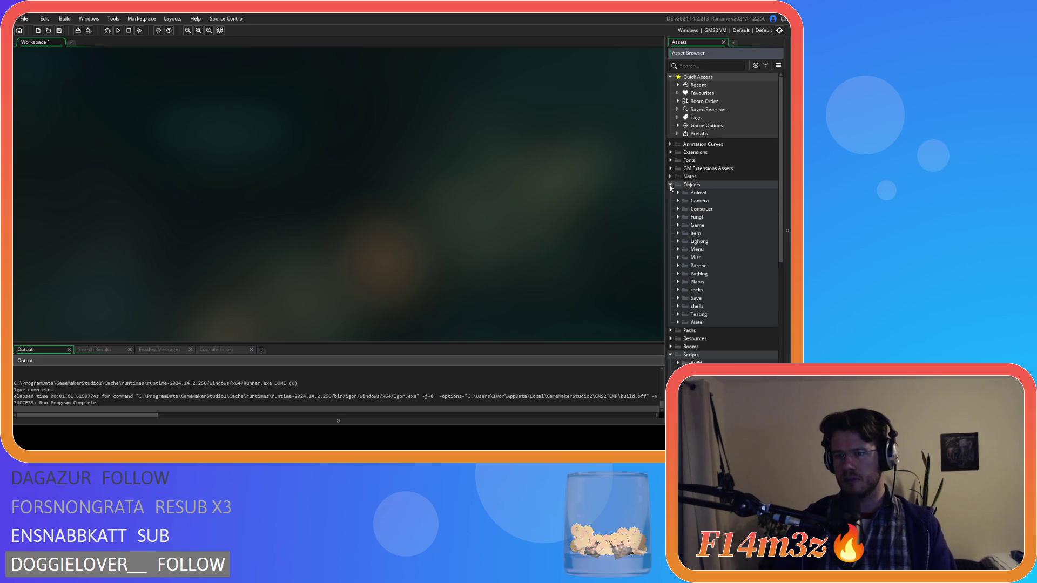
click(678, 226)
double_click(713, 258)
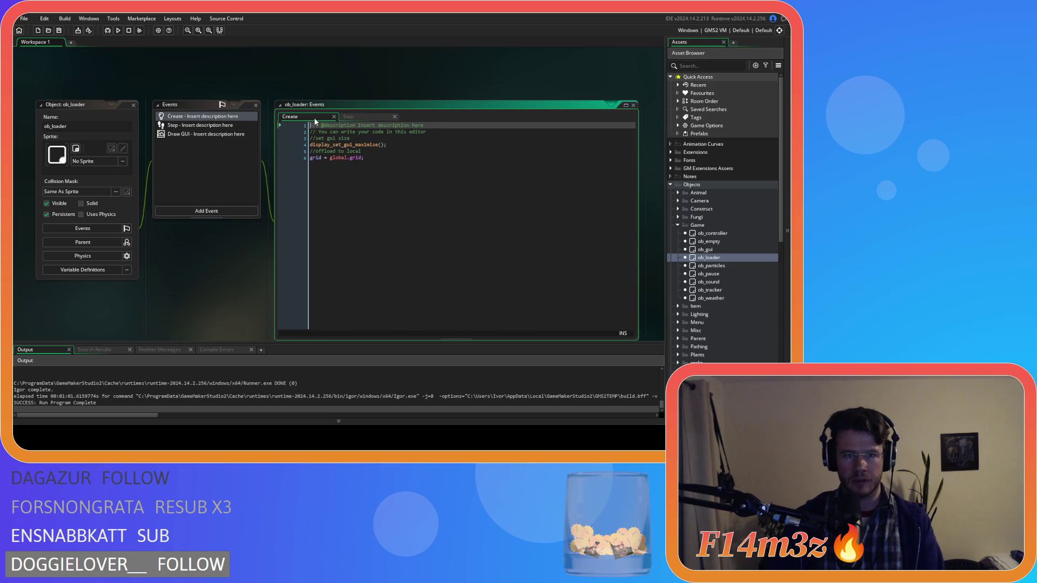
Comment out viewport-position lines 172–173 in ob_loader's Step code.
drag(633, 144, 634, 244)
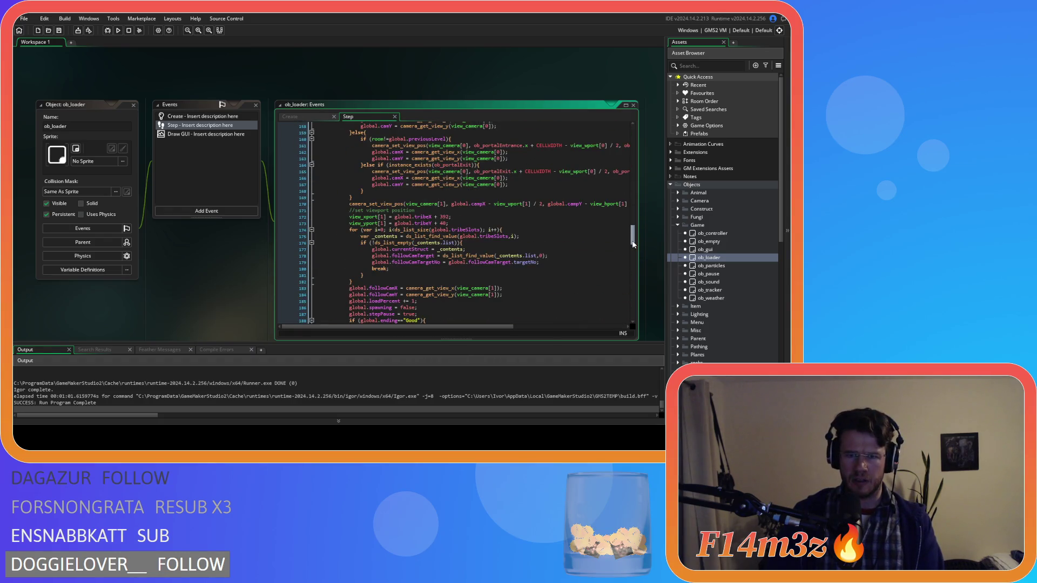
drag(448, 223, 349, 217)
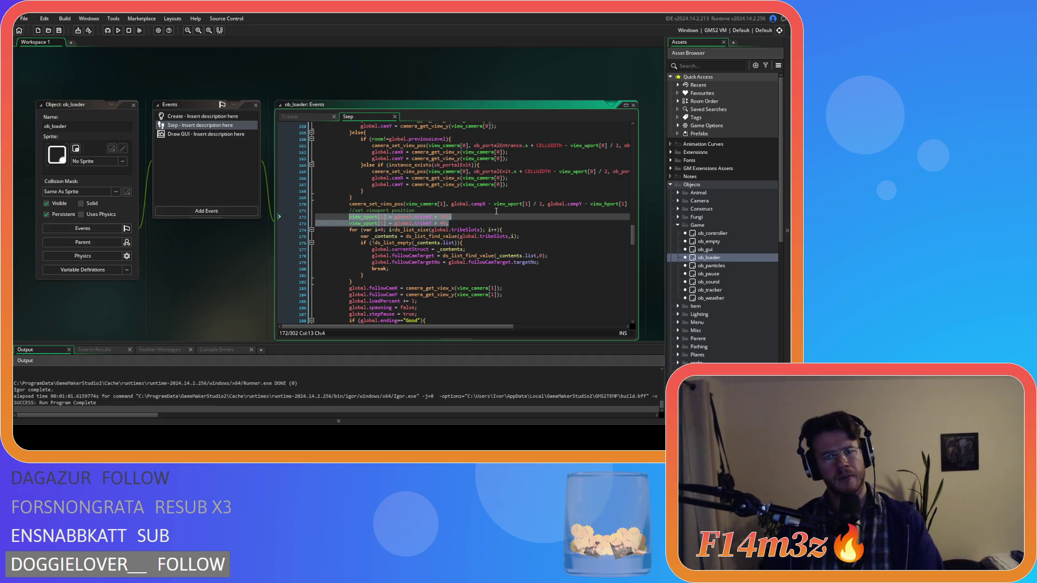
mouse_move(477, 230)
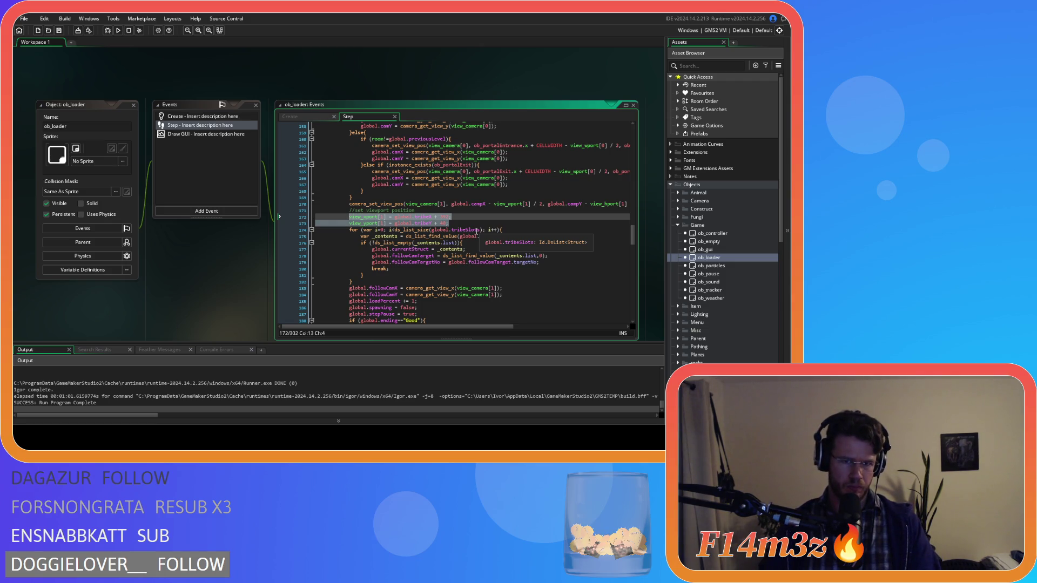
key(ctrl+k)
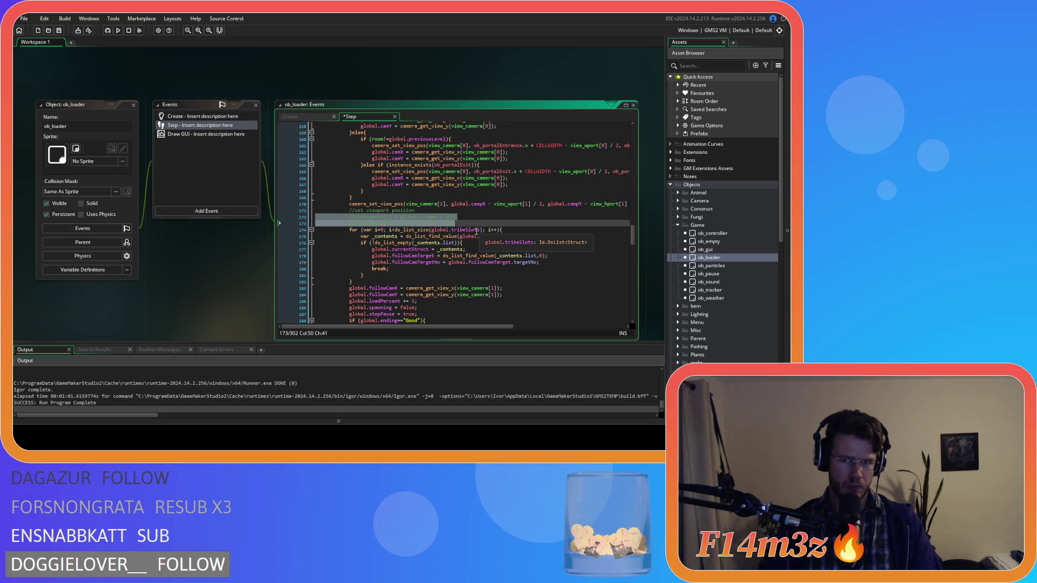
click(679, 200)
Open ob_camera's Create code and temporarily uncomment ob_loader Step lines 172–173.
double_click(710, 209)
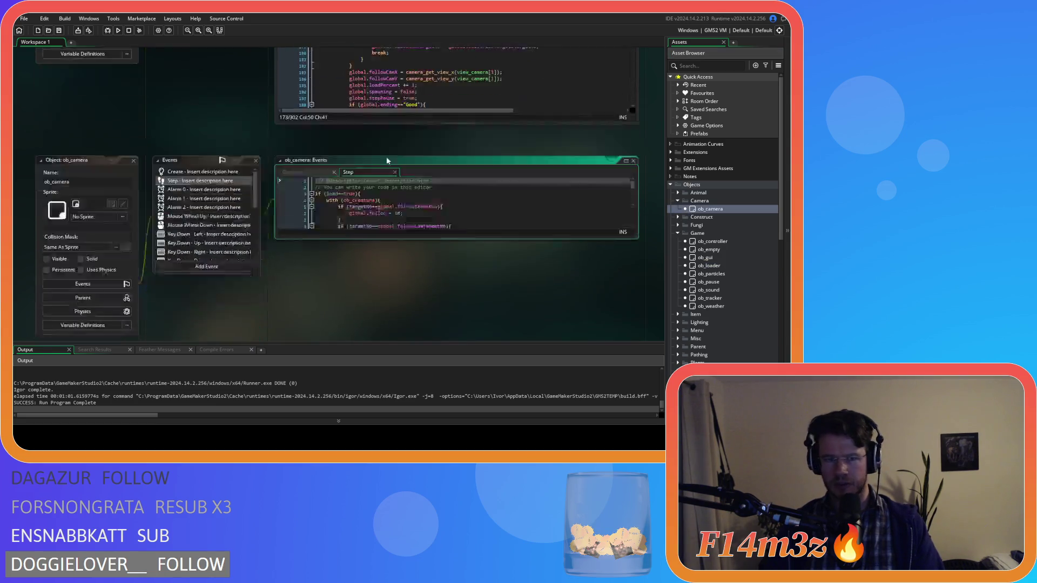
click(290, 86)
click(353, 152)
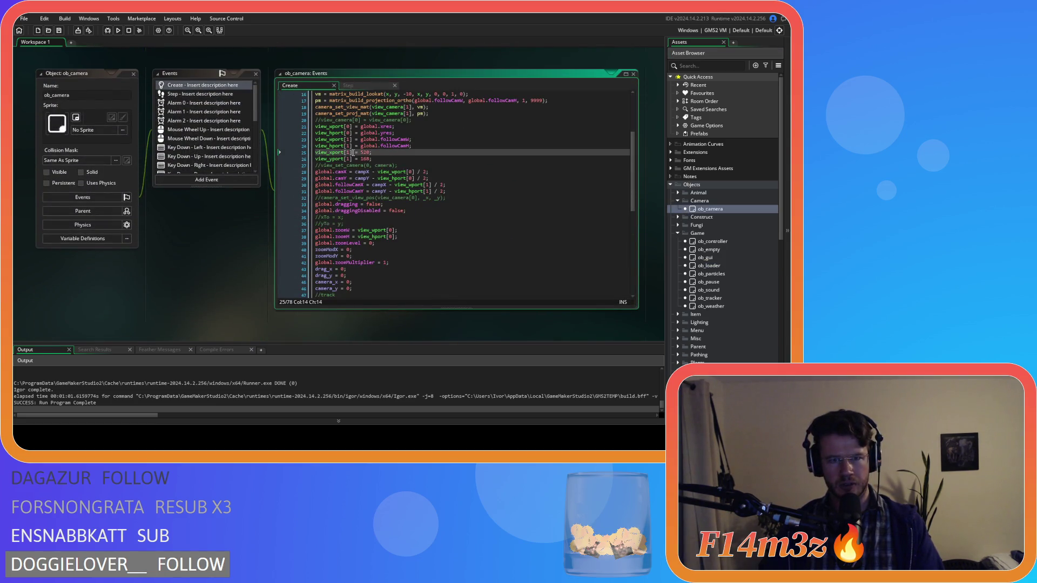
click(385, 159)
scroll(246, 222, up, 4)
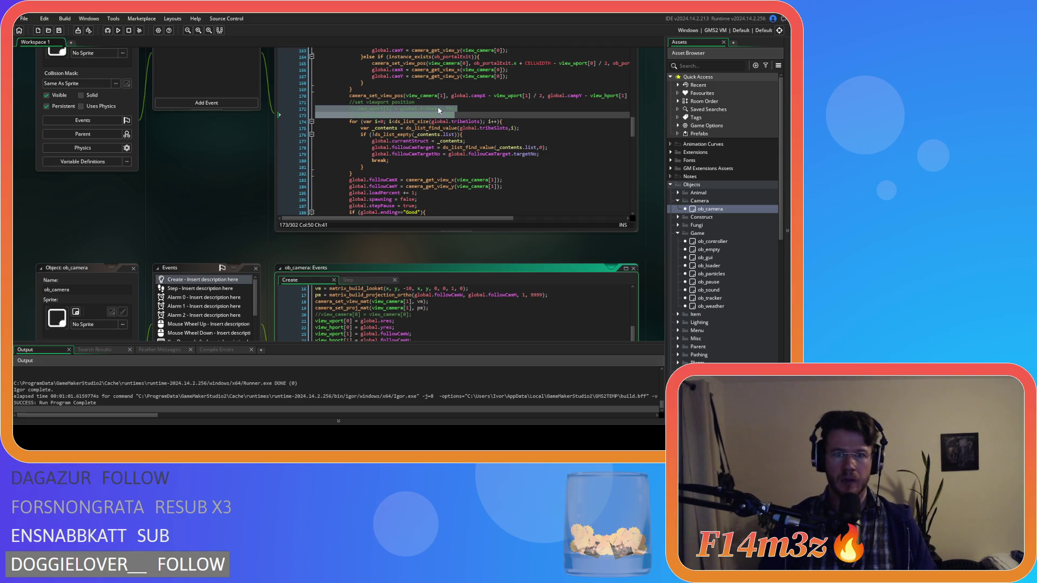
drag(449, 111, 350, 111)
key(ctrl+shift+k)
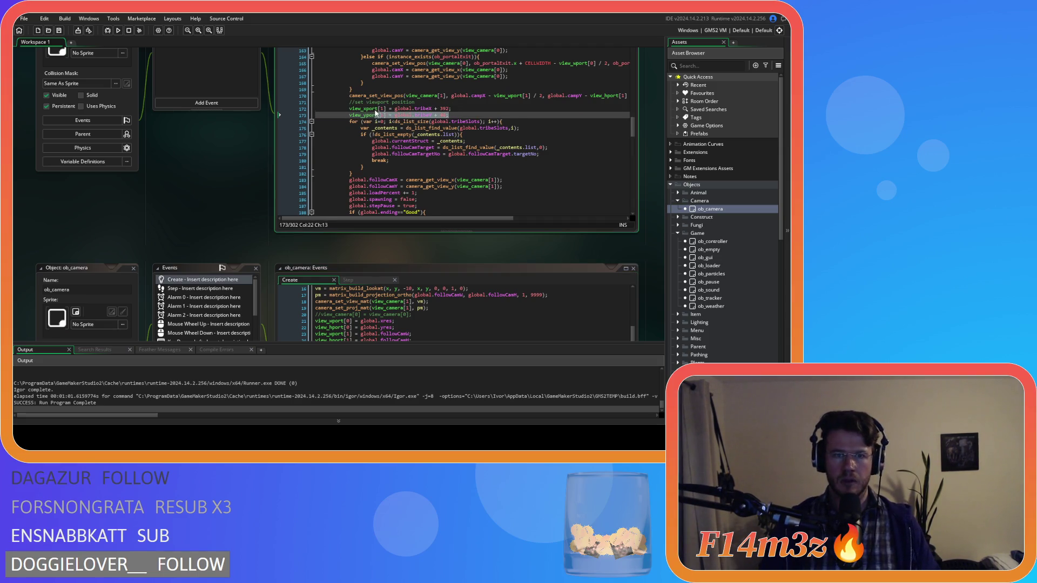
Replace ob_camera Create lines 25–26 with viewport code using tribeX + 392, tribeY + 40, and save.
scroll(265, 205, down, 3)
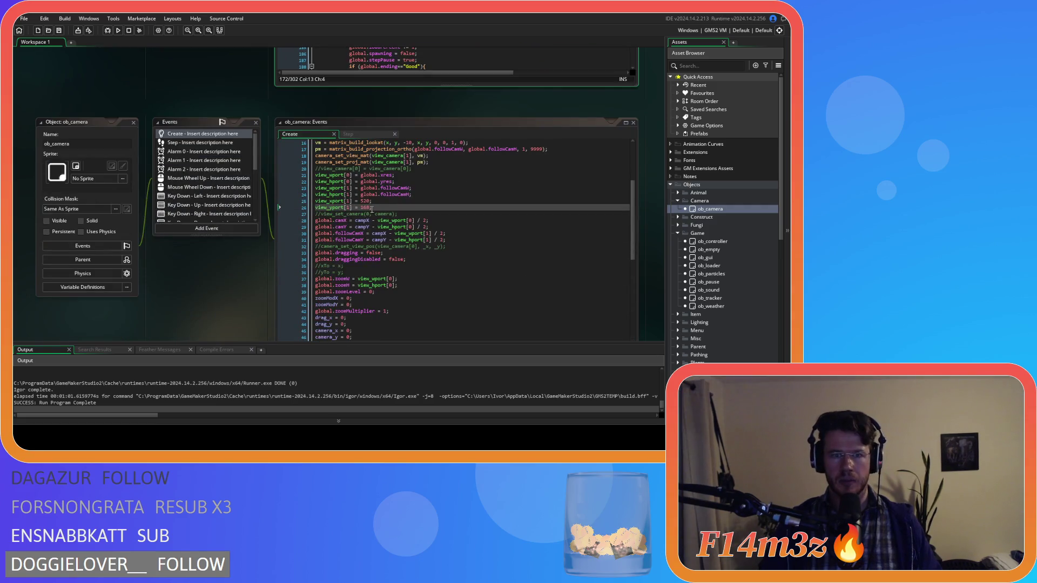
drag(371, 209, 309, 204)
key(ctrl+v)
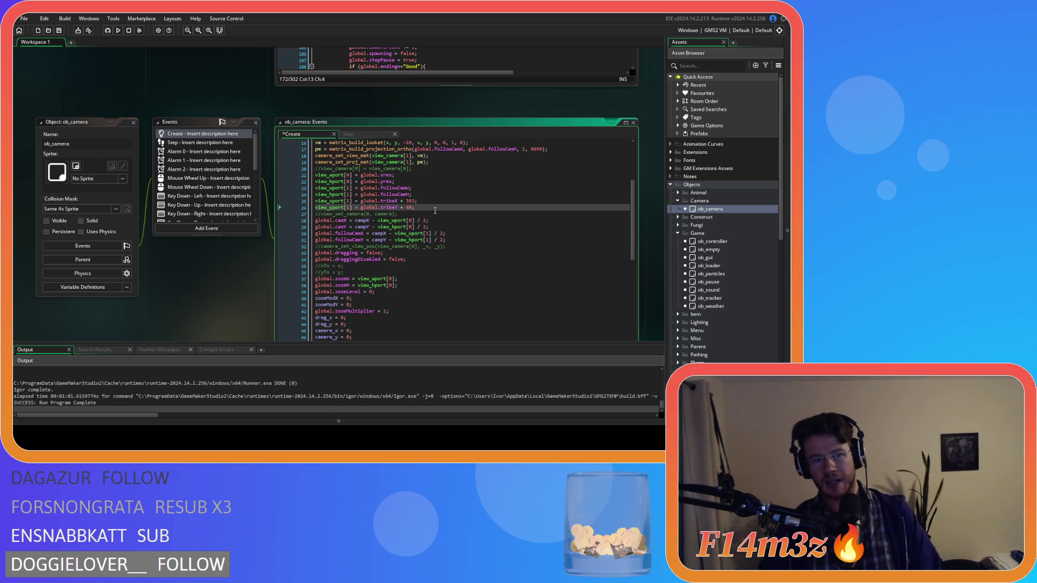
key(ctrl+s)
Comment out ob_loader Step lines 172–173 again.
drag(366, 201, 441, 209)
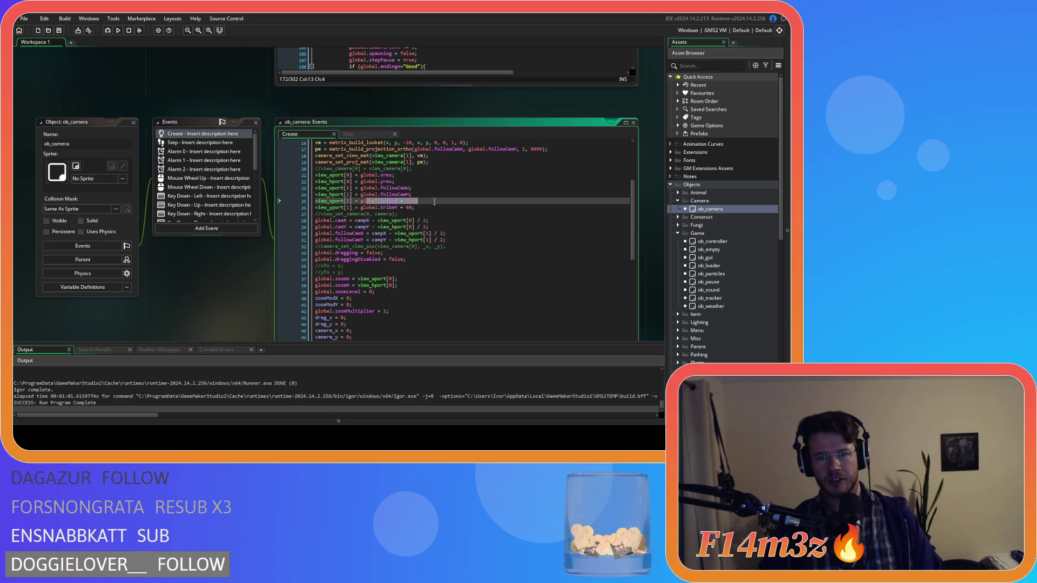
scroll(437, 228, up, 5)
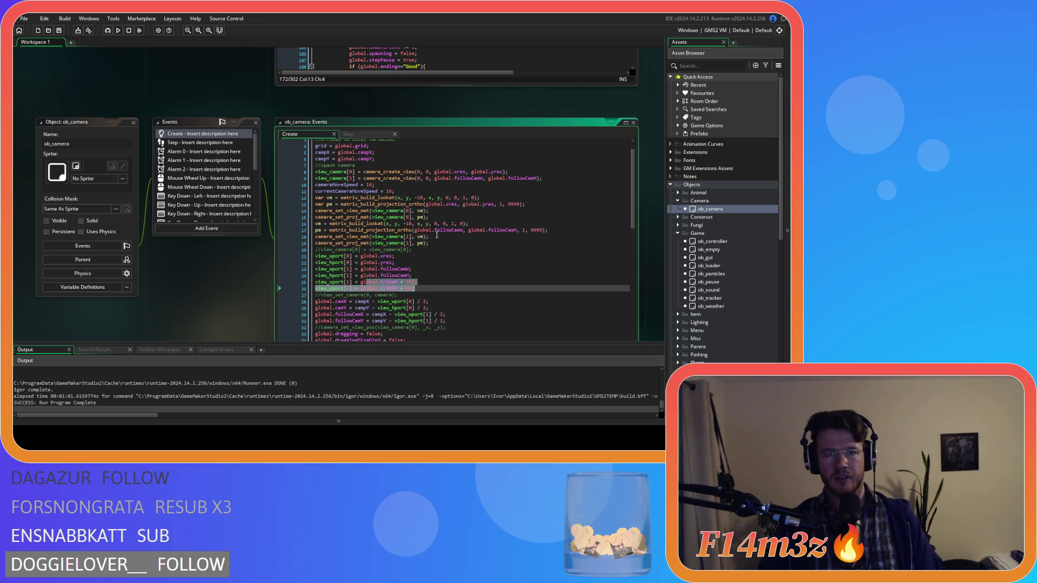
scroll(205, 227, up, 3)
click(429, 163)
key(ctrl+k)
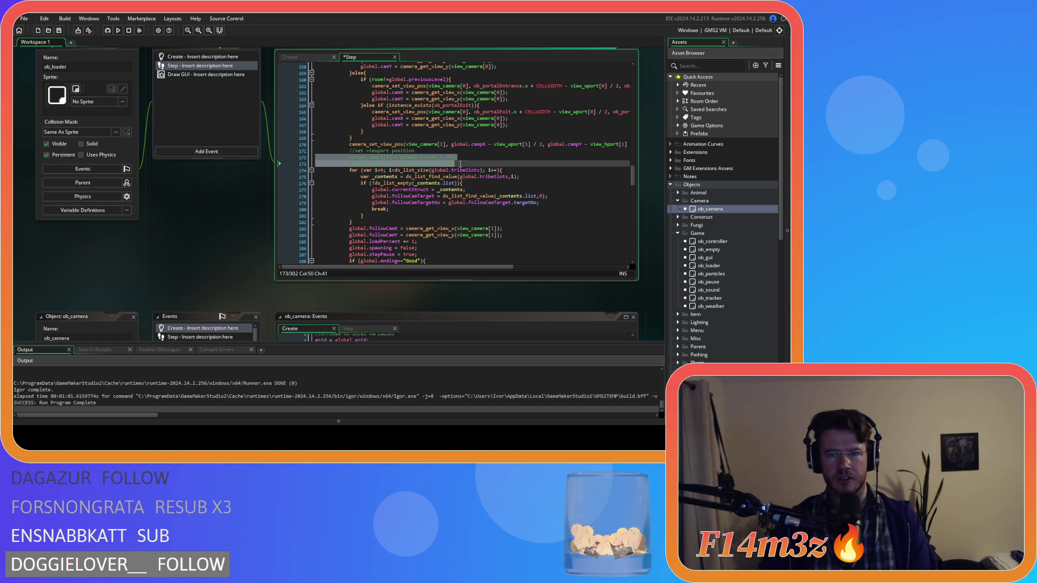
Comment out ob_loader viewport lines 279–280 and launch a test run with F5.
scroll(461, 164, down, 20)
scroll(429, 184, down, 3)
drag(316, 105, 457, 112)
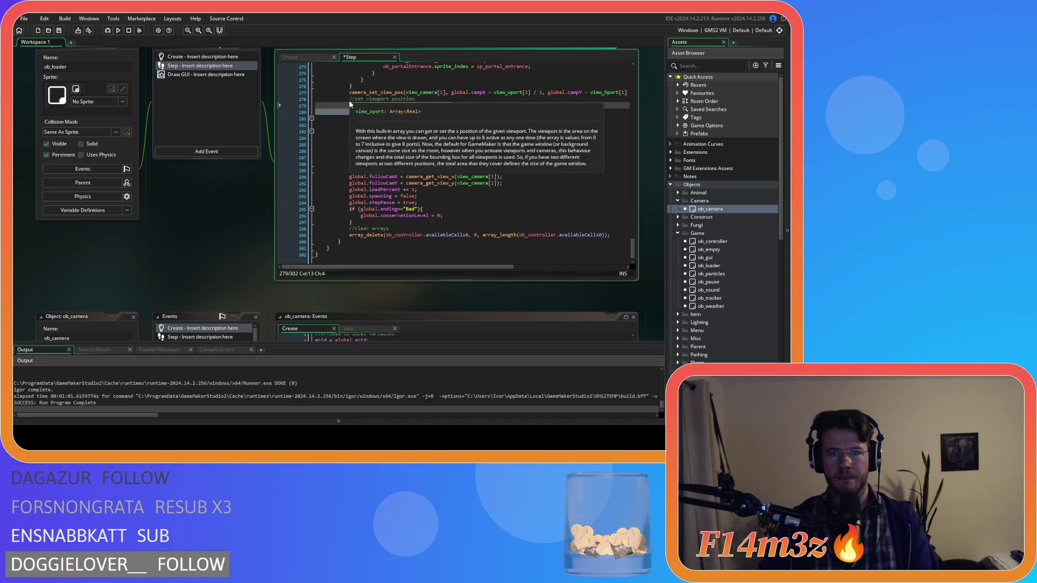
key(ctrl+k)
key(F5)
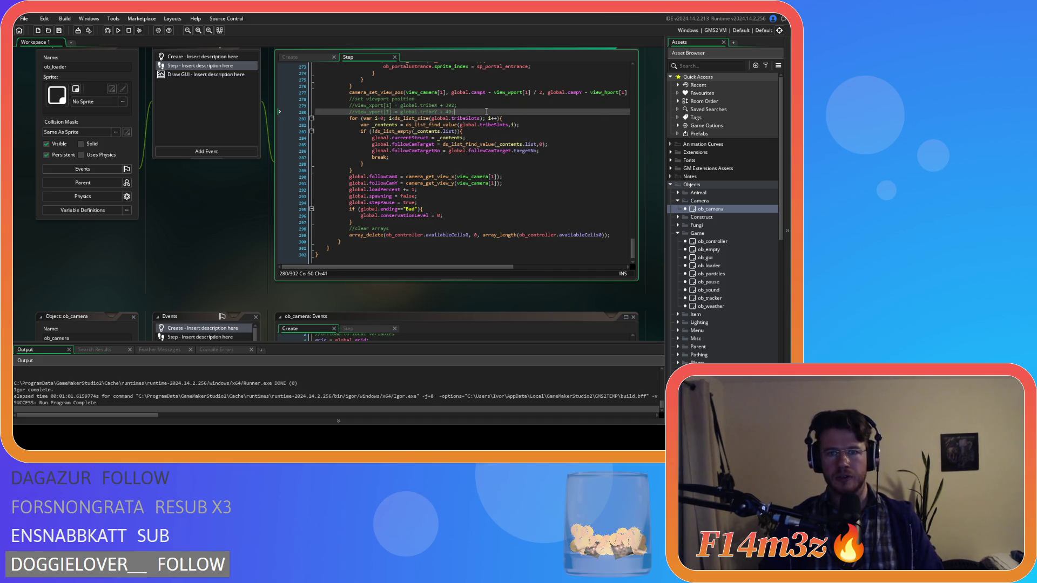
scroll(351, 207, up, 3)
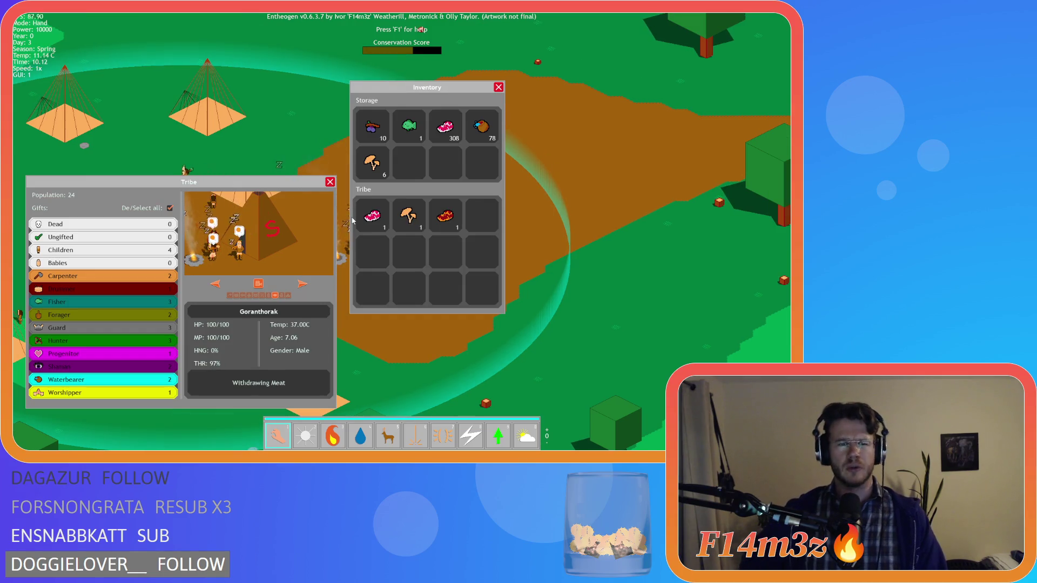
Close the Tribe and Inventory panels with Escape.
key(Escape)
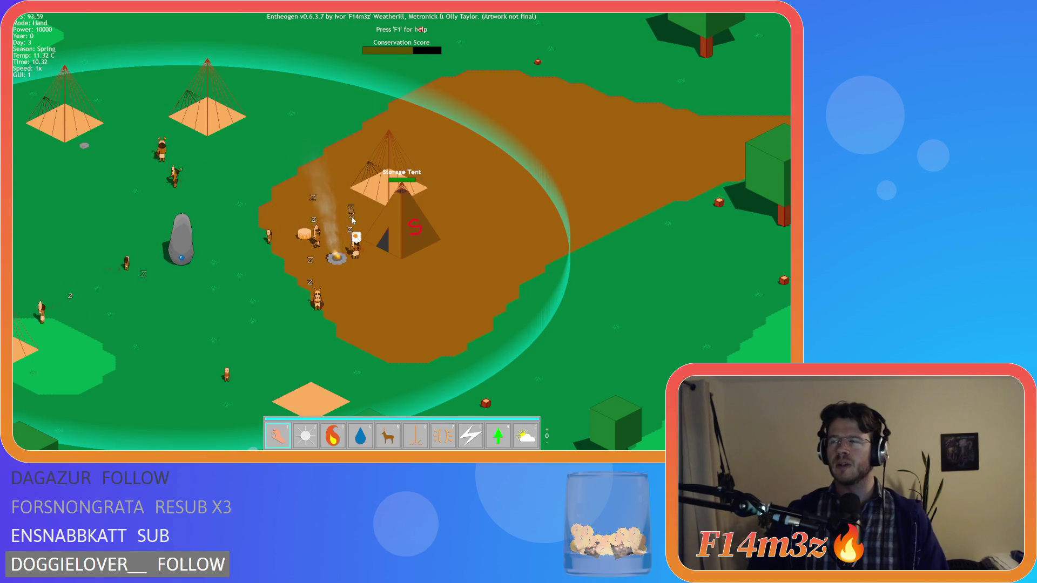
Pan the camera across the village to the western trees, then bring up the quit prompt with Escape.
key(a)
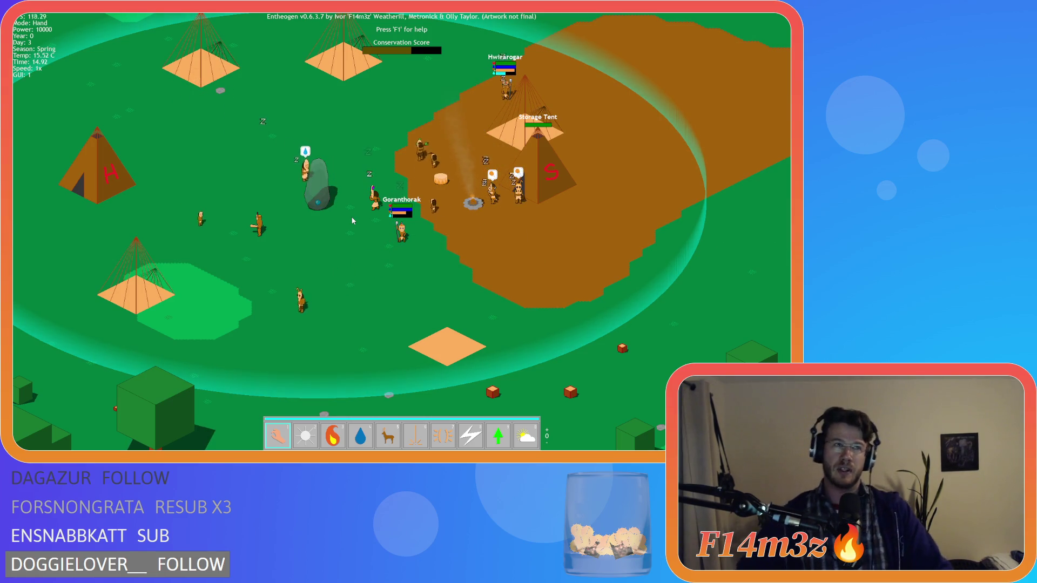
key(w)
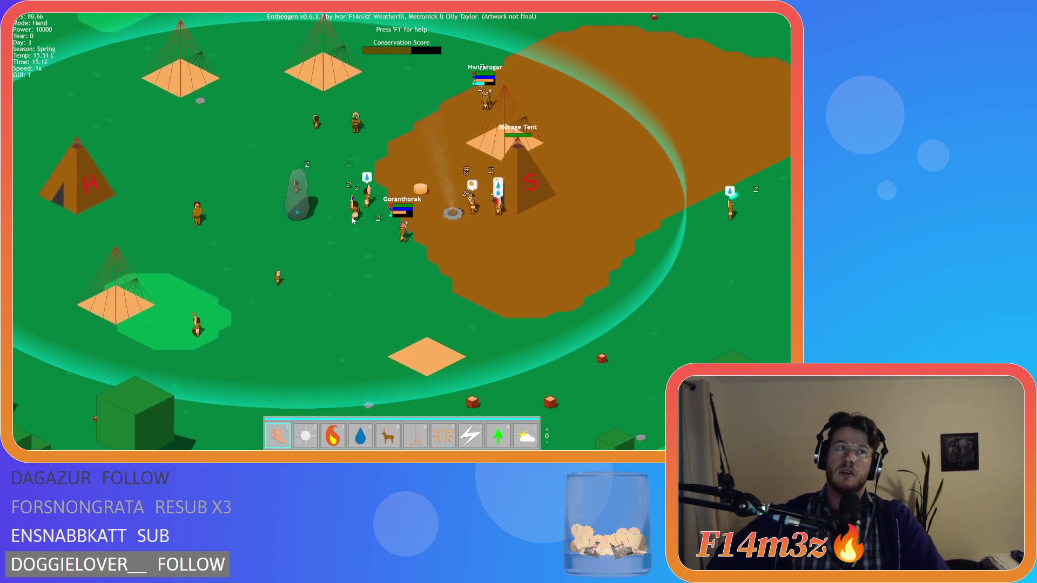
key(w)
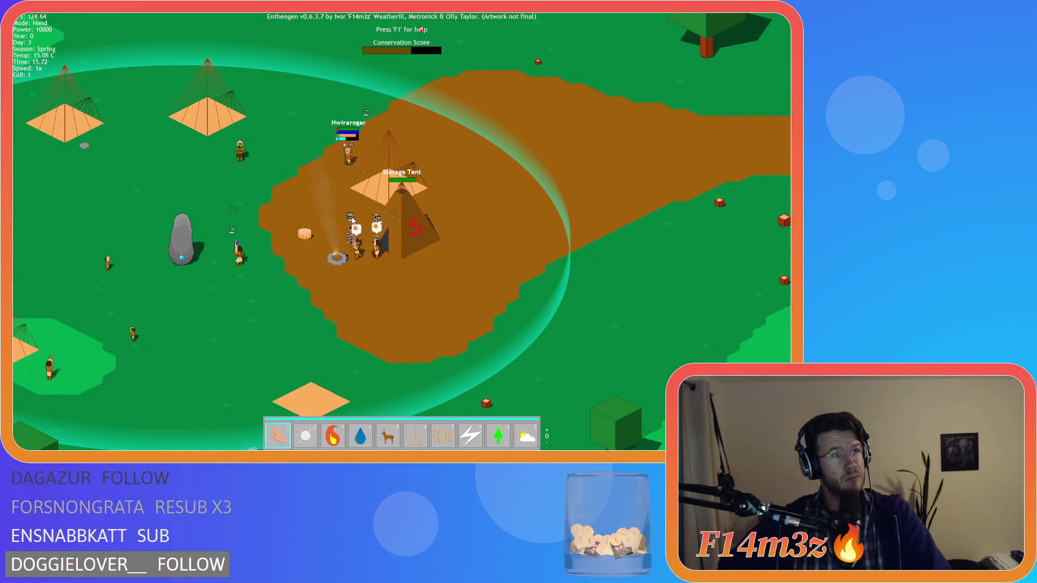
key(s)
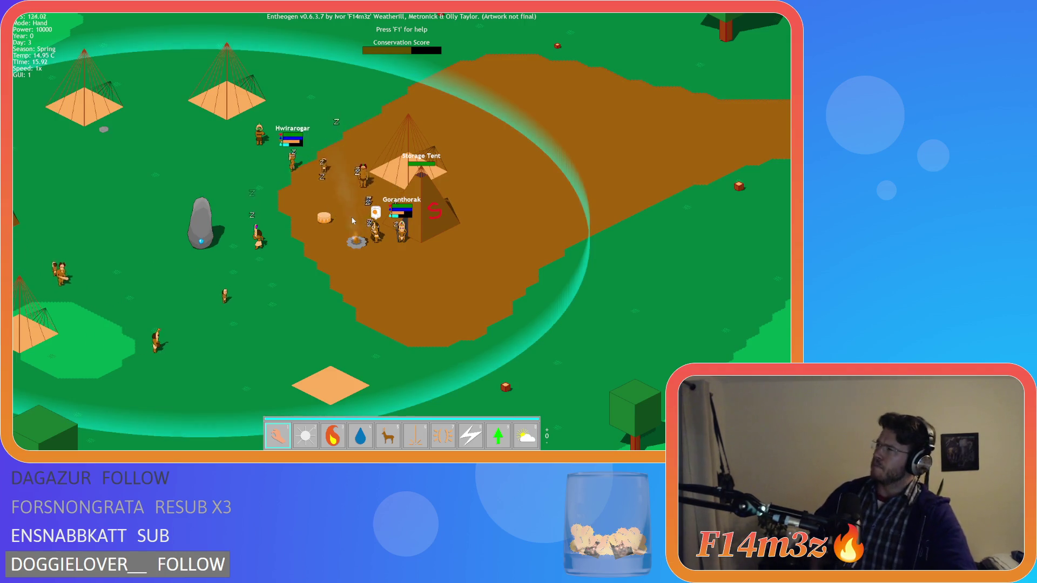
key(s)
key(s)
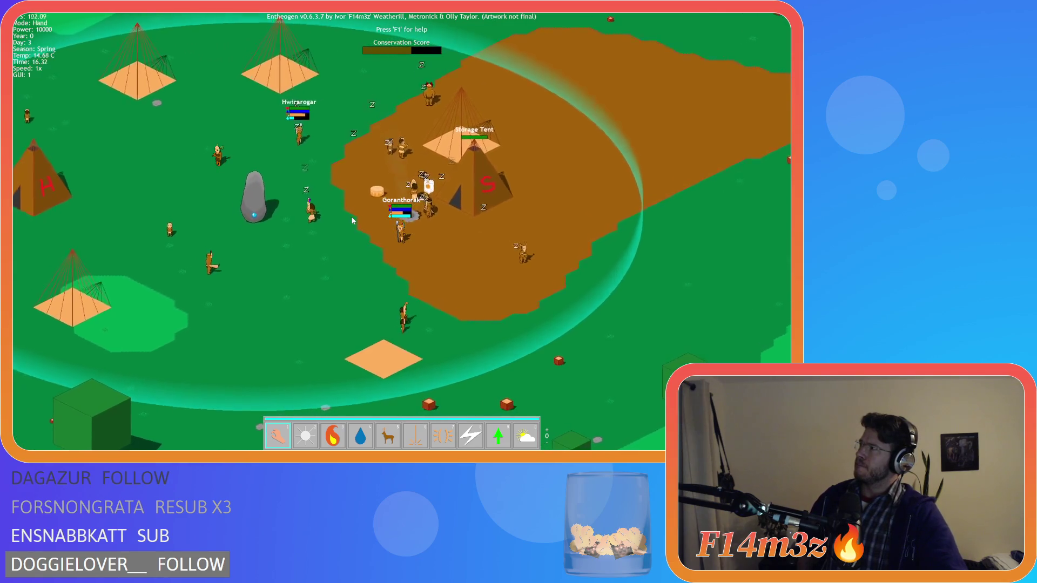
key(s)
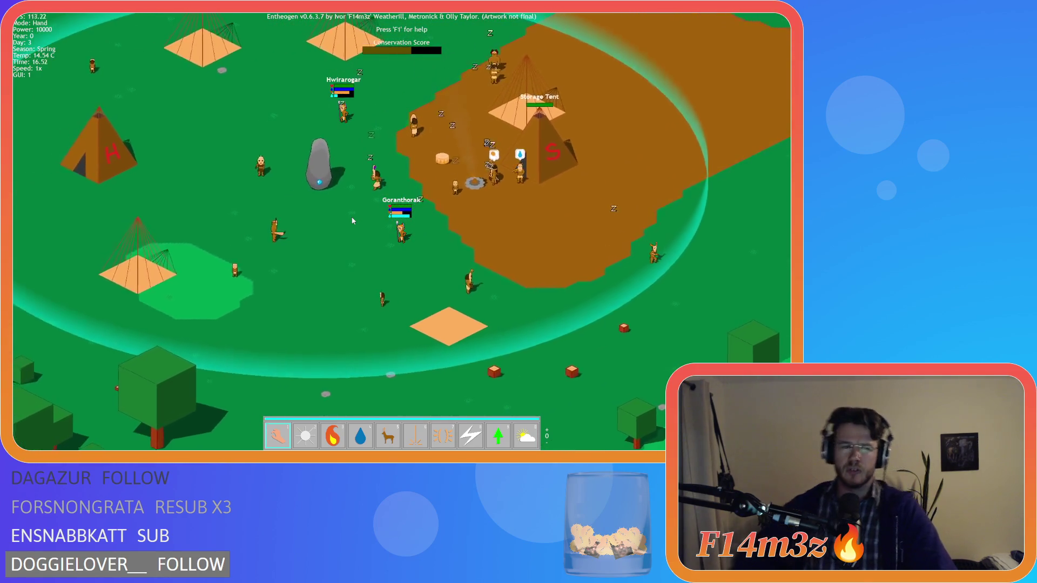
key(s)
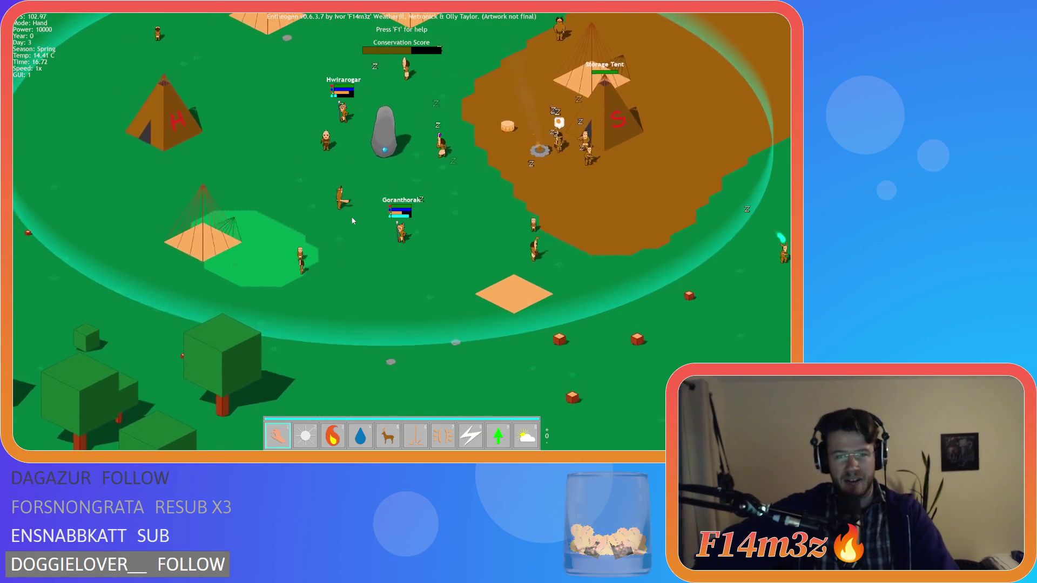
key(a)
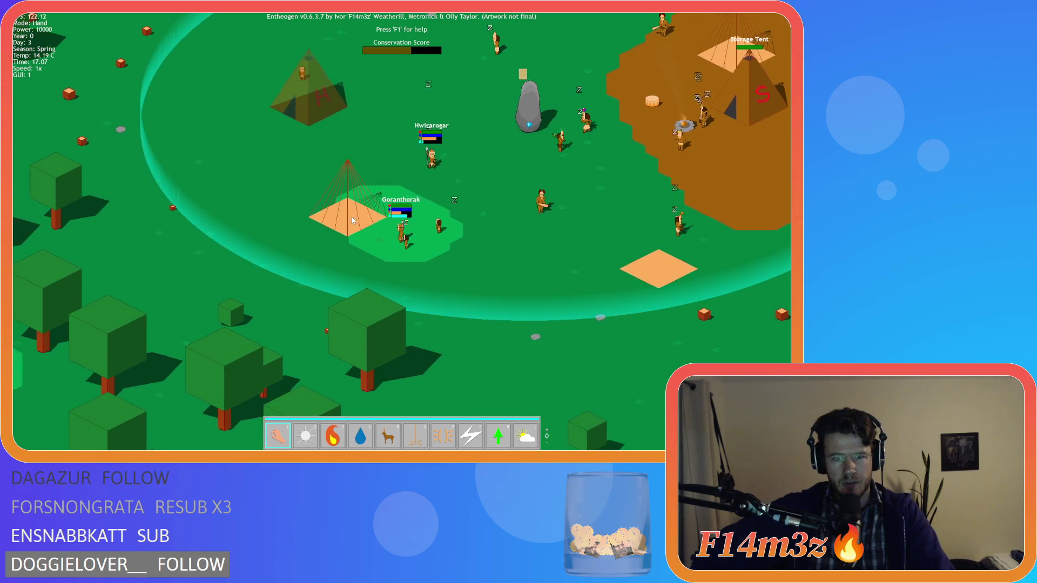
key(a)
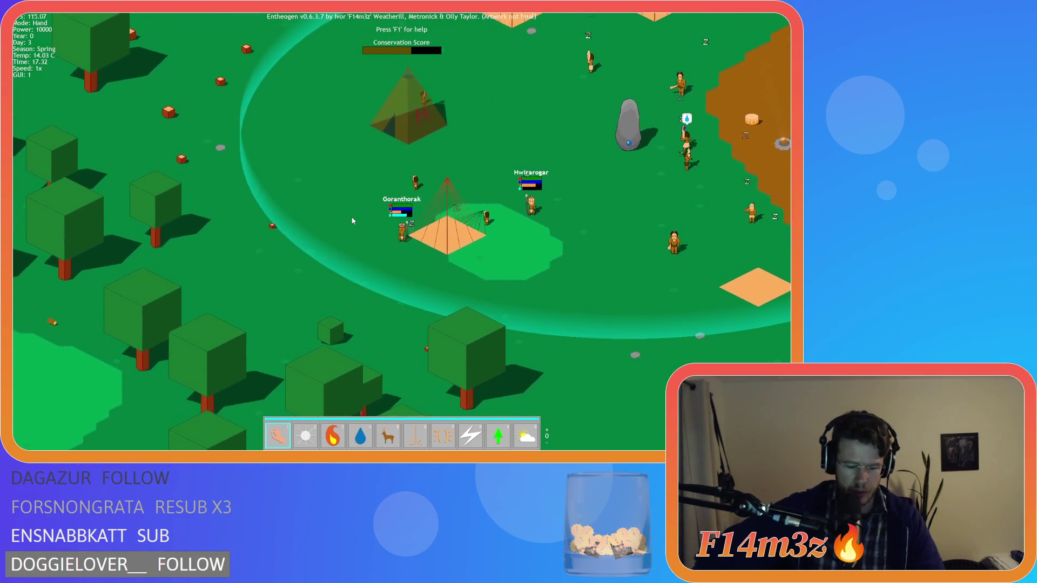
key(Escape)
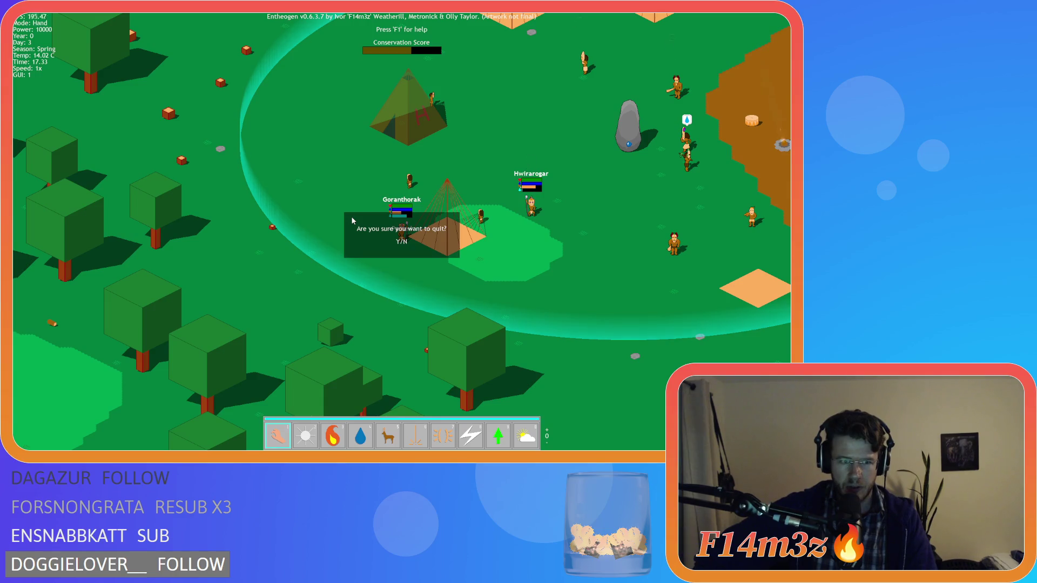
Decline quitting with N and pan the camera back east to the storage tent.
key(n)
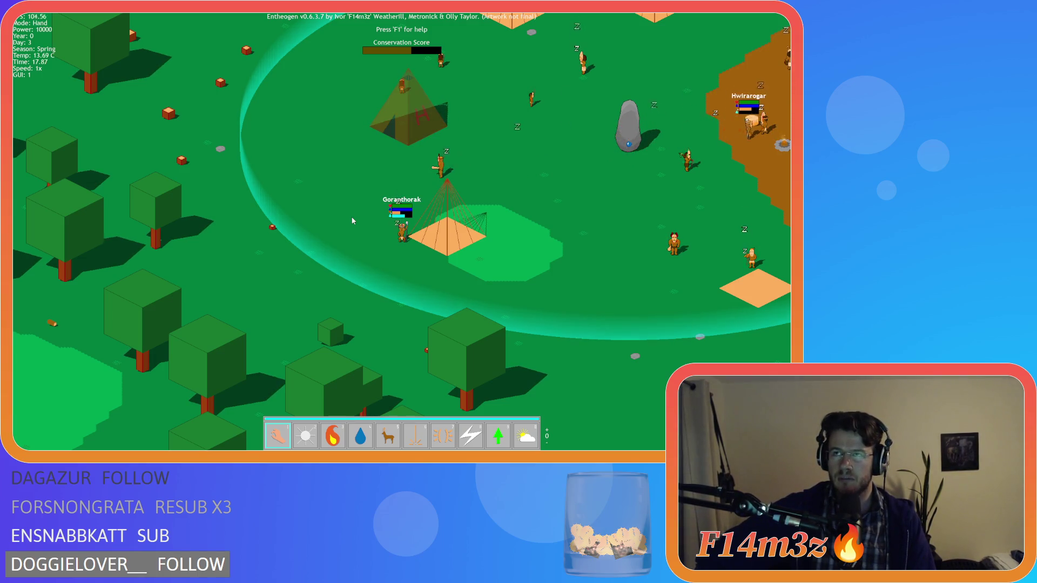
key(w+d)
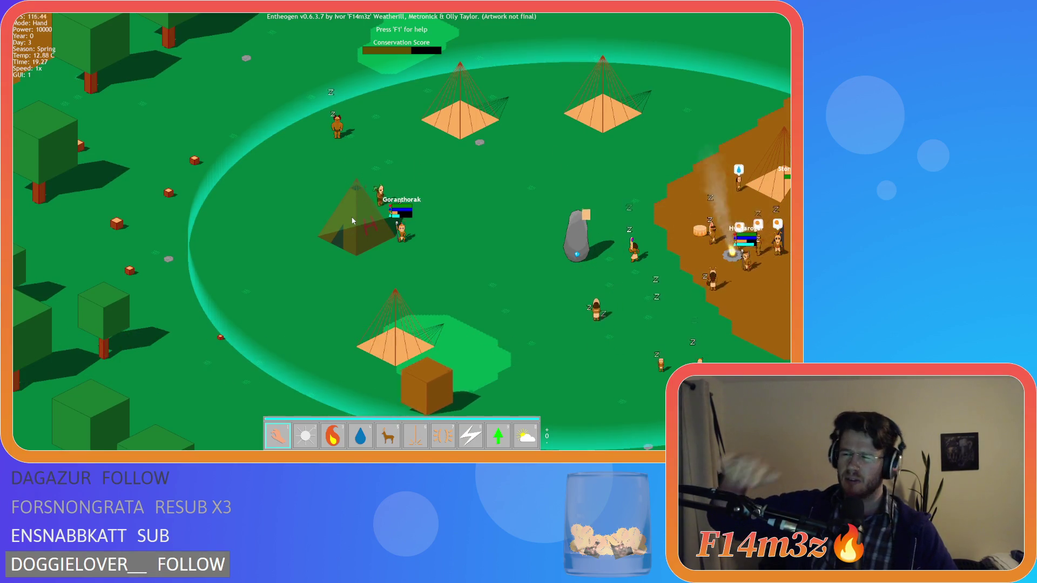
key(d)
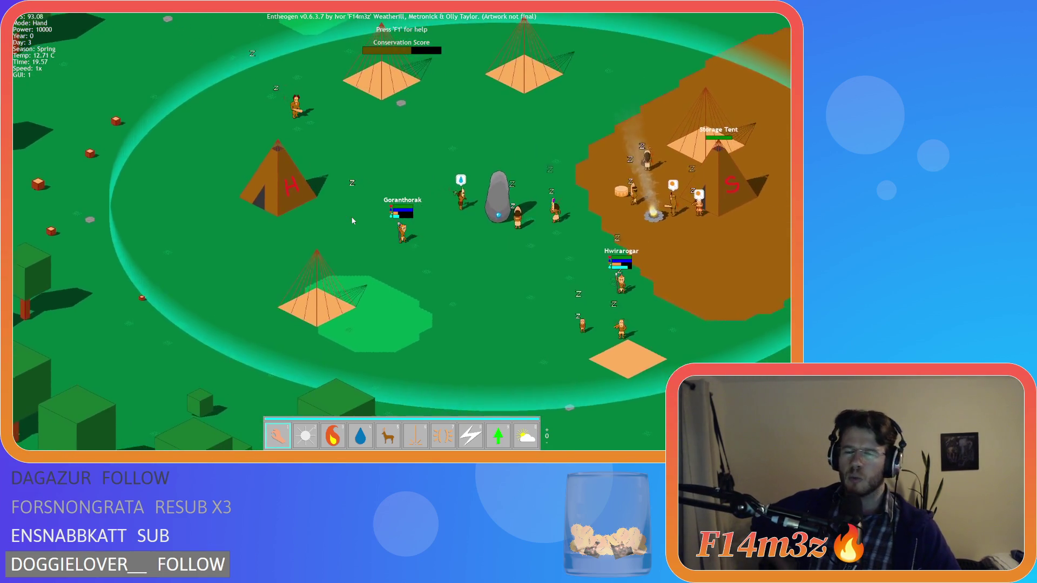
key(d)
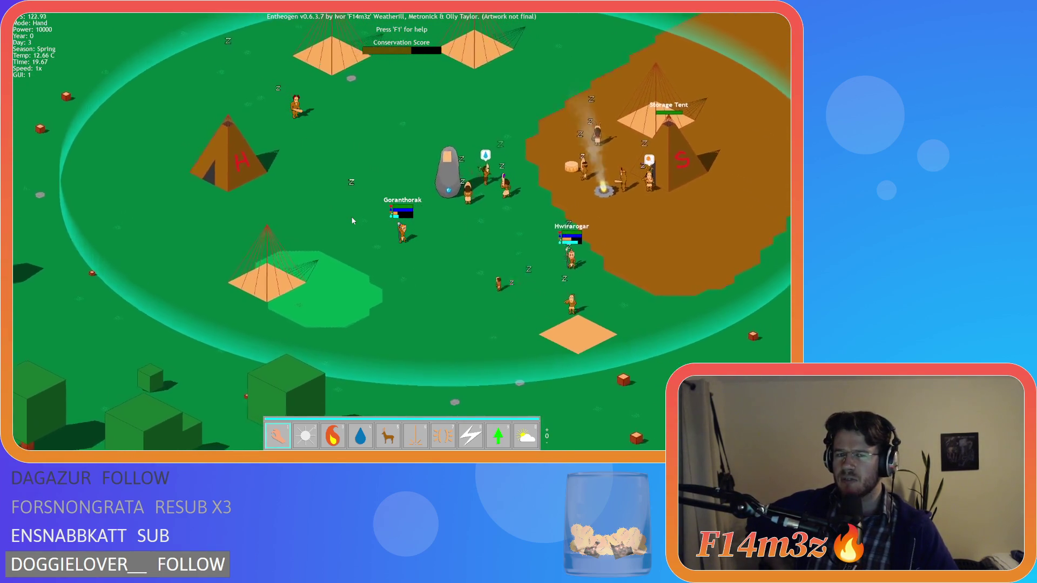
key(d)
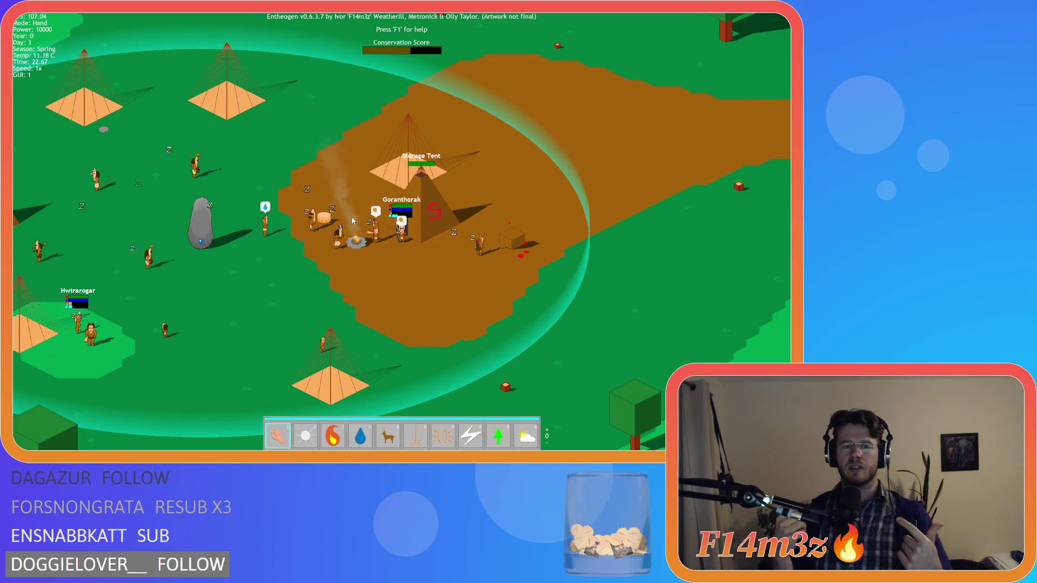
Open the Tribe window and move it up, then open the Storage Tent inventory on the right.
key(t)
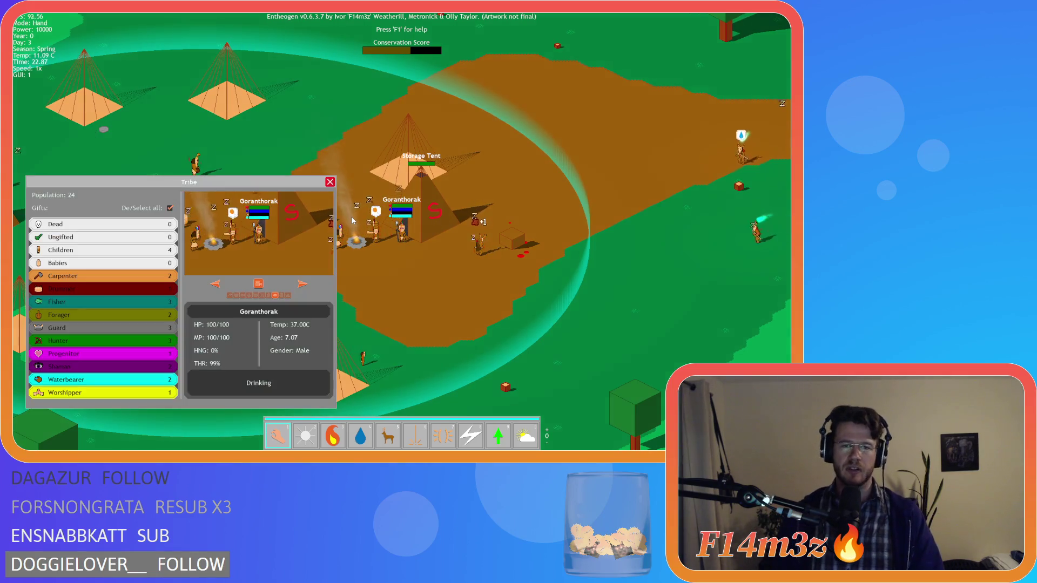
drag(174, 182, 170, 77)
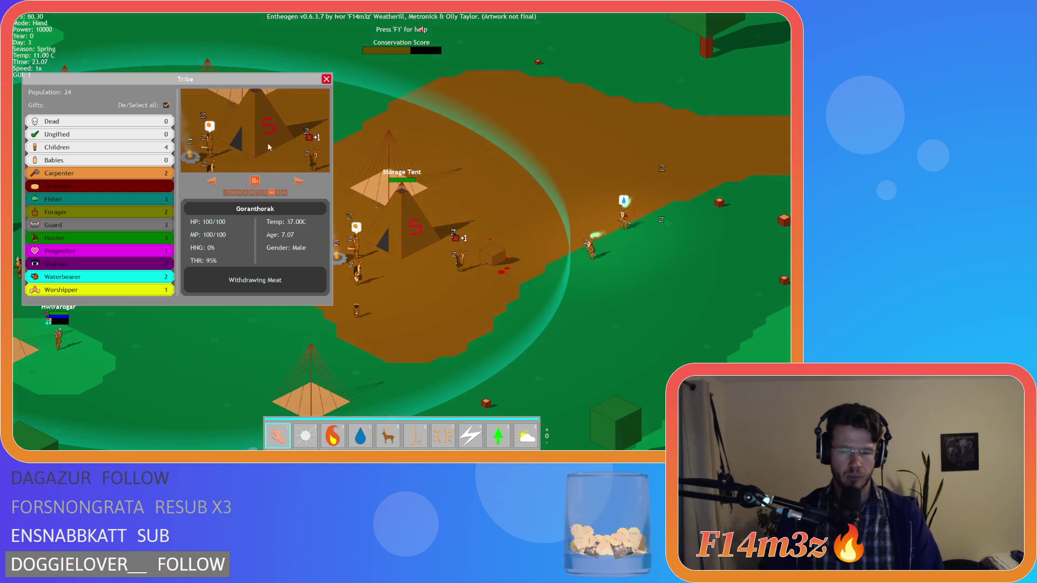
click(389, 192)
mouse_move(433, 89)
mouse_down()
mouse_move(511, 126)
mouse_move(700, 184)
mouse_up()
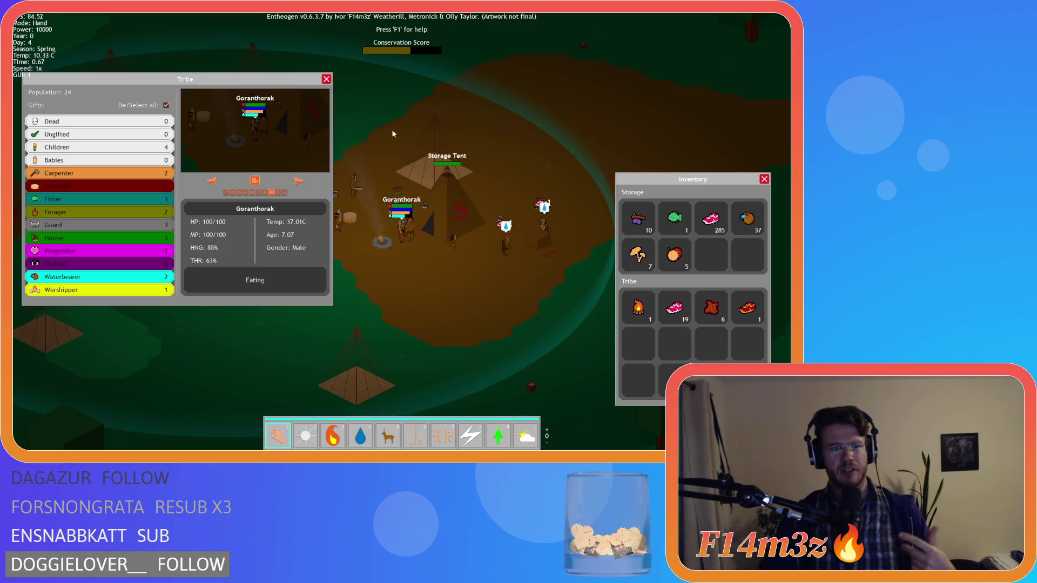
Rearrange both windows, ending with Tribe at the upper left and Inventory on the right.
mouse_move(246, 79)
mouse_down()
mouse_move(556, 96)
mouse_move(700, 55)
mouse_up()
mouse_move(651, 182)
mouse_down()
mouse_move(434, 220)
mouse_move(123, 122)
mouse_up()
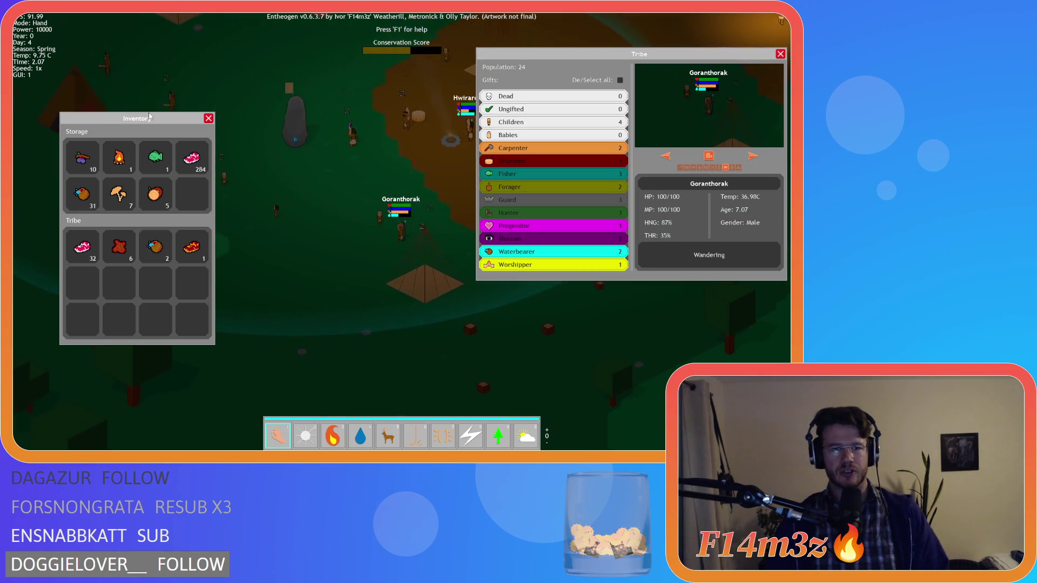
mouse_move(150, 116)
mouse_down()
mouse_move(646, 212)
mouse_move(699, 206)
mouse_up()
click(546, 97)
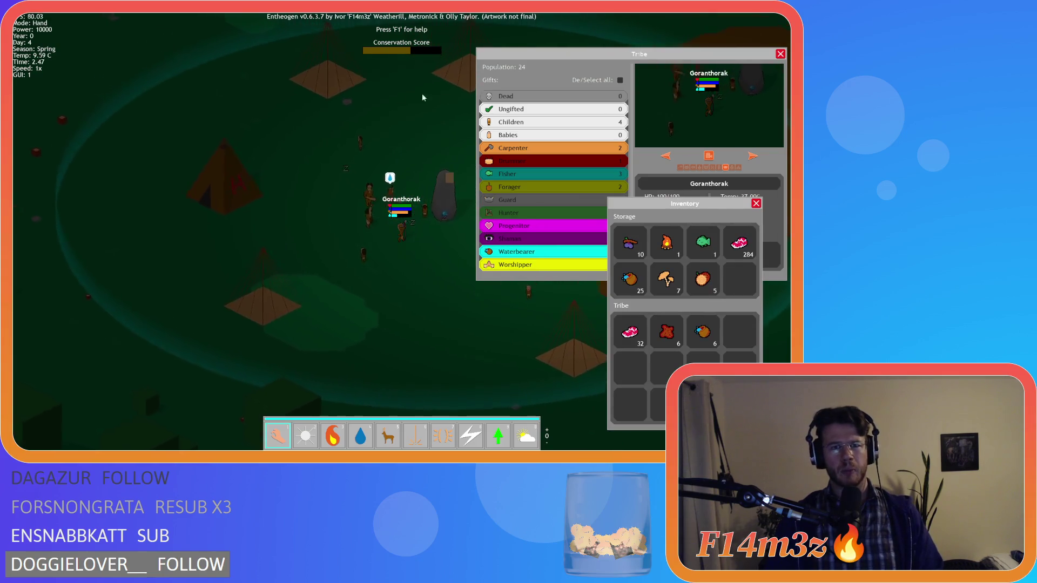
mouse_move(523, 60)
mouse_down()
mouse_move(139, 72)
mouse_move(63, 54)
mouse_up()
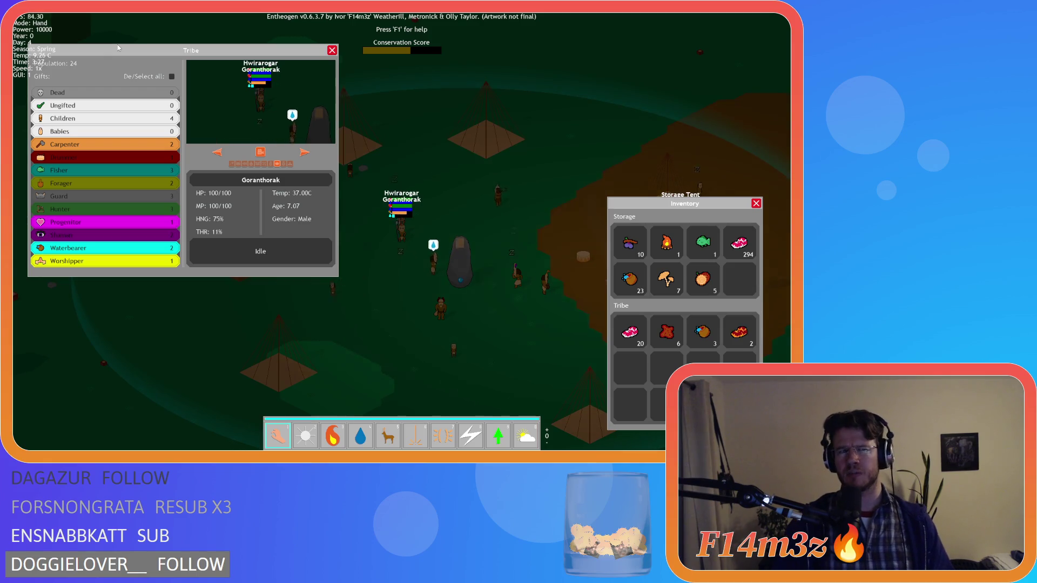
mouse_move(117, 49)
mouse_down()
mouse_move(235, 138)
mouse_move(141, 93)
mouse_move(115, 70)
mouse_move(115, 56)
mouse_up()
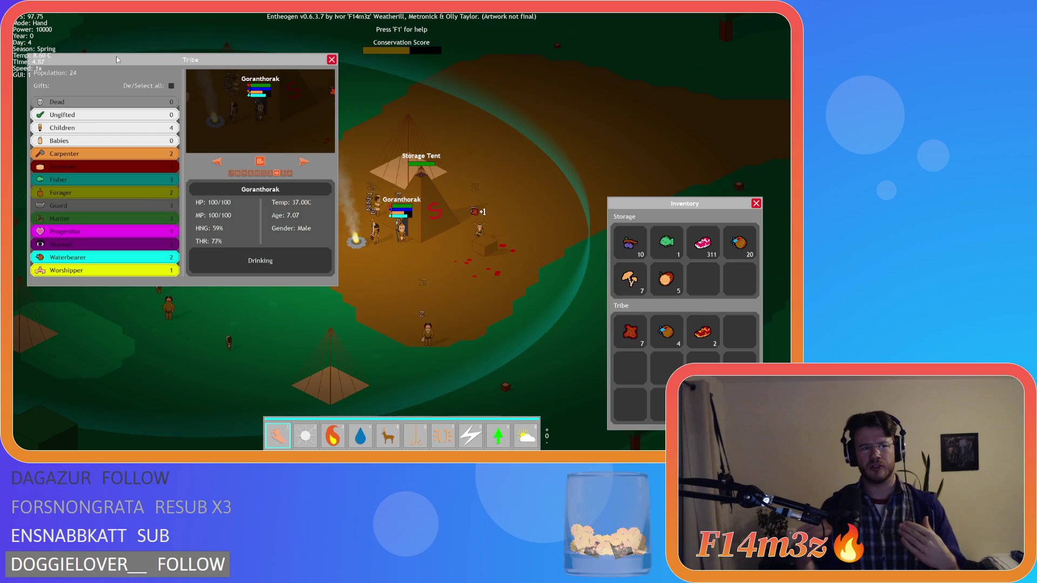
drag(116, 56, 136, 106)
mouse_move(635, 208)
mouse_down()
mouse_move(507, 153)
mouse_move(643, 56)
mouse_move(644, 38)
mouse_up()
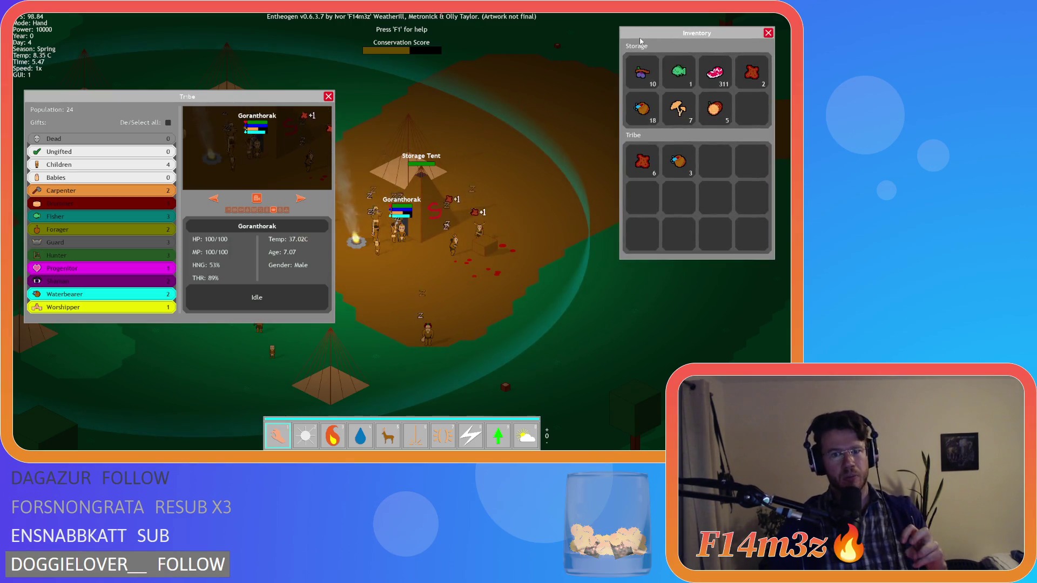
mouse_move(187, 96)
mouse_down()
mouse_move(653, 187)
mouse_move(675, 49)
mouse_move(64, 34)
mouse_move(84, 44)
mouse_up()
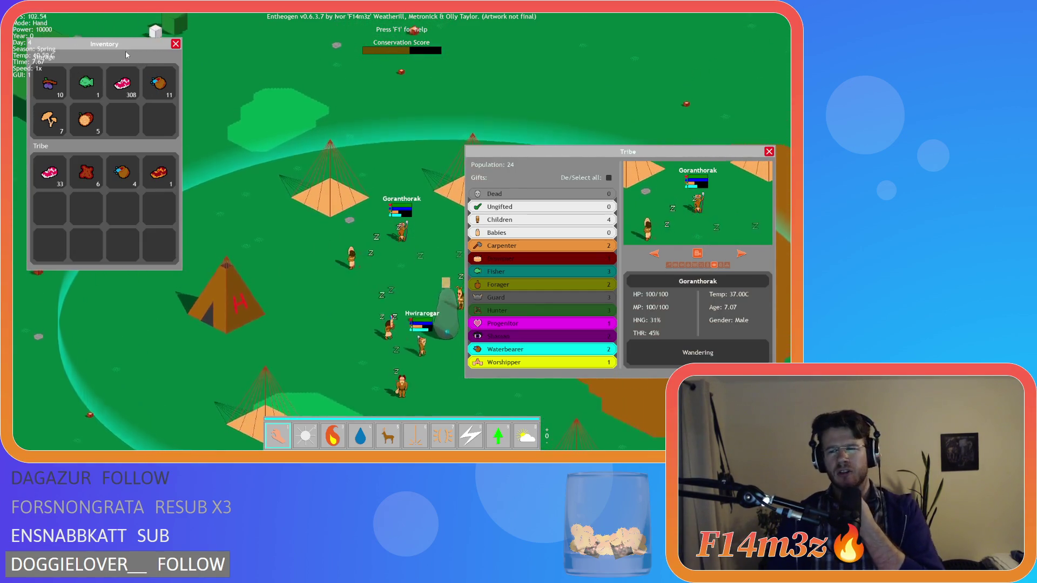
mouse_move(126, 53)
mouse_down()
mouse_move(252, 94)
mouse_move(707, 125)
mouse_up()
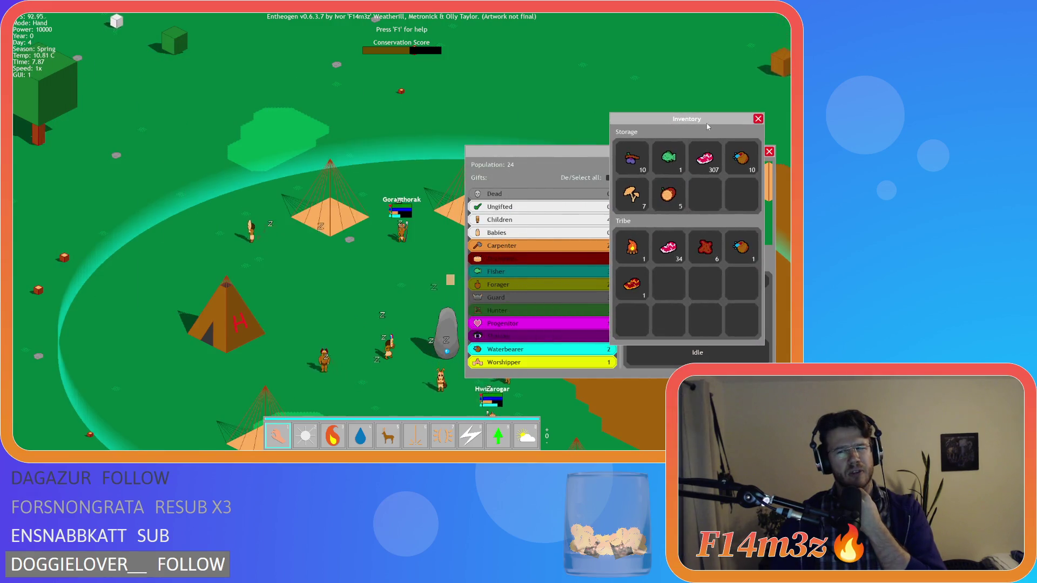
mouse_move(590, 154)
mouse_down()
mouse_move(338, 143)
mouse_move(146, 113)
mouse_move(129, 99)
mouse_up()
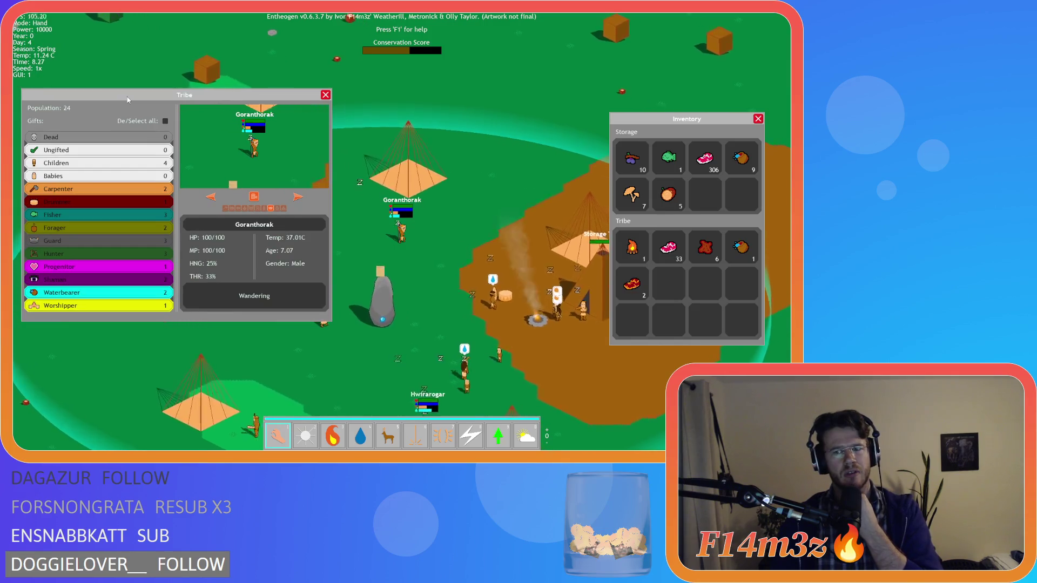